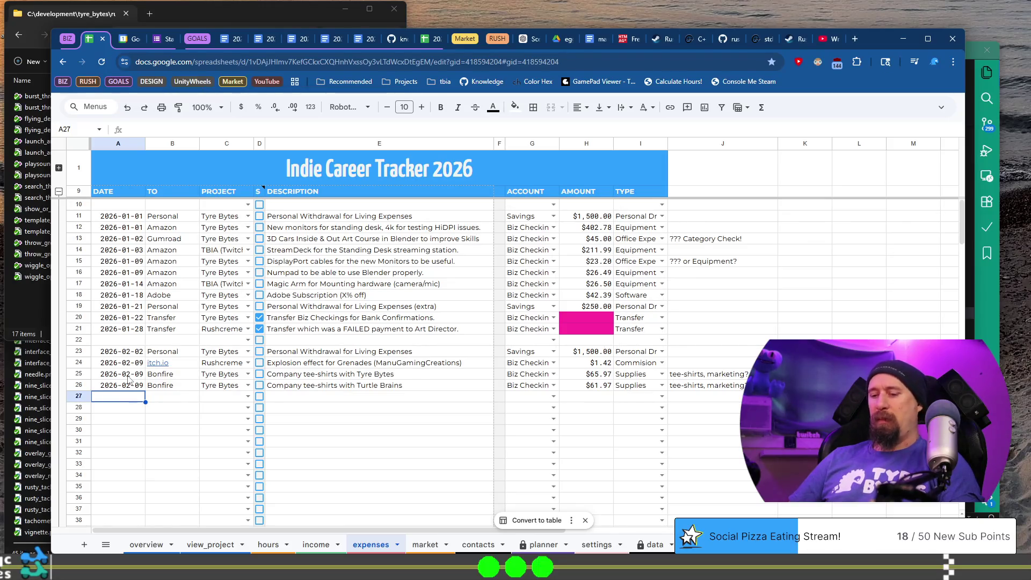
Step: Enter date 2026-02-14, payee Dreamhost and project Tyre Bytes in row 27
text(2026-02-)
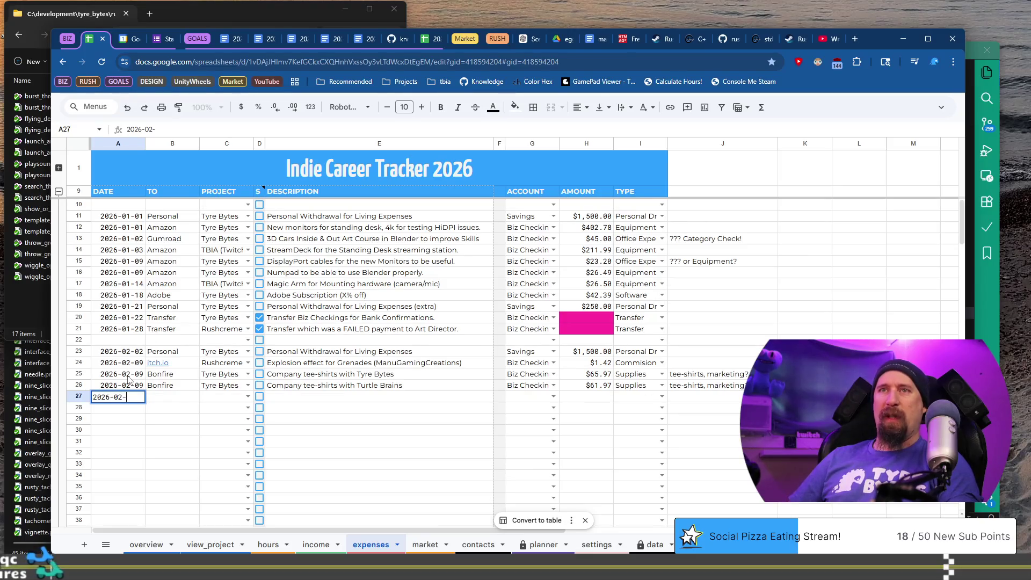
key(BackSpace)
text(4)
key(Tab)
text(Dreamhost)
key(Tab)
text(Ty)
key(Tab)
key(Tab)
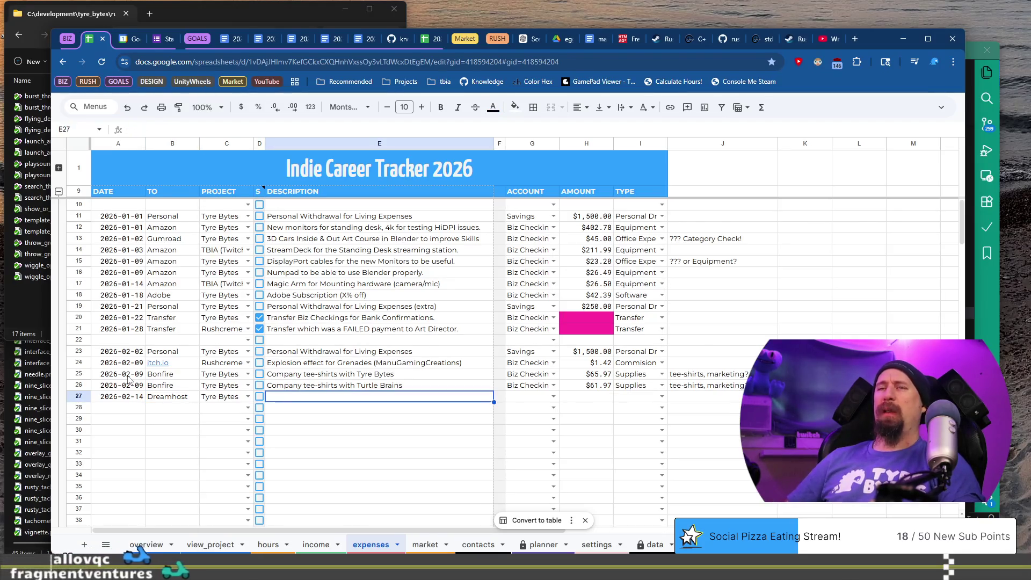
Step: Describe it as 'Webhosting for two years', account Biz Checkings, type Web Hosting
text(Web)
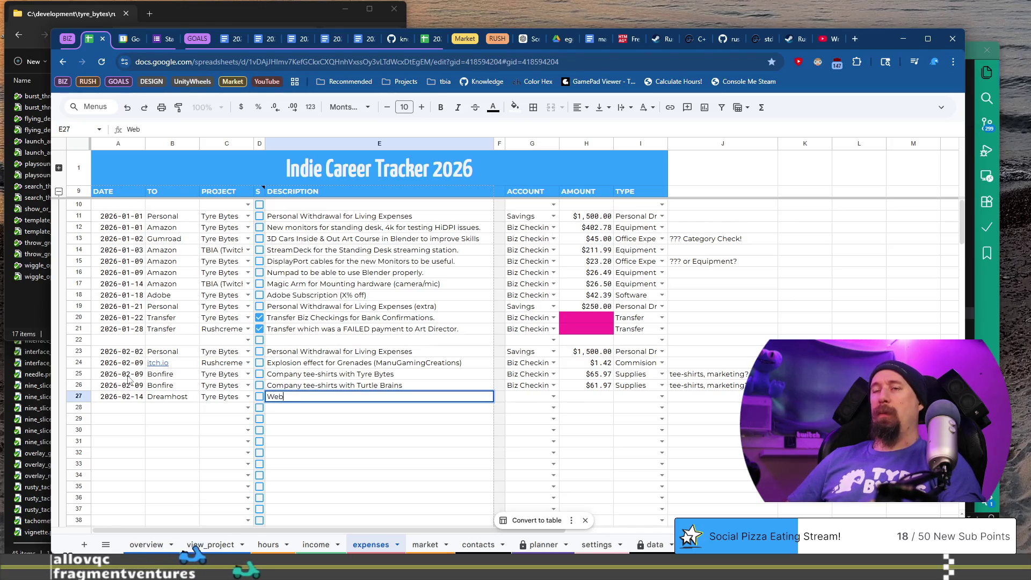
text(hosting f)
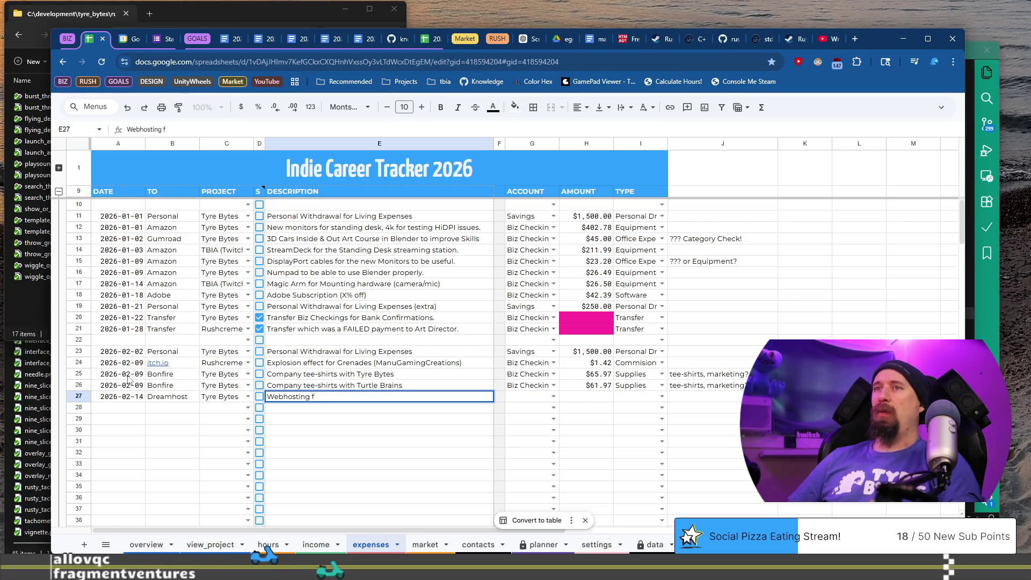
text(or two years)
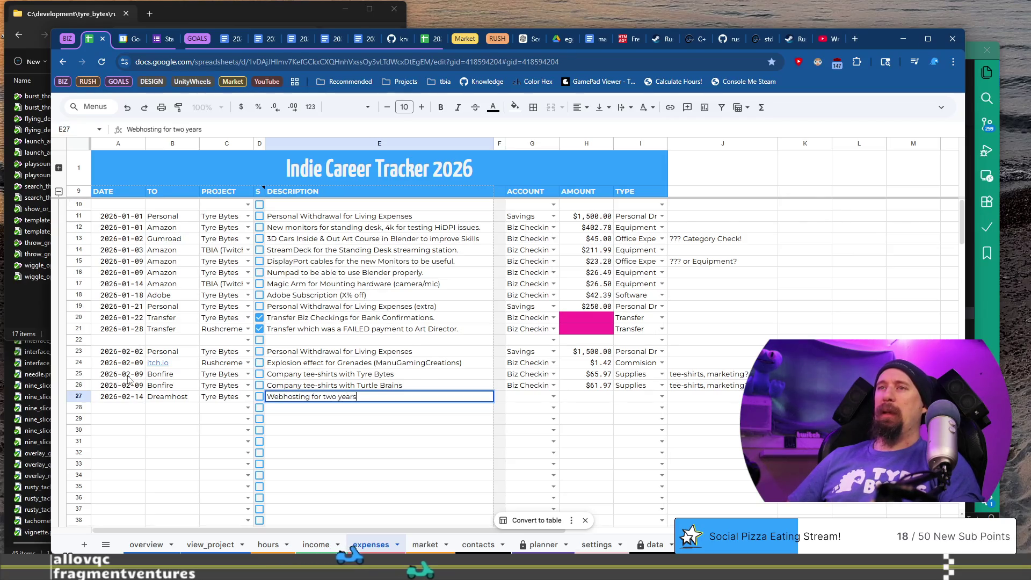
text(...)
key(Tab)
key(Tab)
text(Bi)
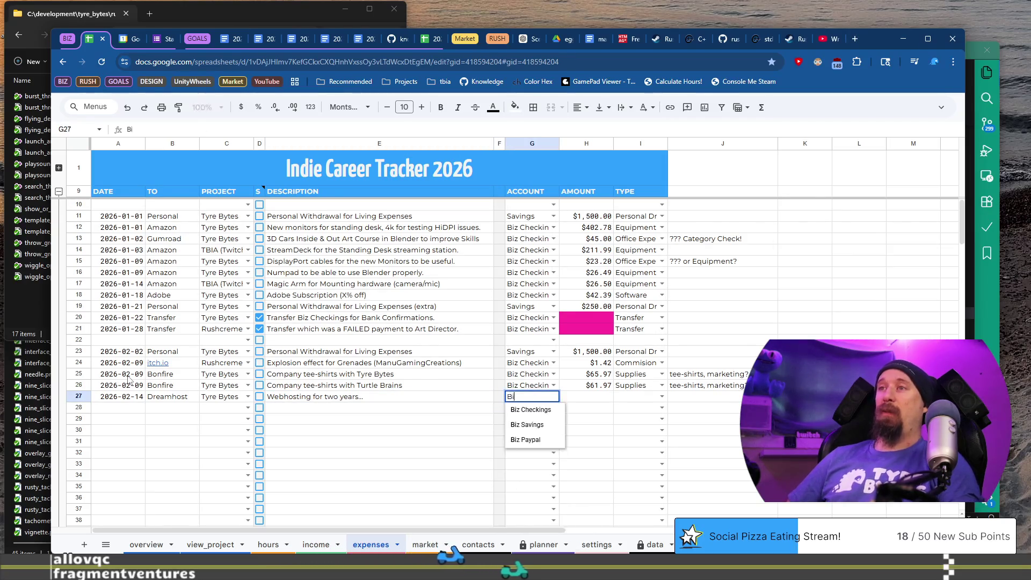
key(Tab)
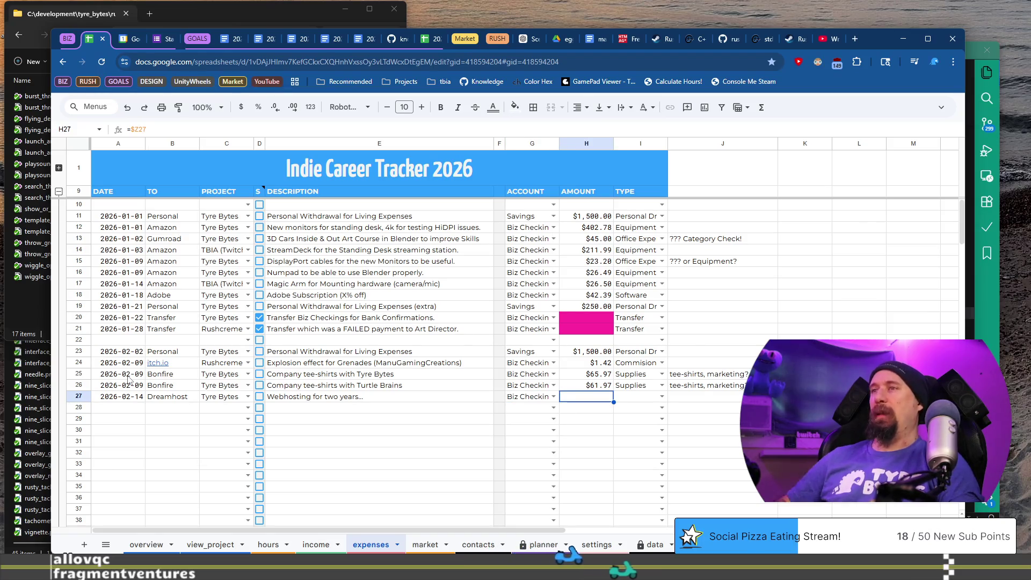
key(Tab)
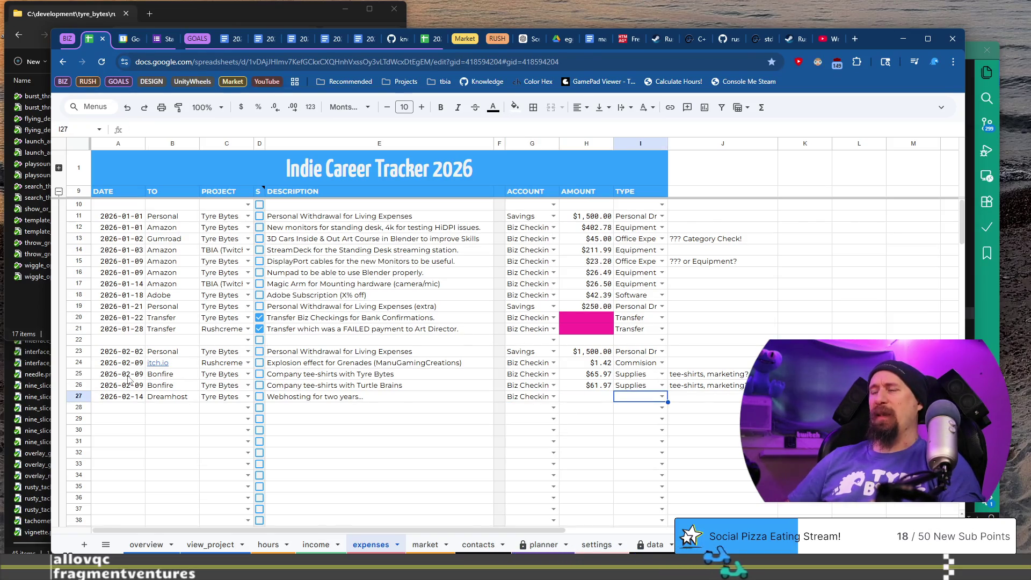
text(W)
key(Return)
key(Up)
key(Up)
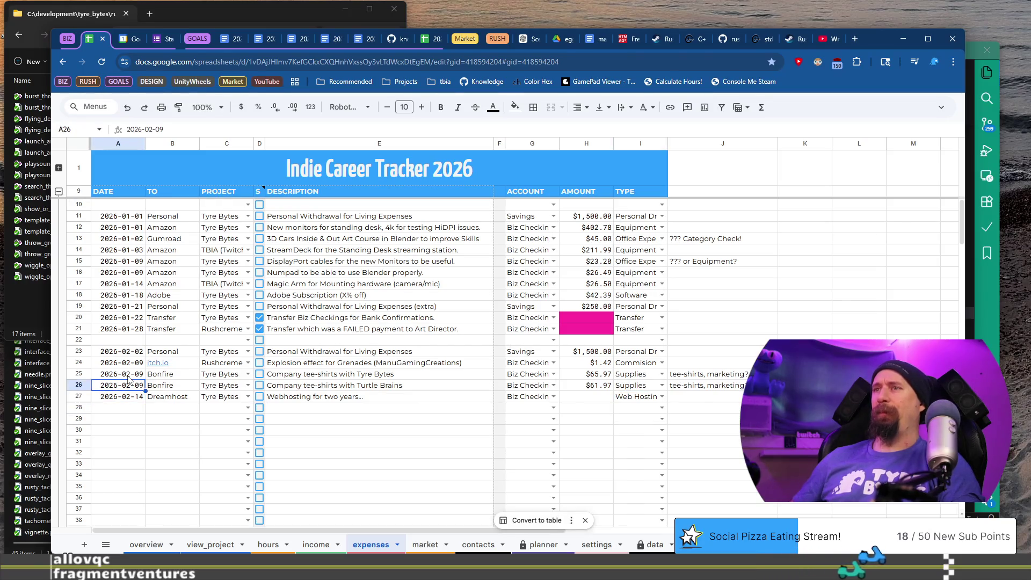
key(Down)
key(End)
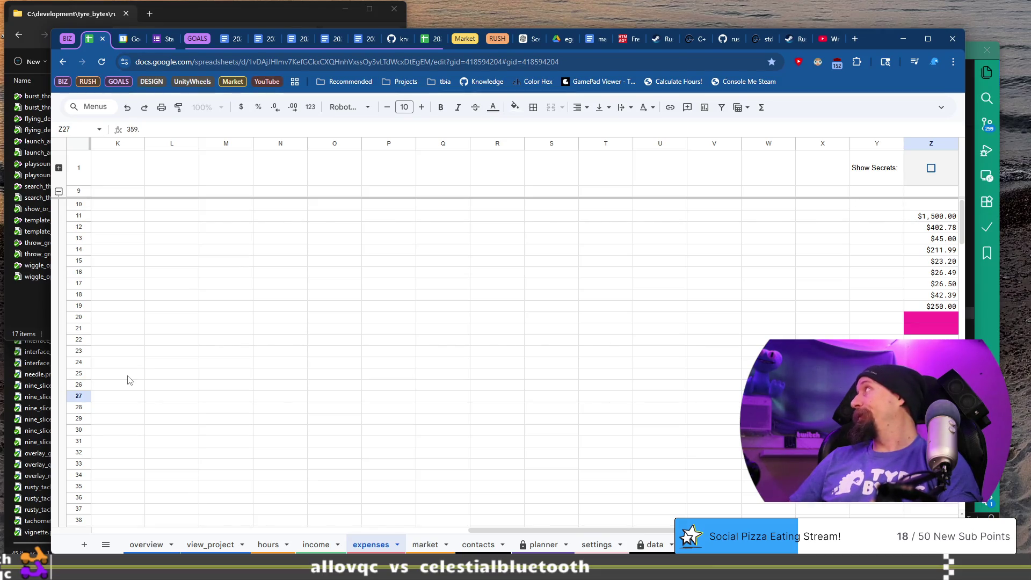
Step: Enter 359.76 as the Dreamhost amount and open a blank browser tab
text(7)
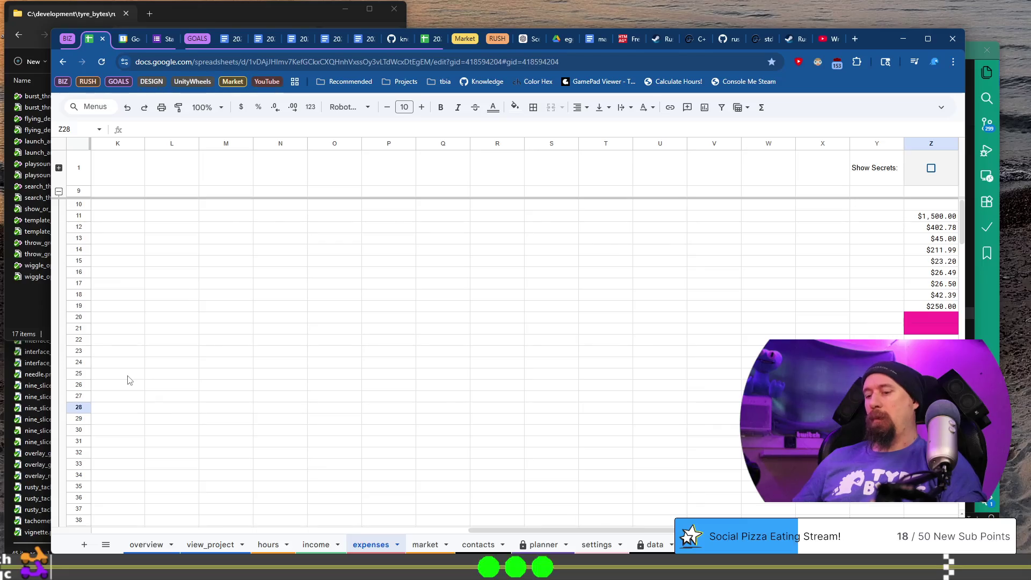
key(ctrl+t)
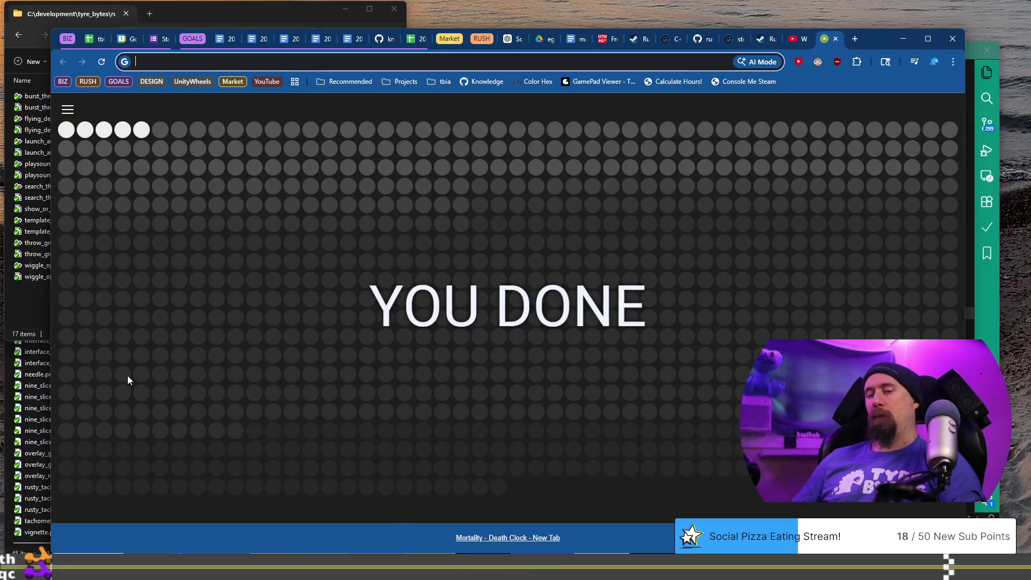
Step: Calculate 359.76/48 and 359.76/24 (14.99) in the address bar, then close that tab
text(359.76/48)
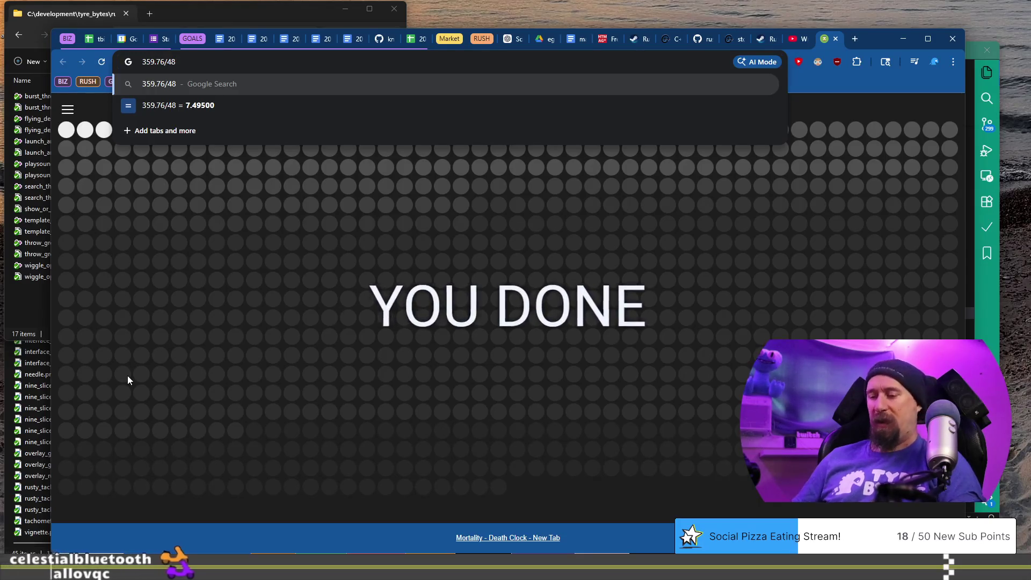
key(BackSpace)
key(BackSpace)
text(24)
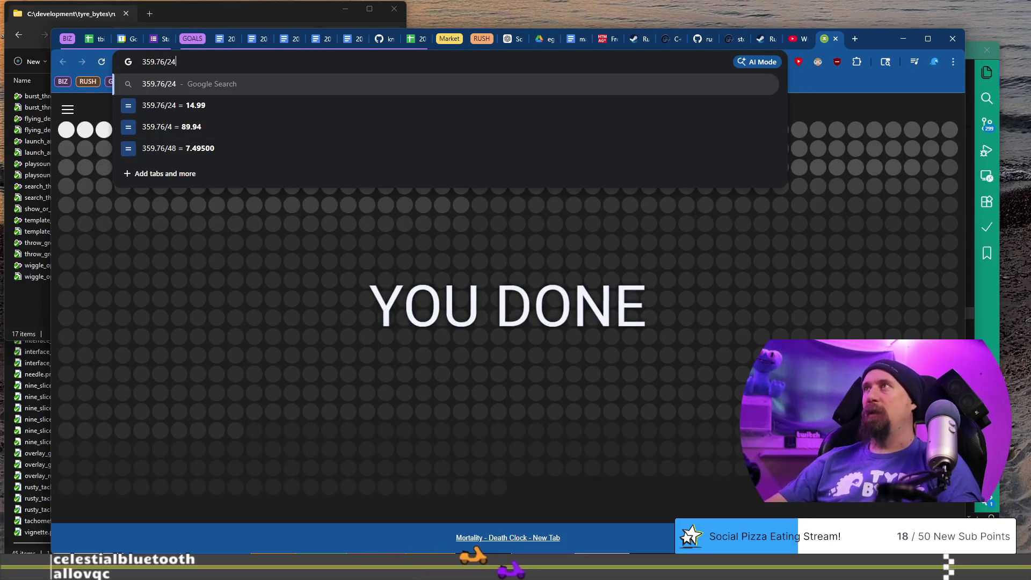
click(838, 39)
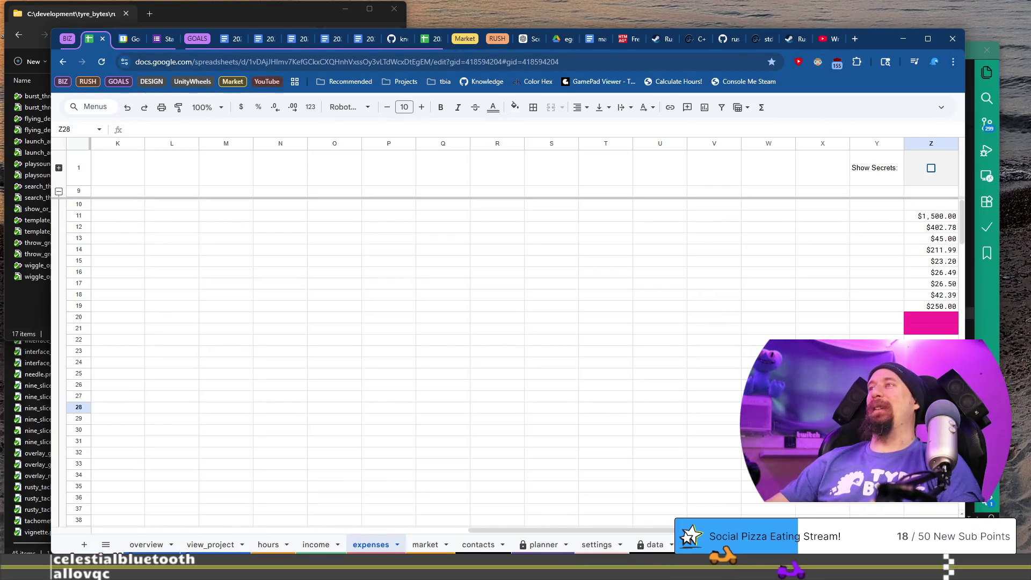
Step: Enter the date 2026-02-18 in the next expense row
key(Home)
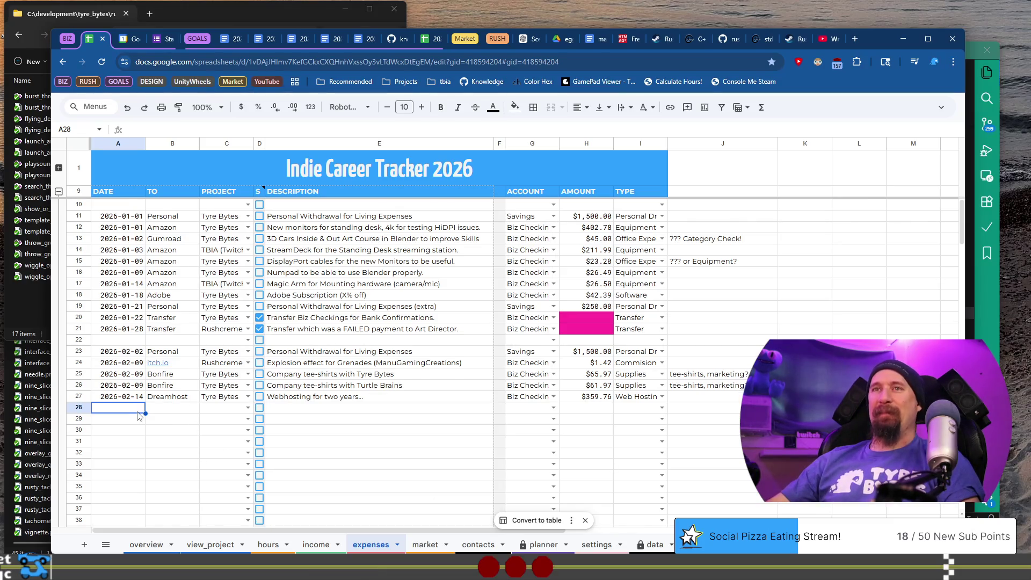
scroll(128, 361, down, 2)
text(')
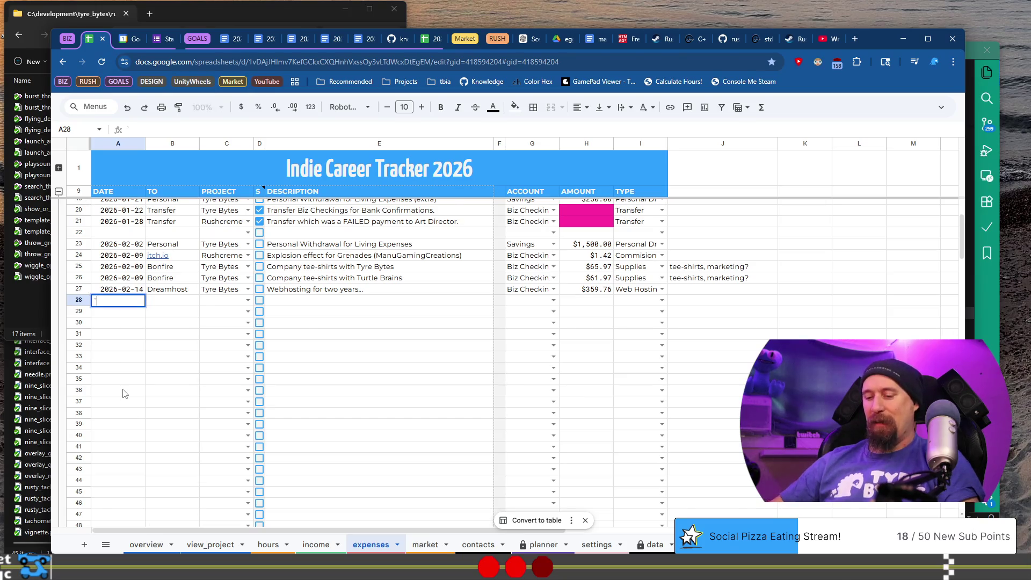
text(6-03-01)
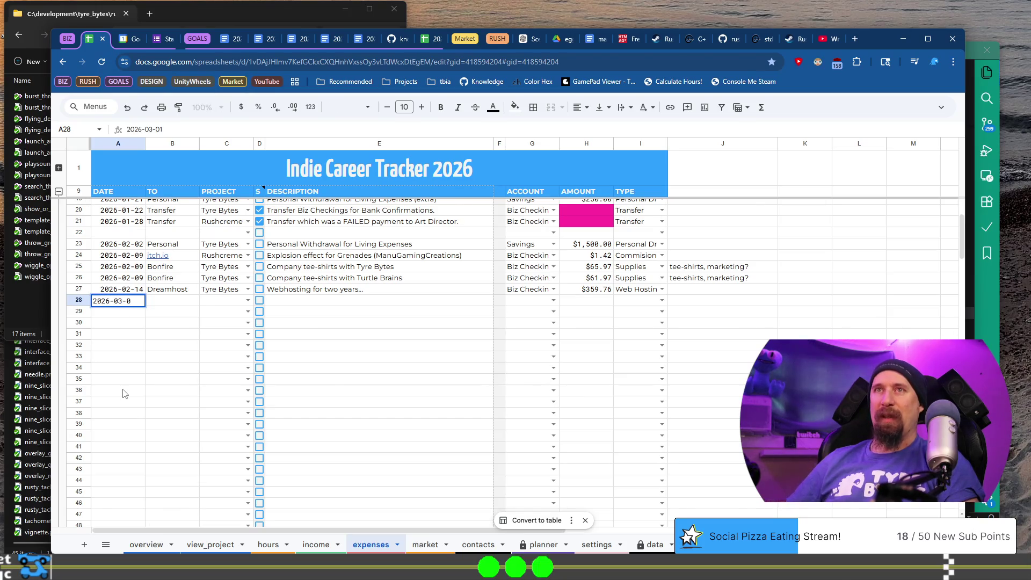
key(BackSpace)
key(BackSpace)
key(BackSpace)
text(2)
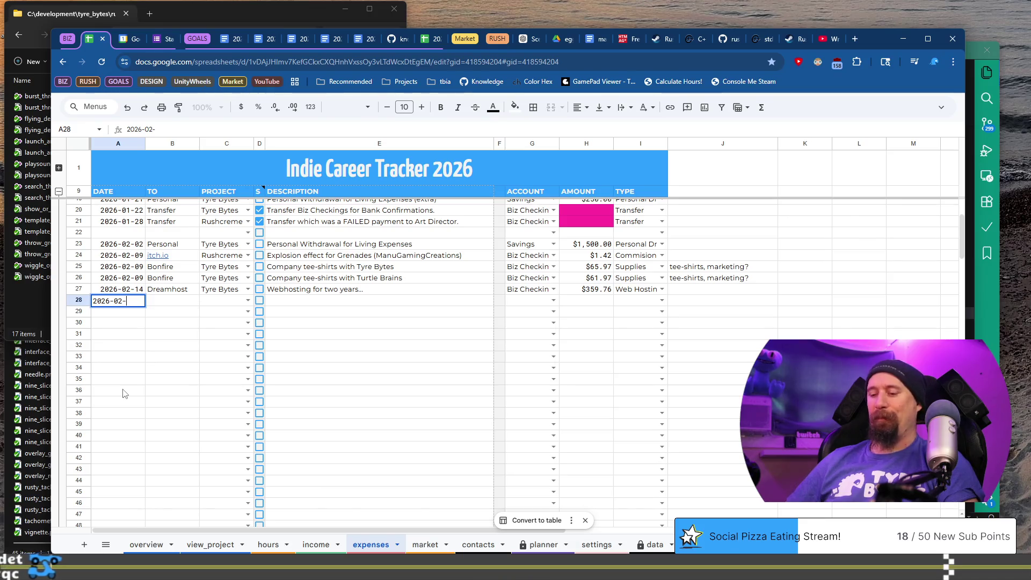
text(15)
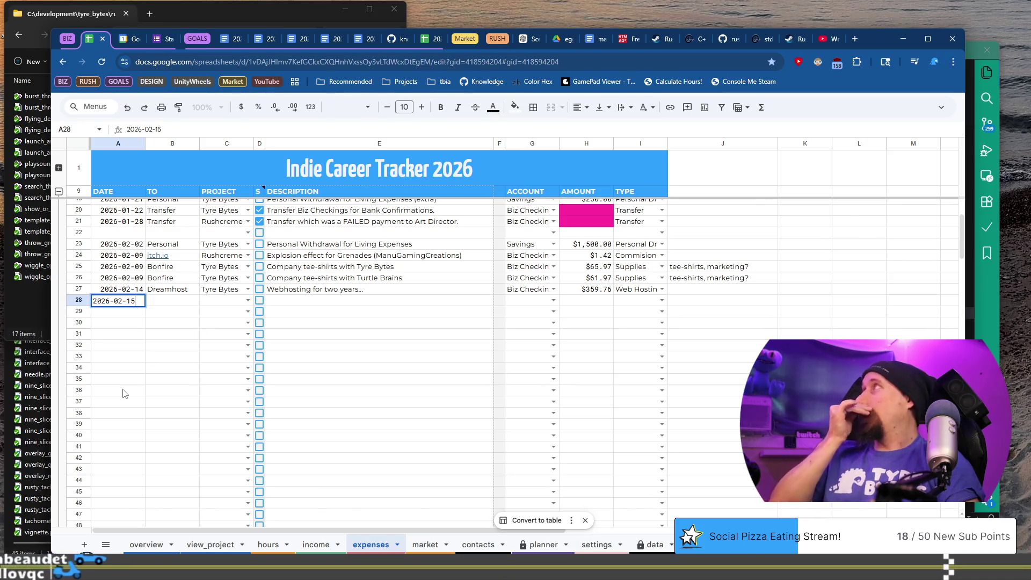
key(BackSpace)
text(8)
key(Tab)
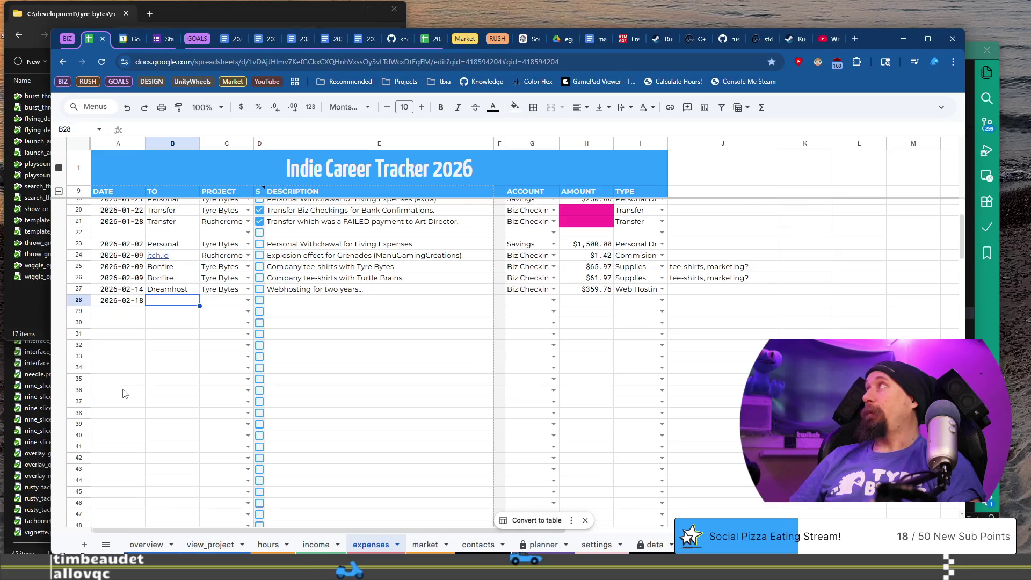
Step: Add payee Adobe, project Tyre Bytes and the copied 'Adobe Subscription (X% off)' description
text(Adobe)
key(Tab)
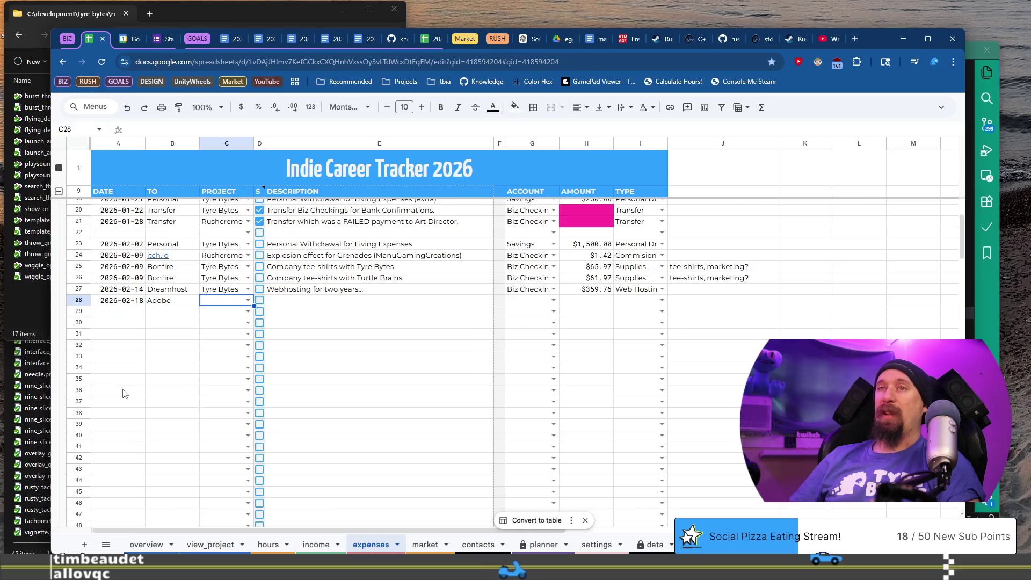
text(T)
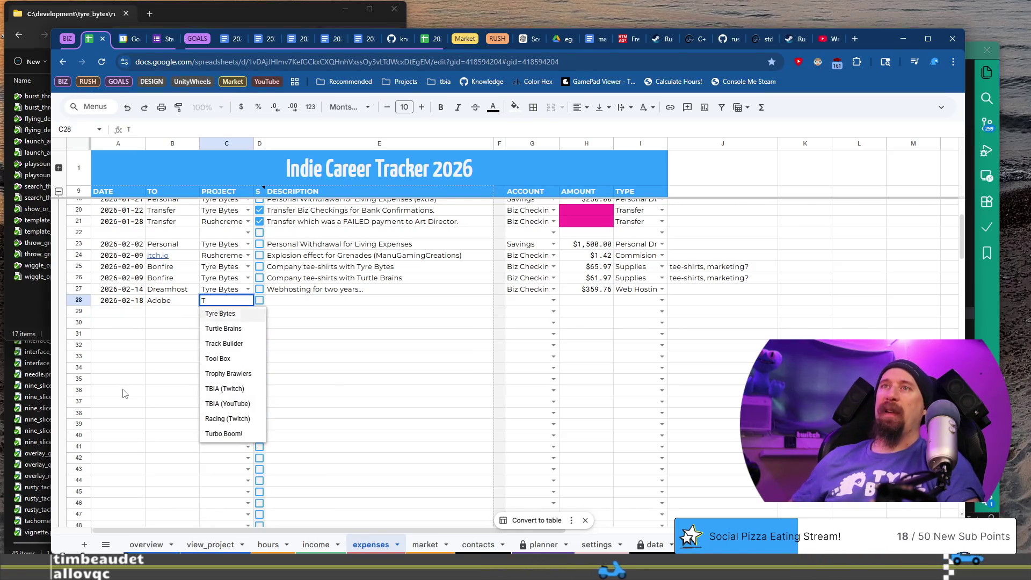
key(Tab)
key(Tab)
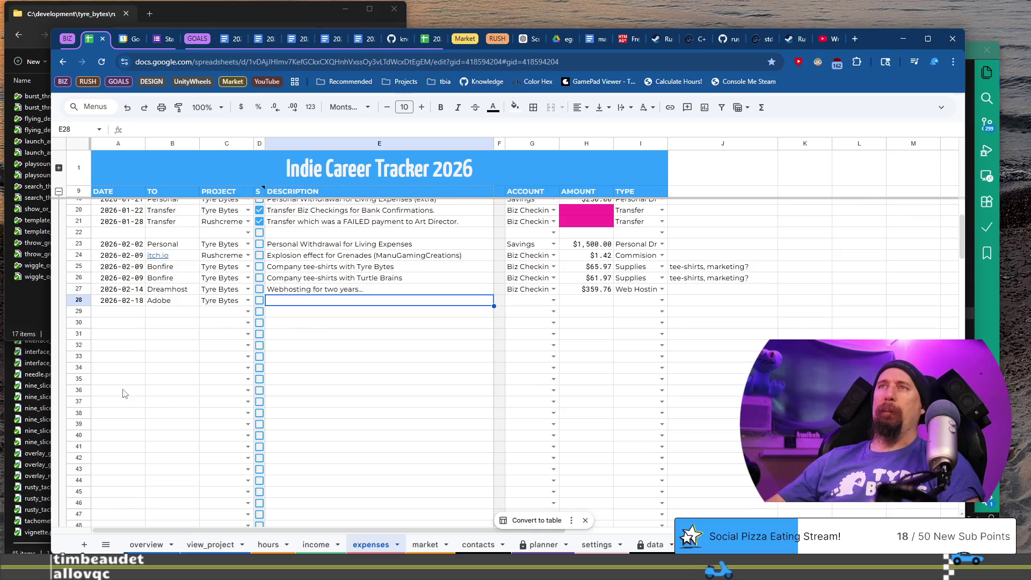
scroll(123, 448, up, 3)
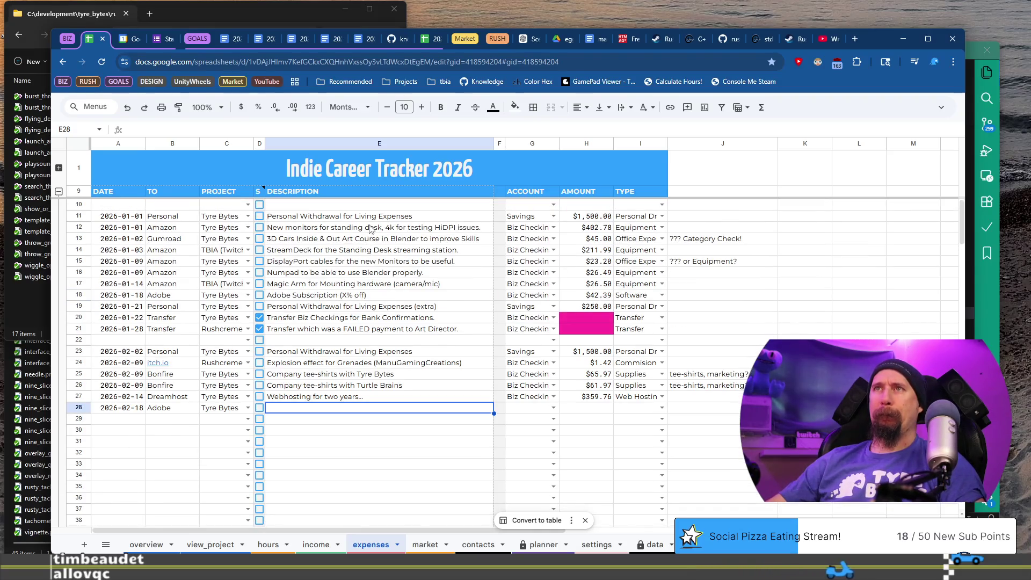
click(362, 296)
key(ctrl+c)
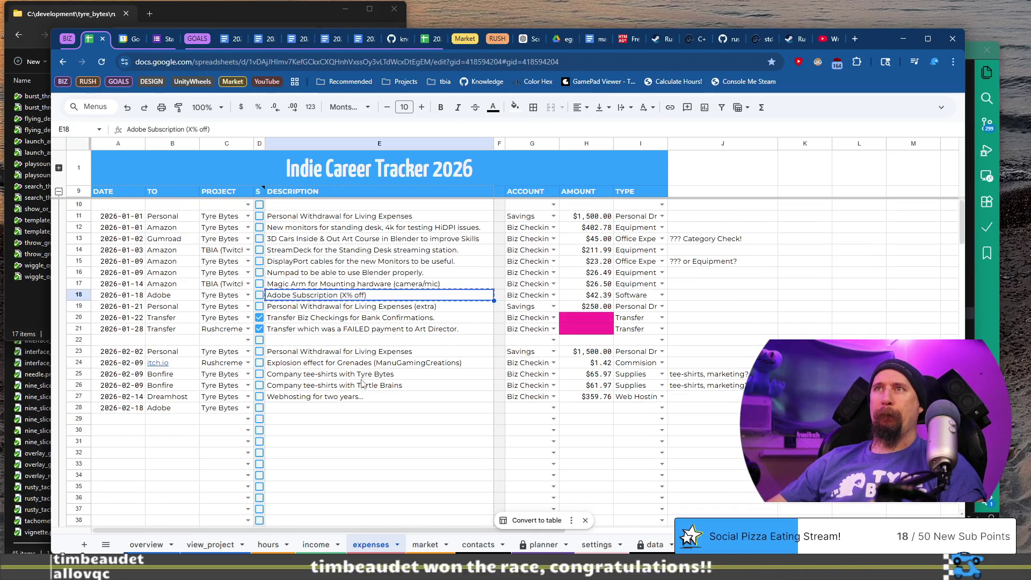
click(356, 411)
key(ctrl+v)
Step: Set account Biz Checkings, type Software and amount 42.39
click(531, 413)
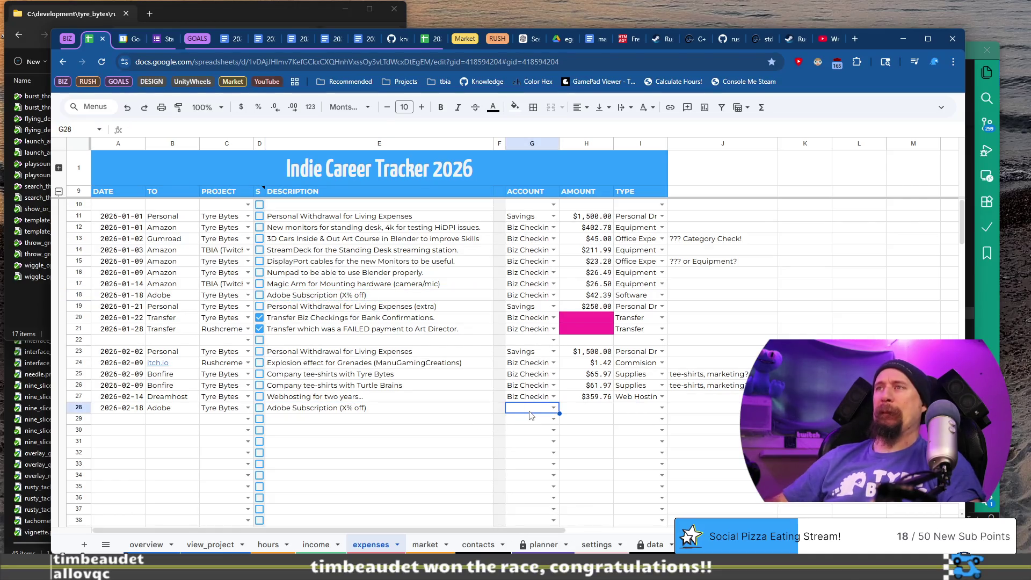
text(Biz)
key(Tab)
key(Tab)
text(So)
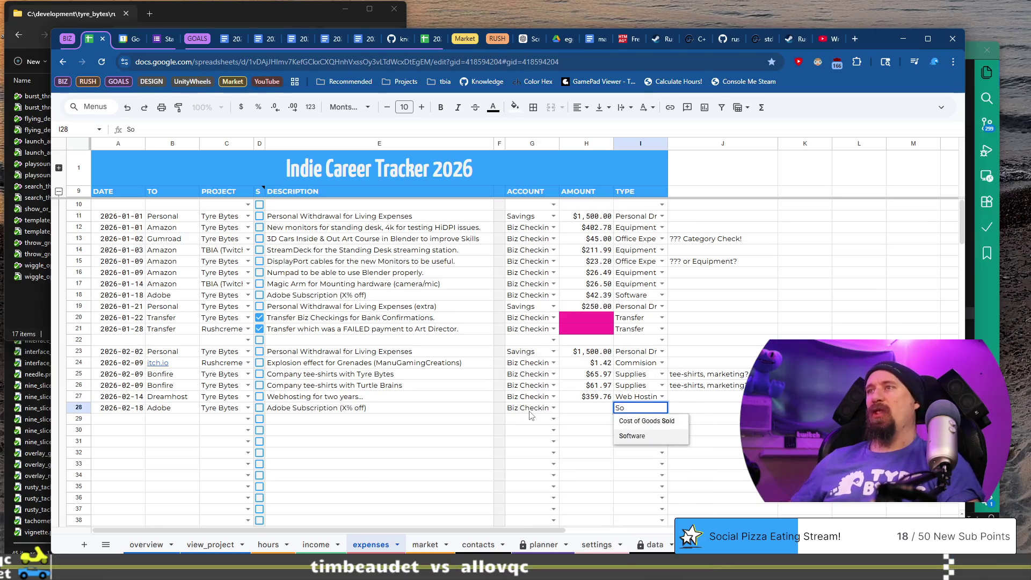
key(Tab)
key(ctrl+Right)
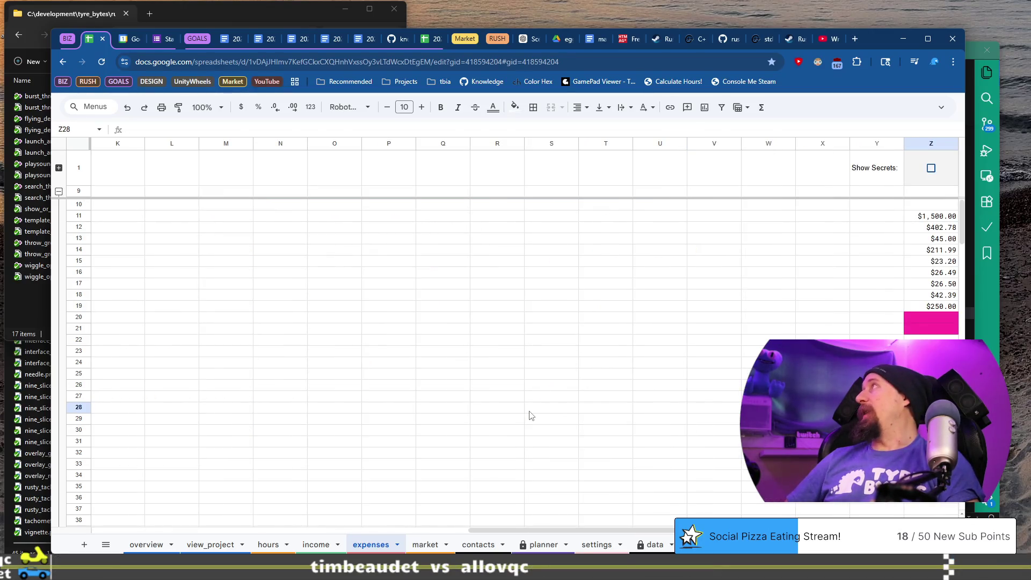
text(42)
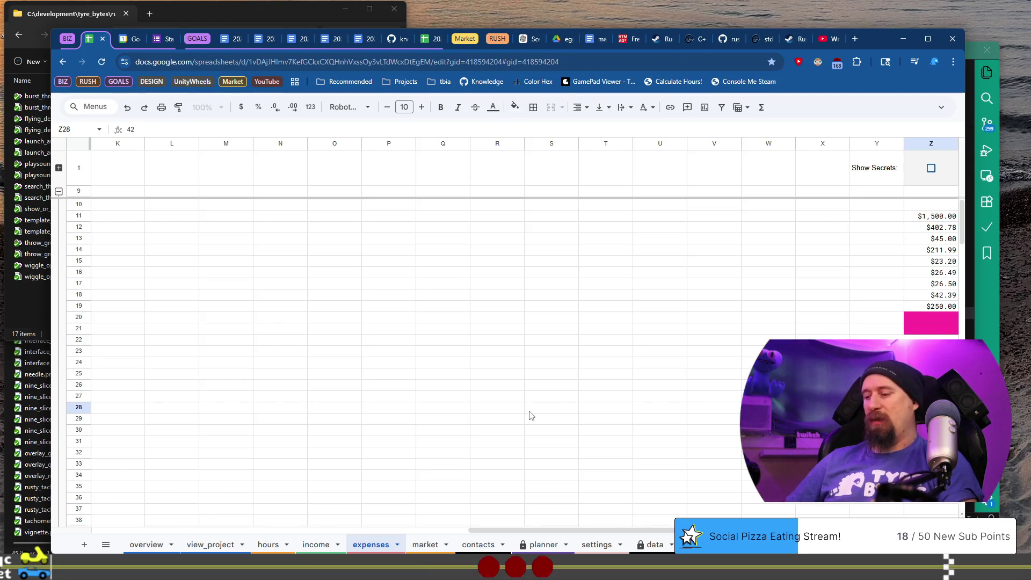
key(Home)
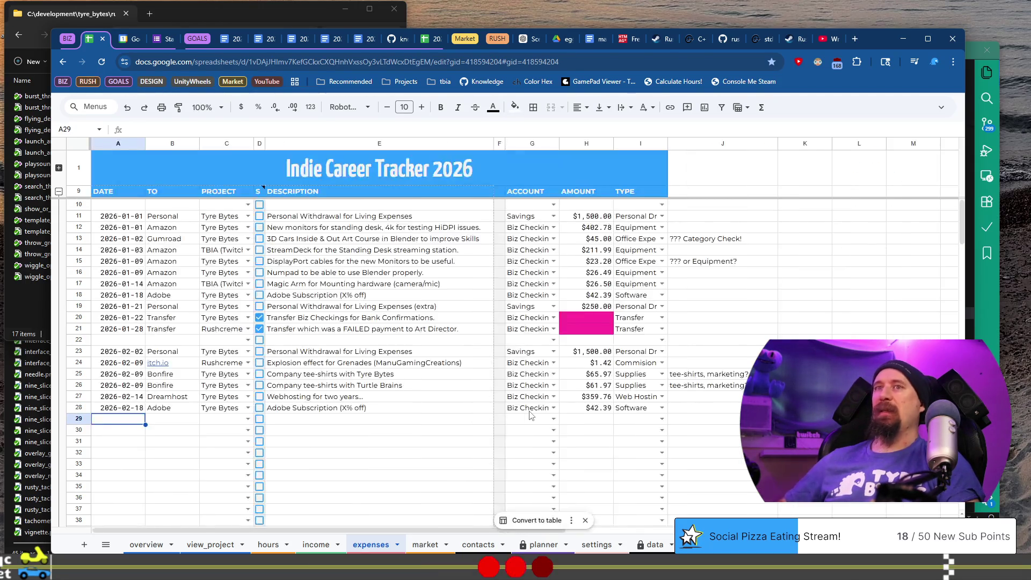
scroll(334, 357, down, 3)
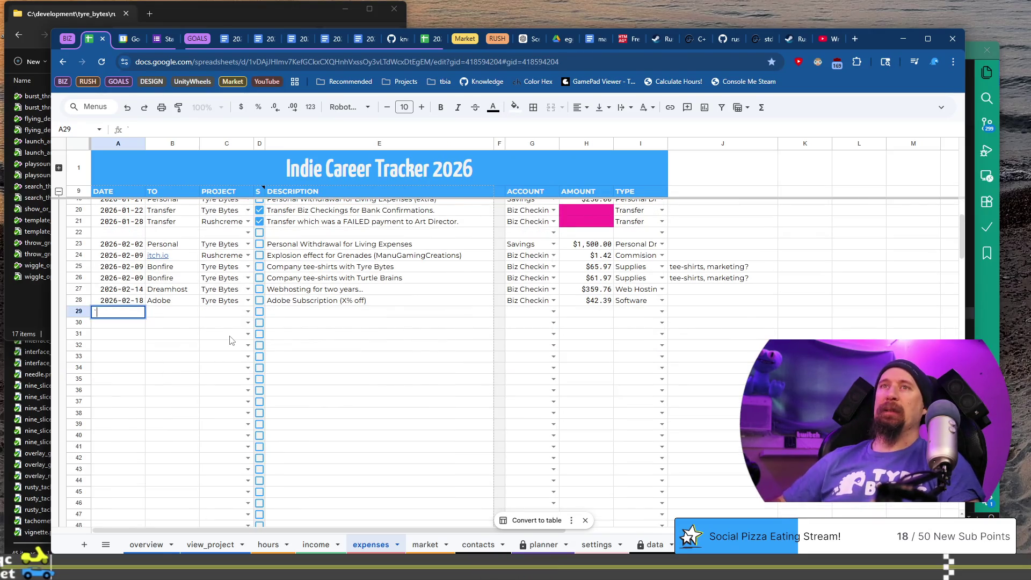
Step: Enter date 2026-02-19, payee Lawyer, project Turtle Brains, and tick the secret checkbox
text(2026-02-1)
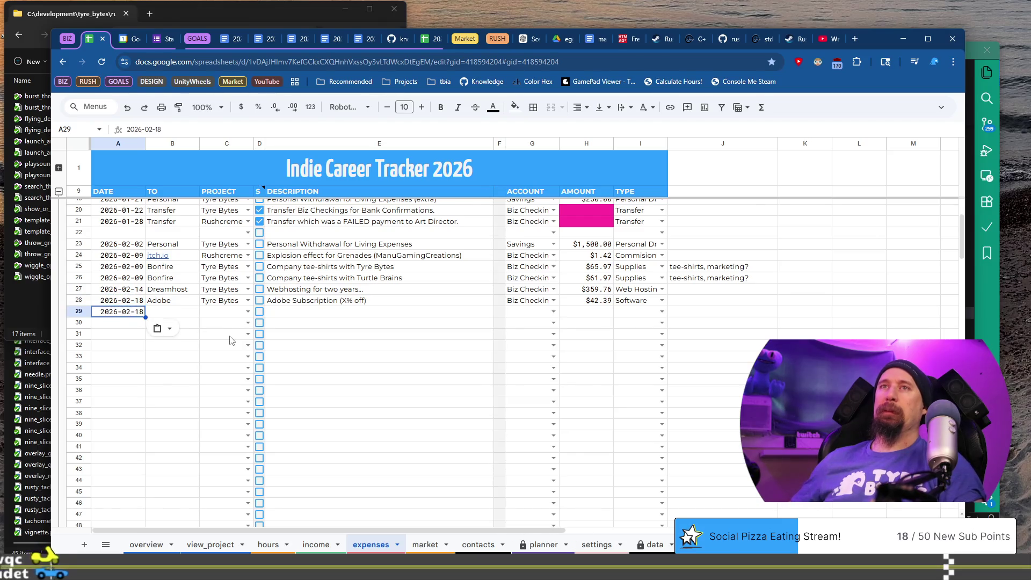
text(9)
key(Tab)
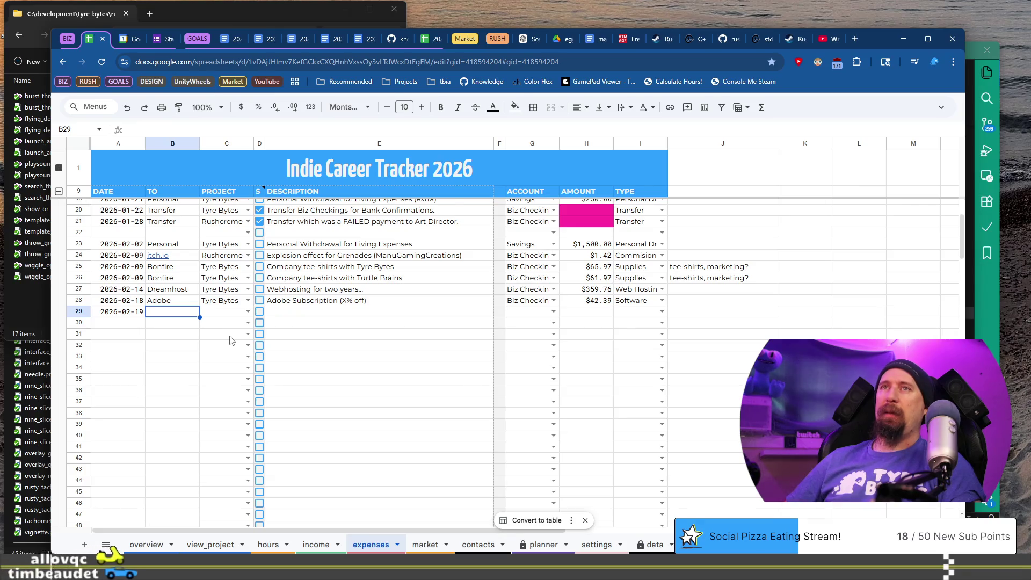
text(Lawyer)
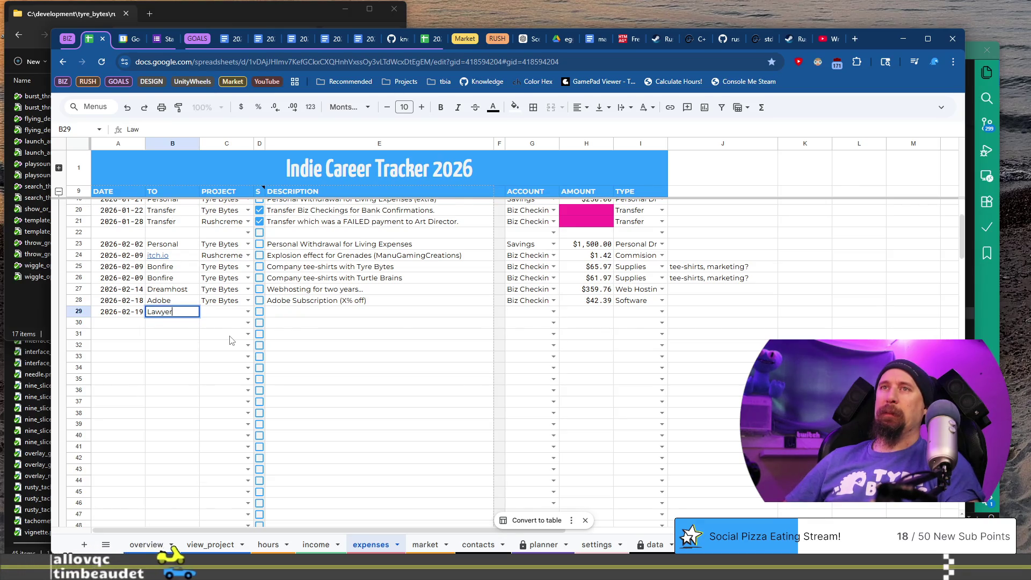
key(Tab)
text(Ty)
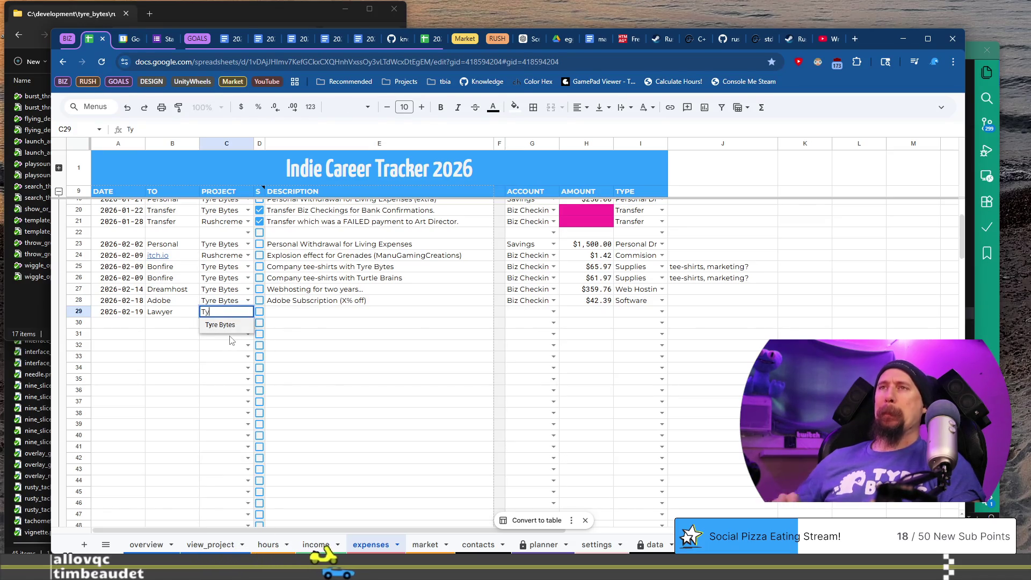
key(BackSpace)
text(u)
key(Tab)
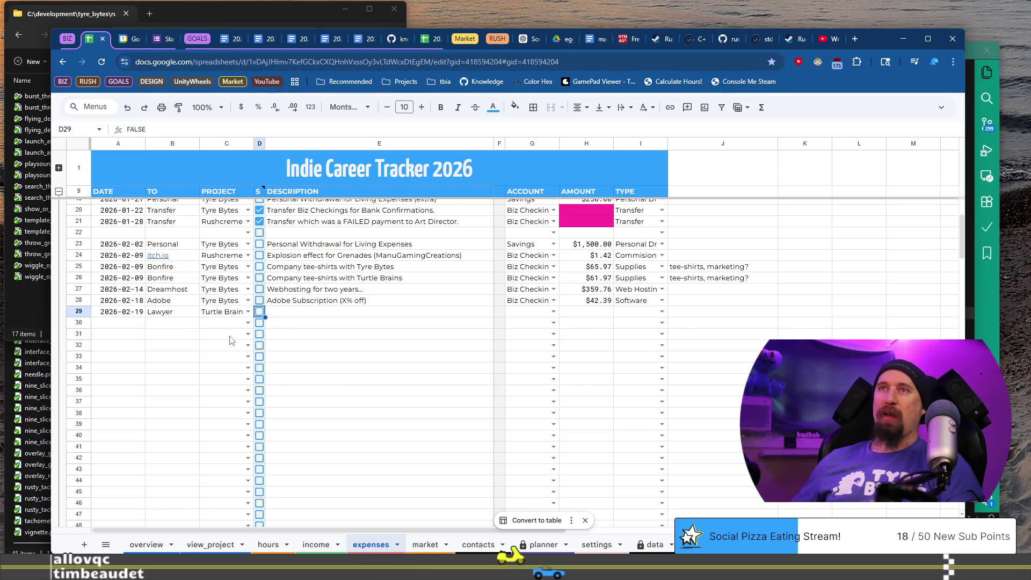
key(space)
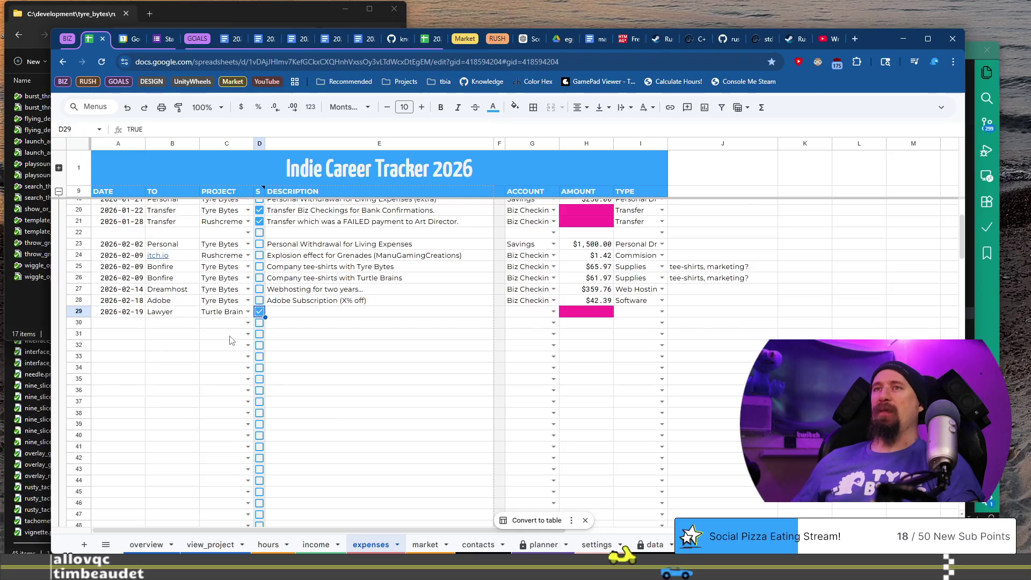
key(Tab)
Step: Write the description 'TurtleBrains License & Contributor CLA'
text(Lay)
key(BackSpace)
text(w)
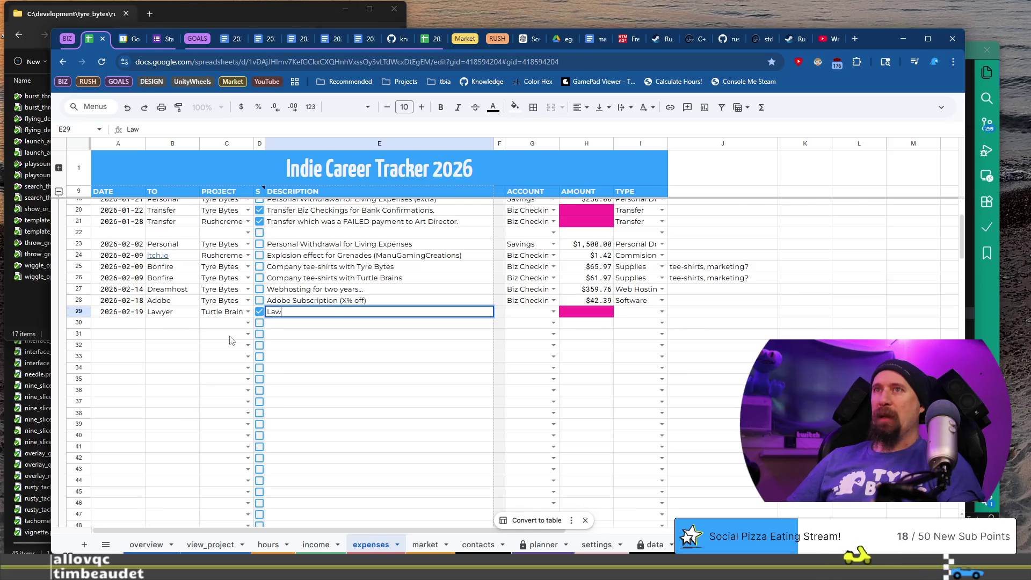
text(Exclusive L)
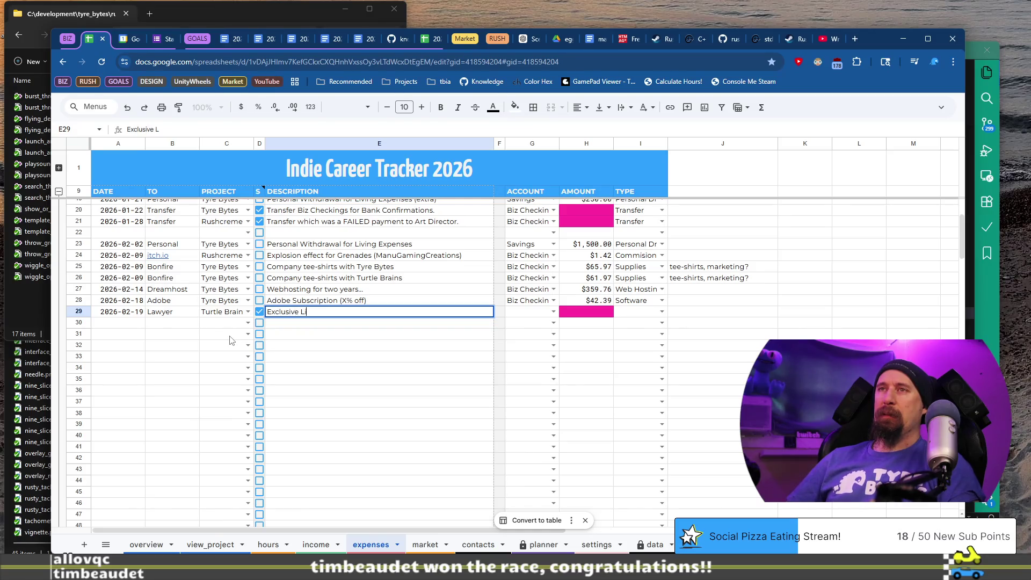
text(e Agreement)
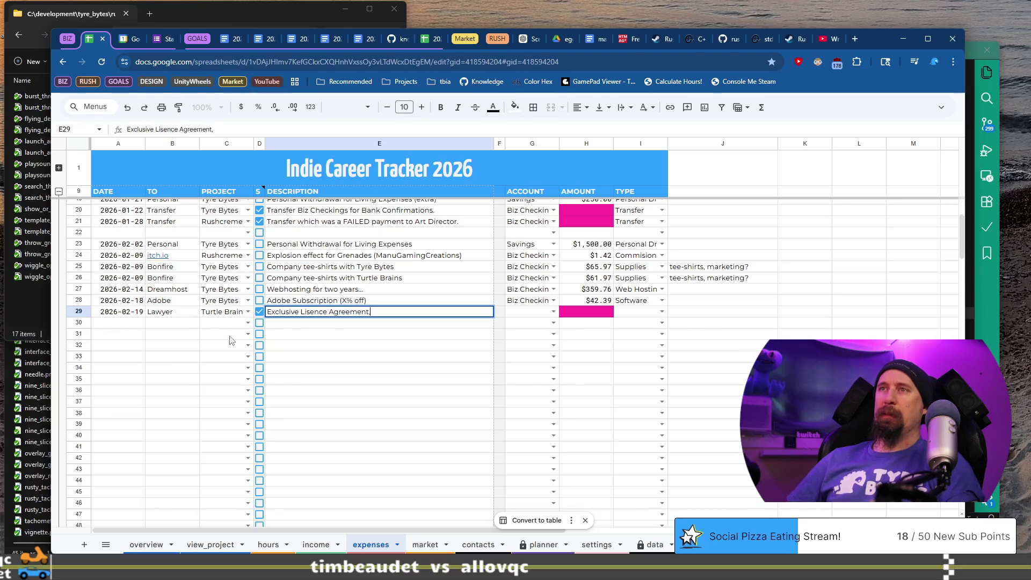
key(ctrl+BackSpace)
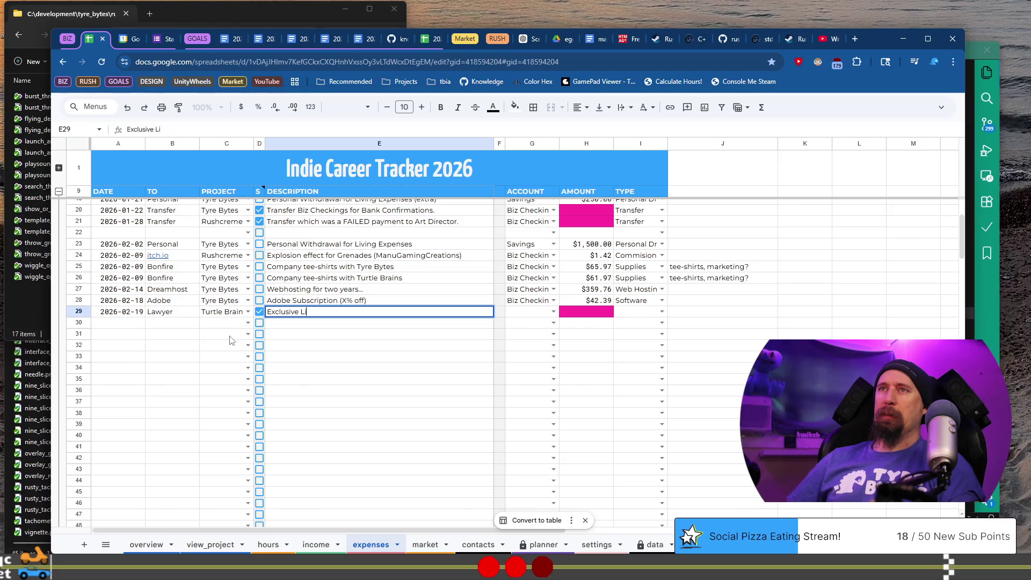
text(Agr.)
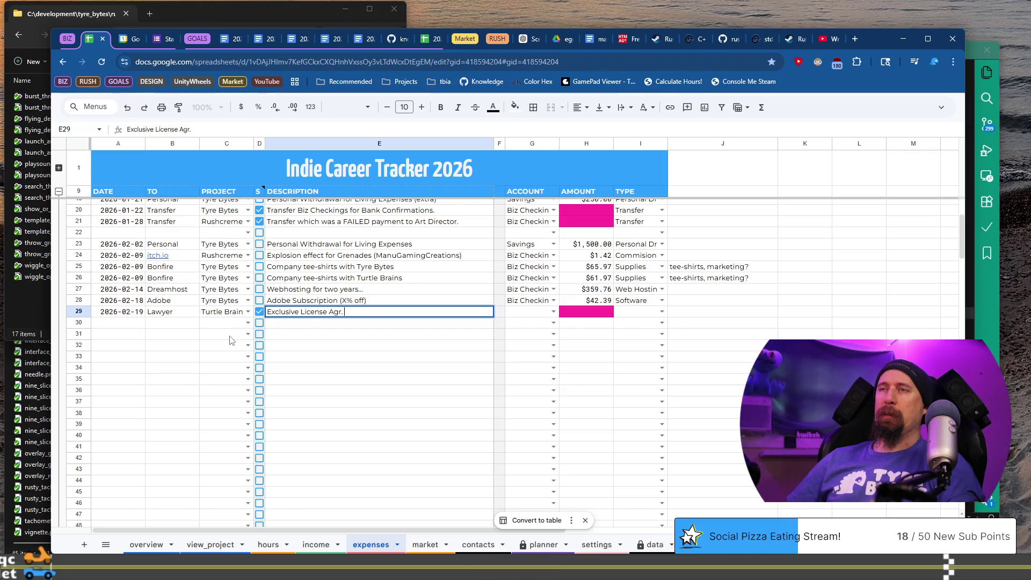
text(C)
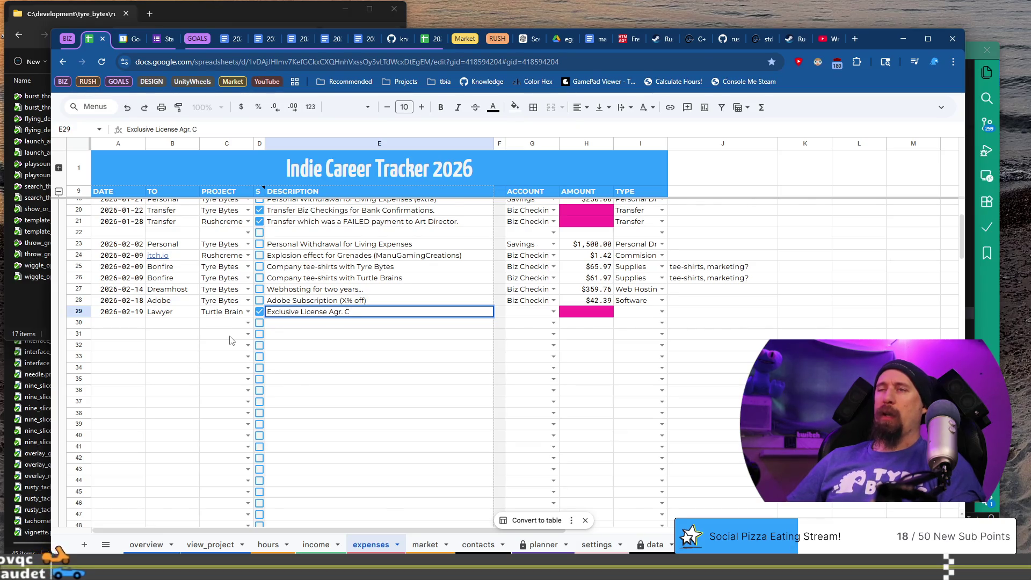
text(LA)
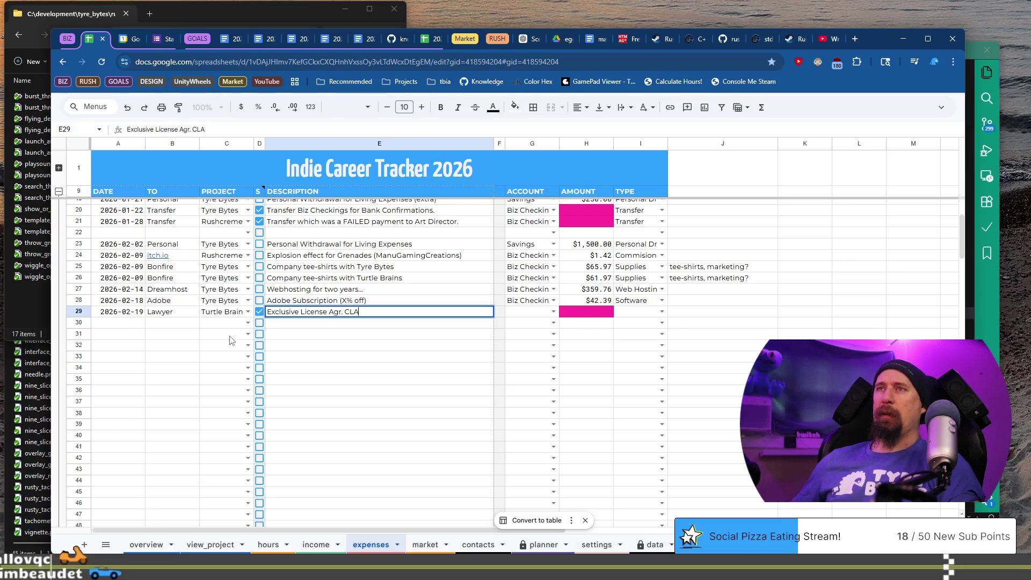
key(shift+Tab)
key(shift+Tab)
key(Tab)
key(Tab)
key(Return)
key(Left)
key(Left)
key(Left)
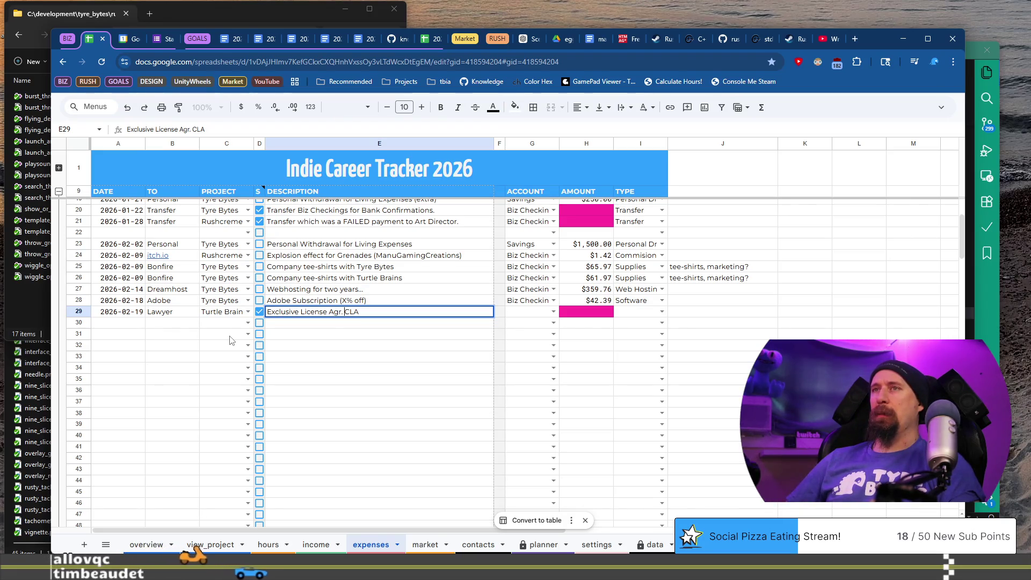
text(Tur)
text(tleBrains )
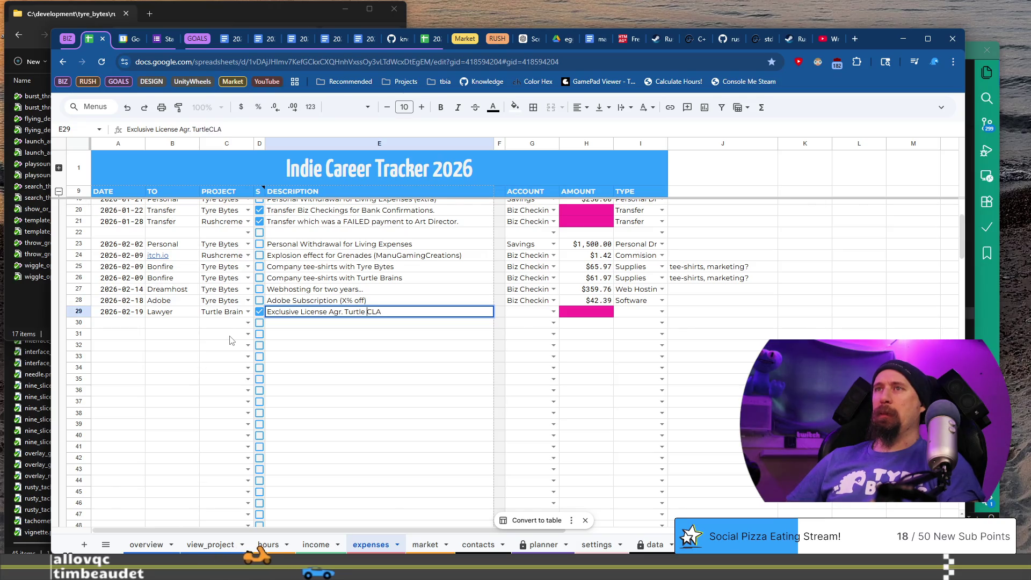
text(License &)
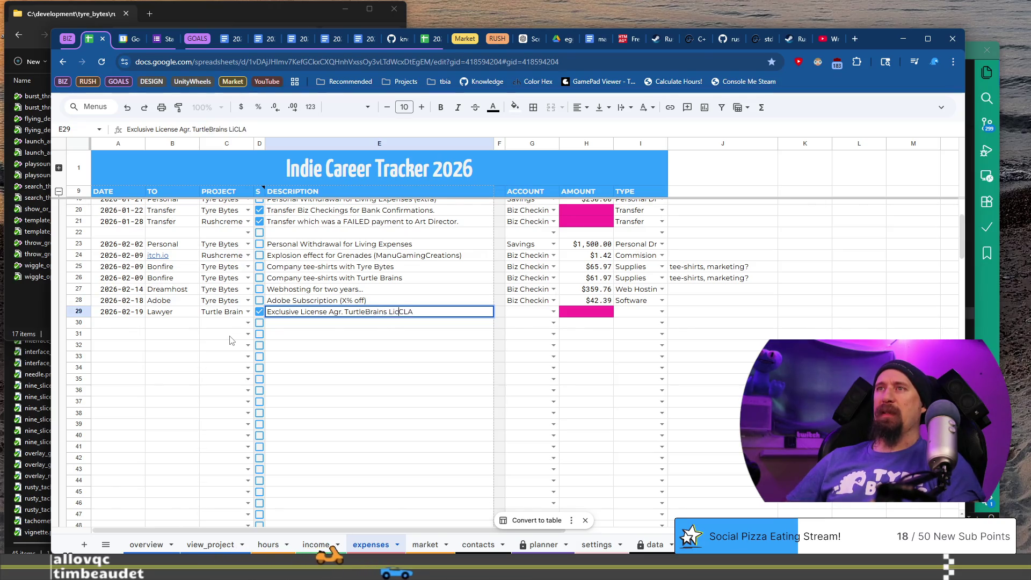
key(Delete)
text(Cont)
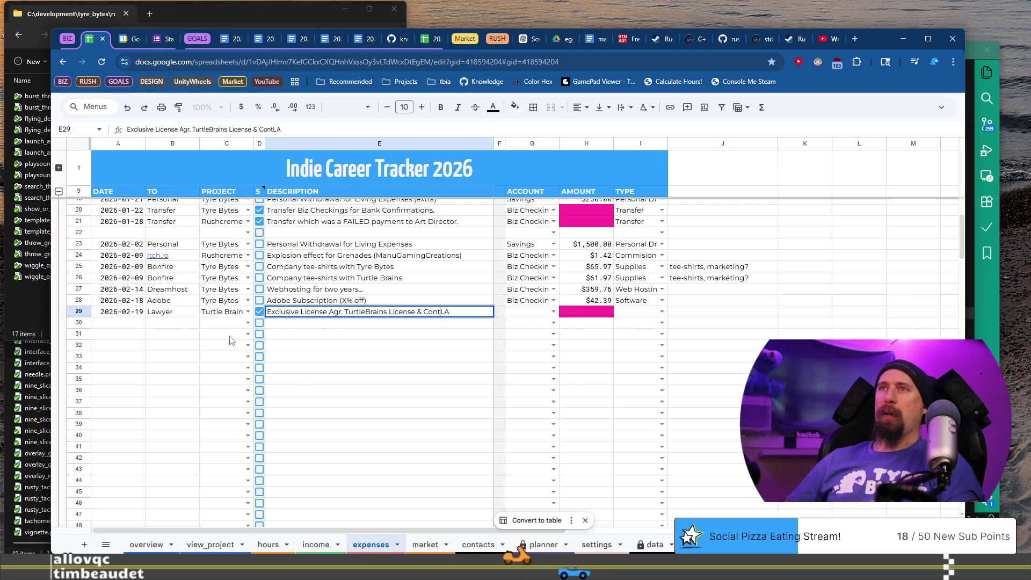
text(rib)
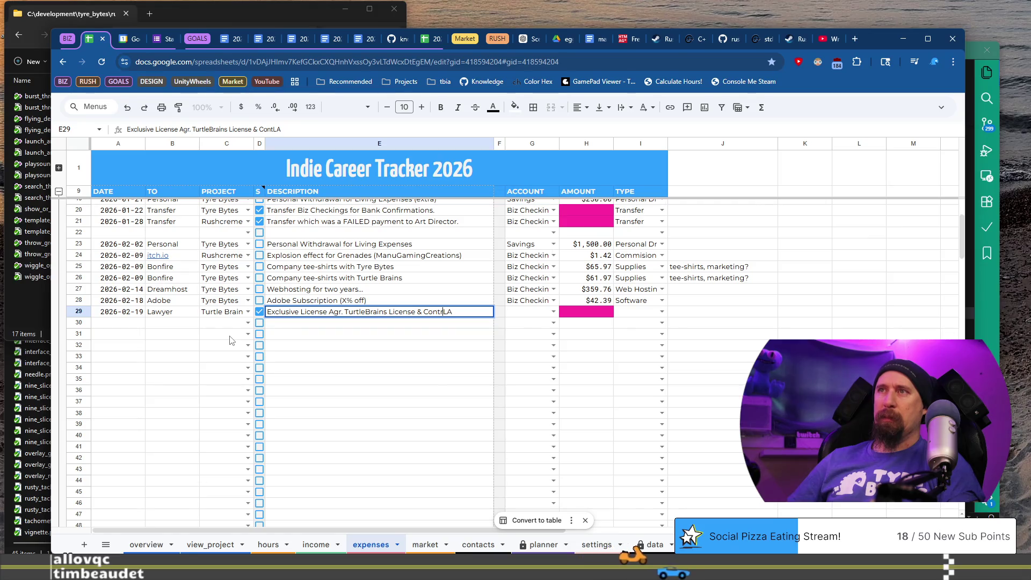
text(ut)
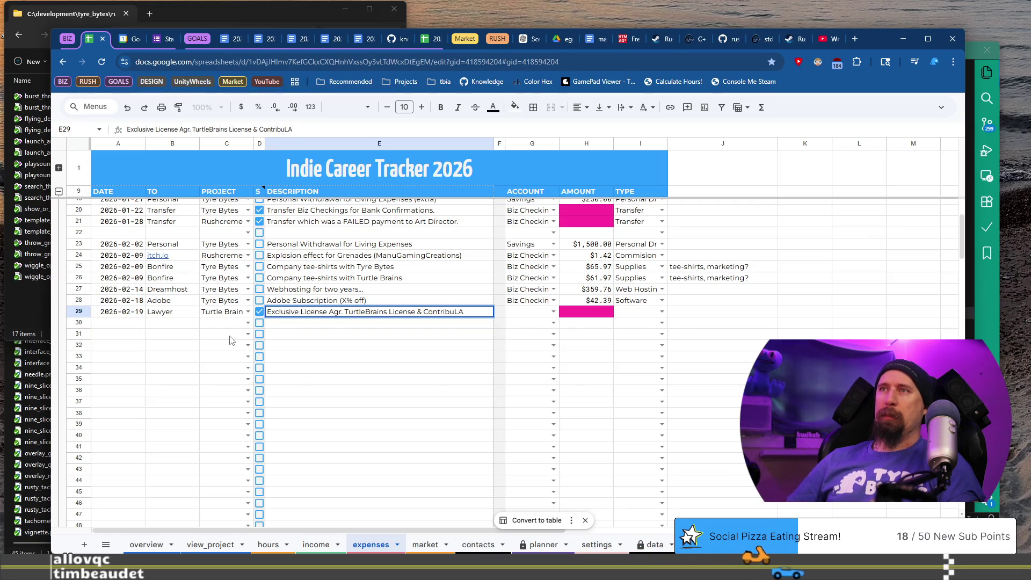
text(or C)
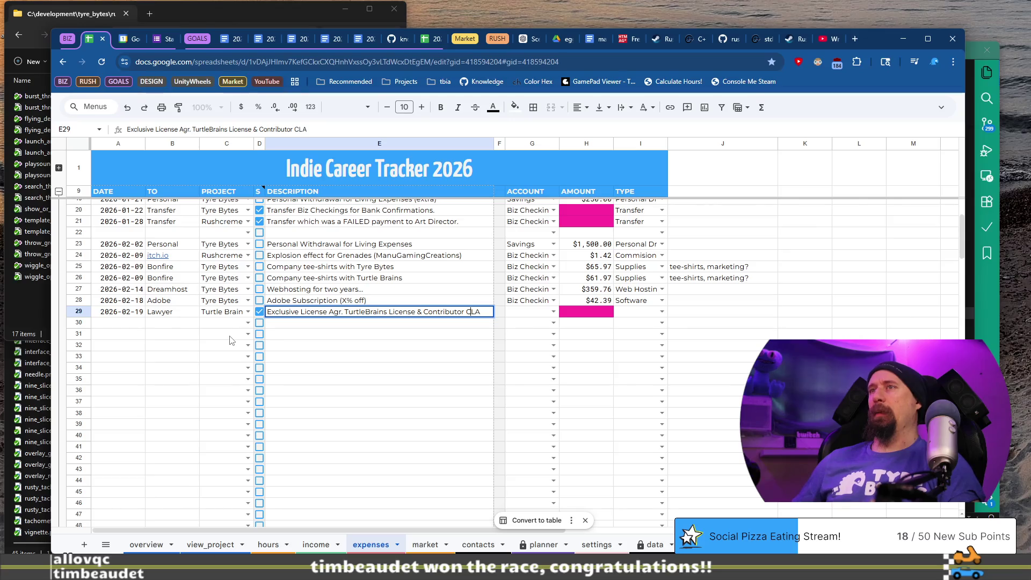
key(Tab)
key(Tab)
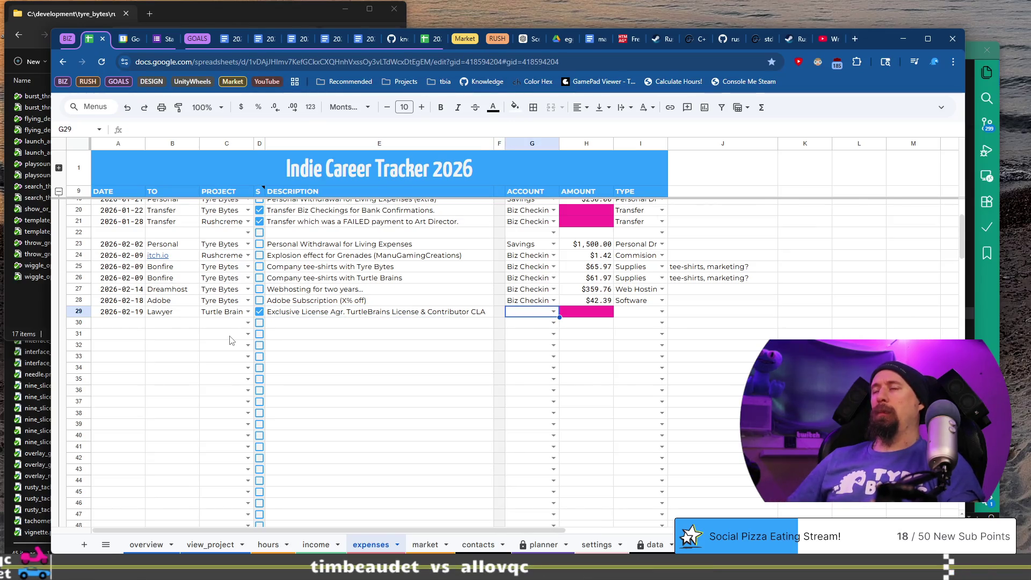
Step: Set account Biz Checkings and type Legal + Professional Fees, then switch desktops
text(B)
key(Down)
key(Up)
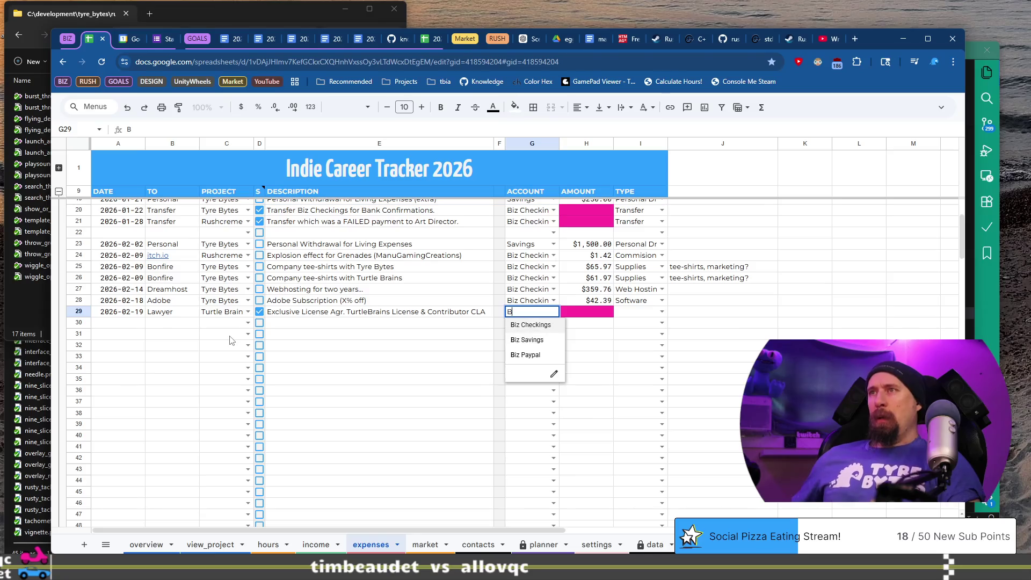
key(Tab)
key(Tab)
text(L)
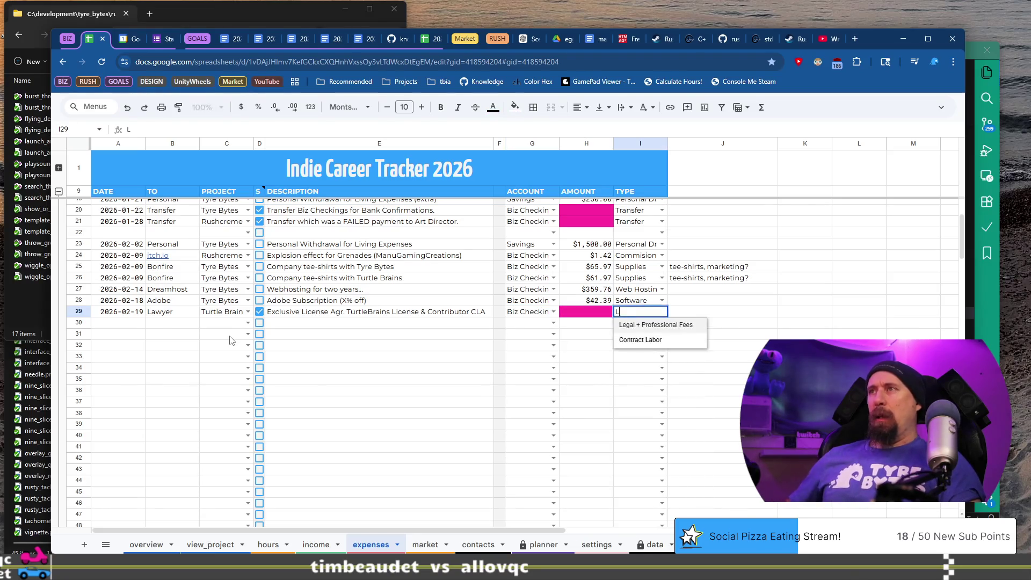
key(Tab)
key(Down)
key(Up)
key(ctrl+Right)
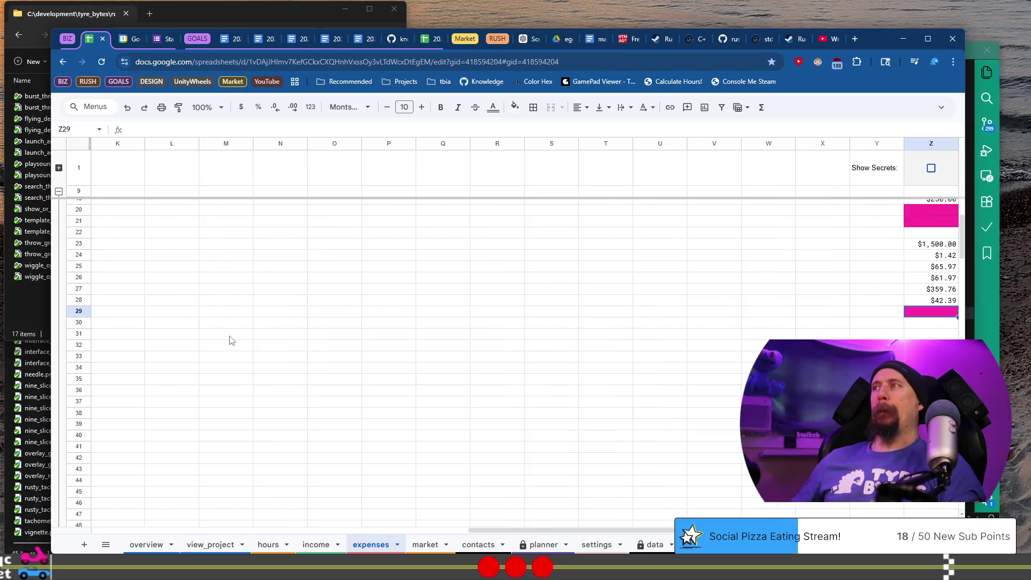
key(ctrl+super+Left)
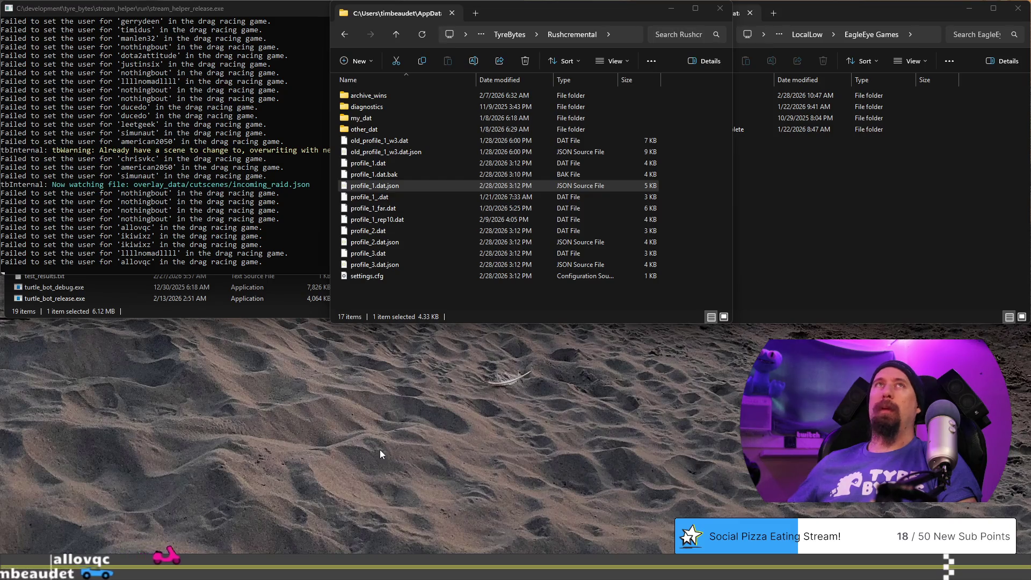
Step: Enter date 2026-02-20, payee Accountant and project Tyre Bytes in row 30
key(ctrl+super+Right)
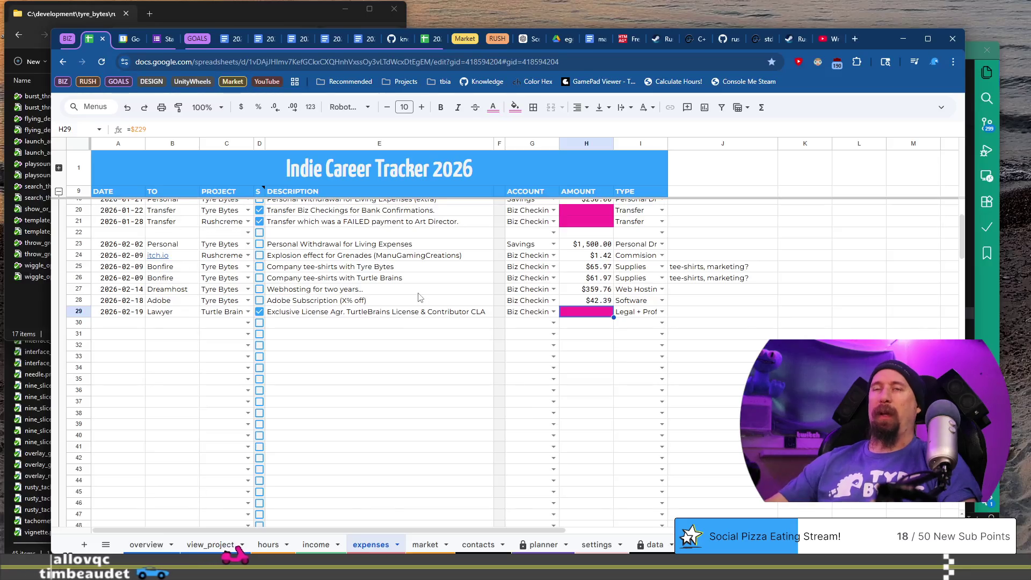
key(Home)
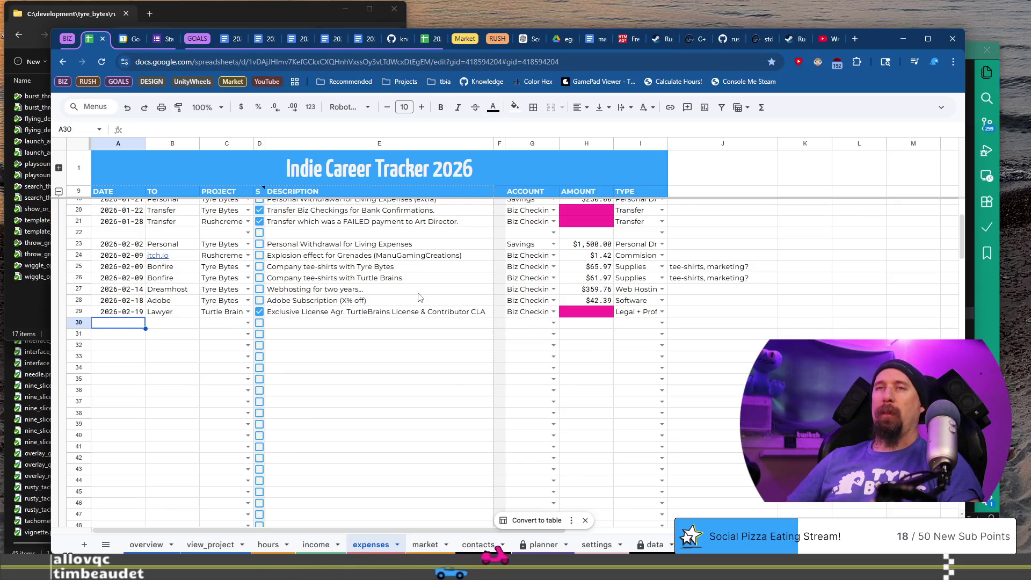
key(Up)
key(Down)
text(2026-02-20)
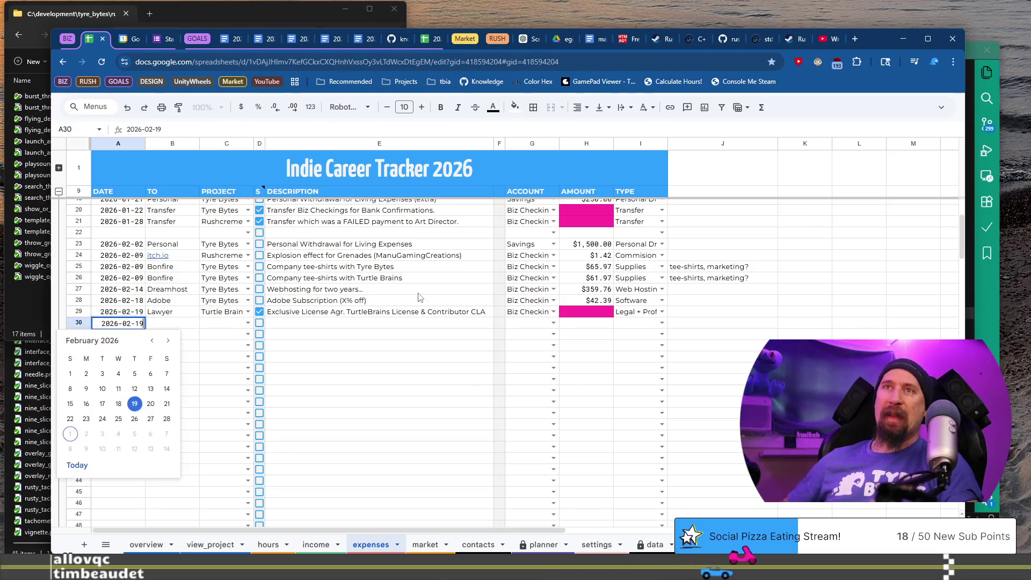
key(Tab)
text(Accountant)
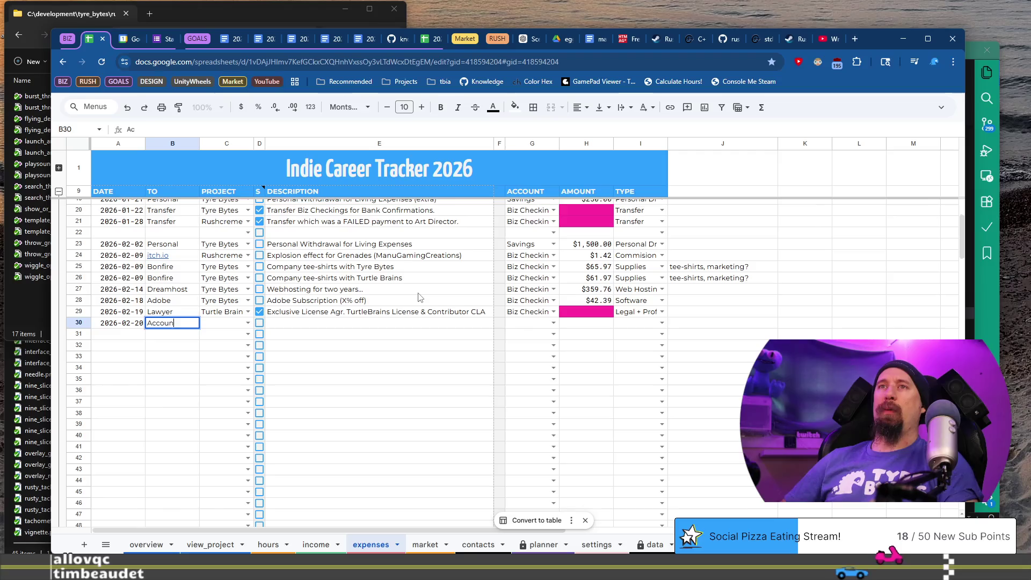
key(Tab)
text(Ty)
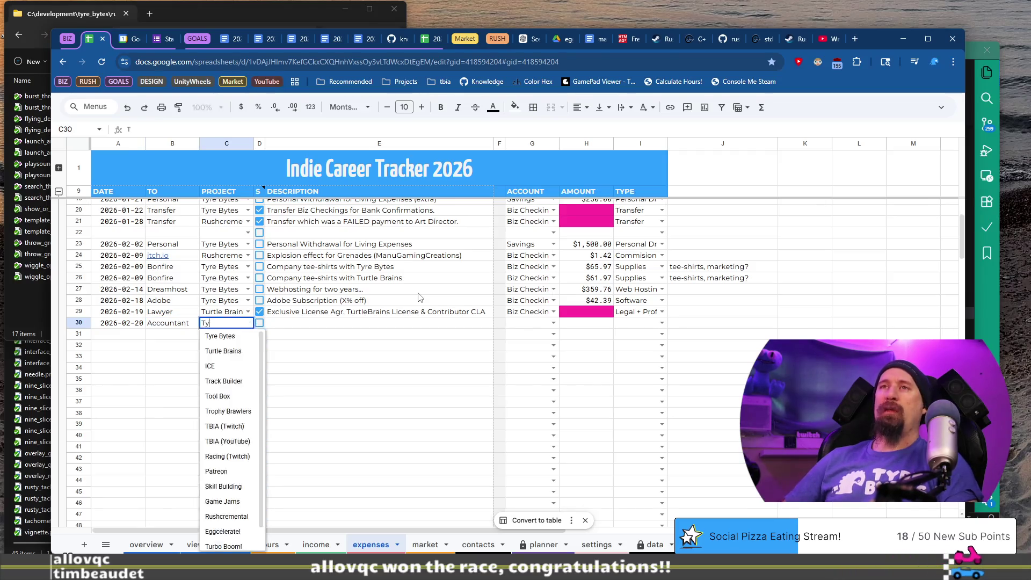
key(Tab)
key(Tab)
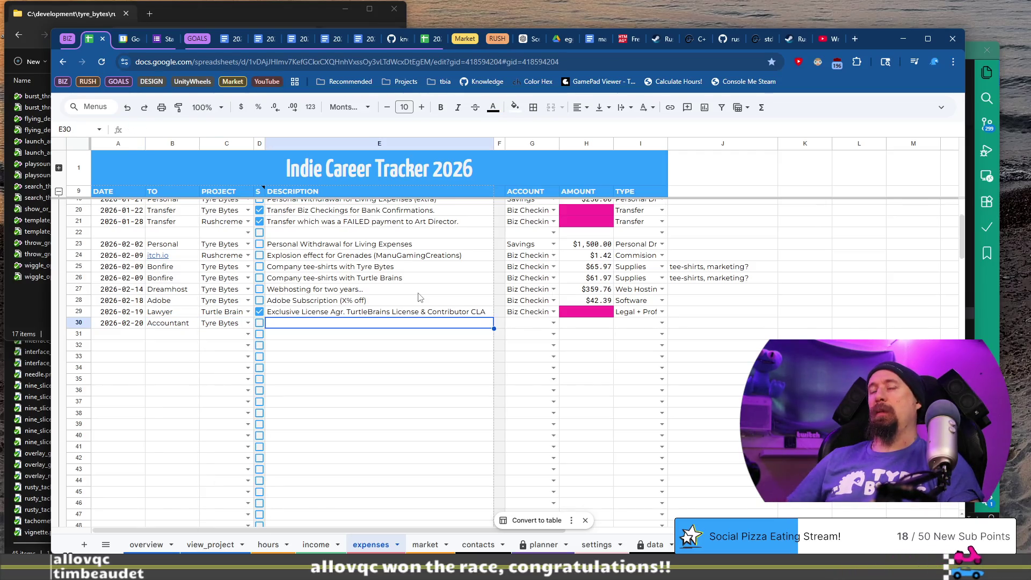
Step: Describe the row as '2025 Income Taxes' and start a search for 2024 in a new tab
text(Tax Return)
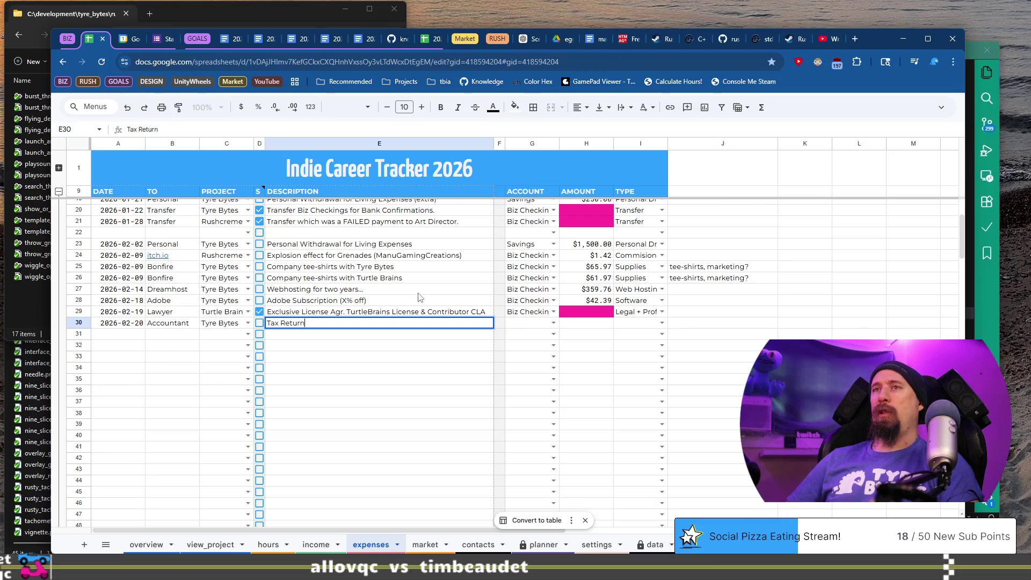
key(ctrl+a)
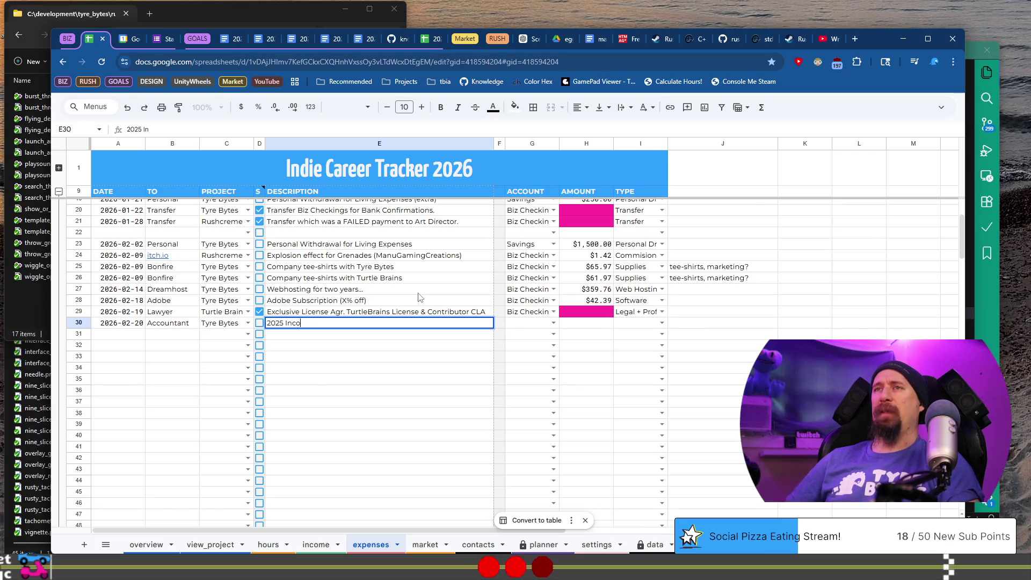
text(xes)
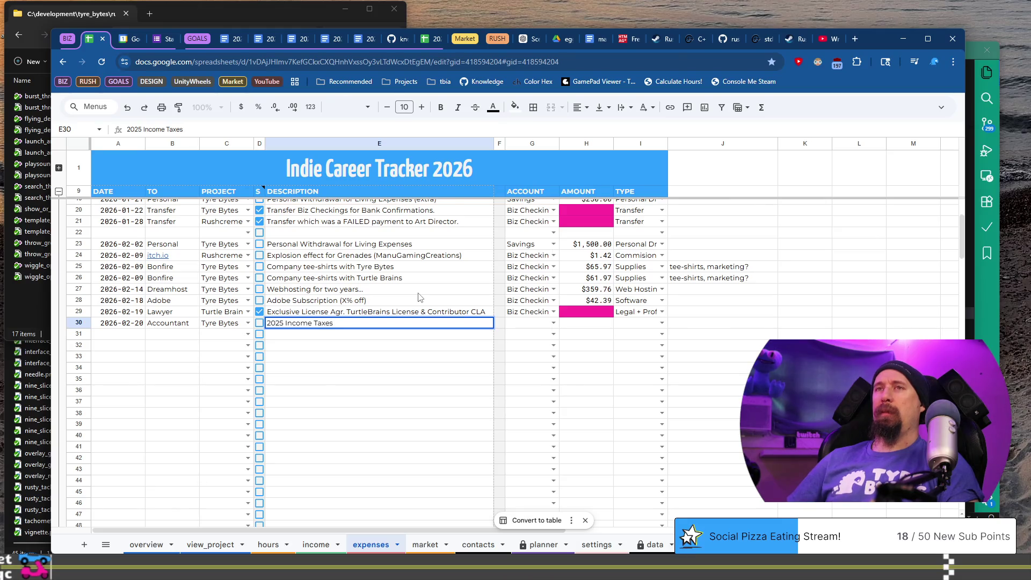
key(Tab)
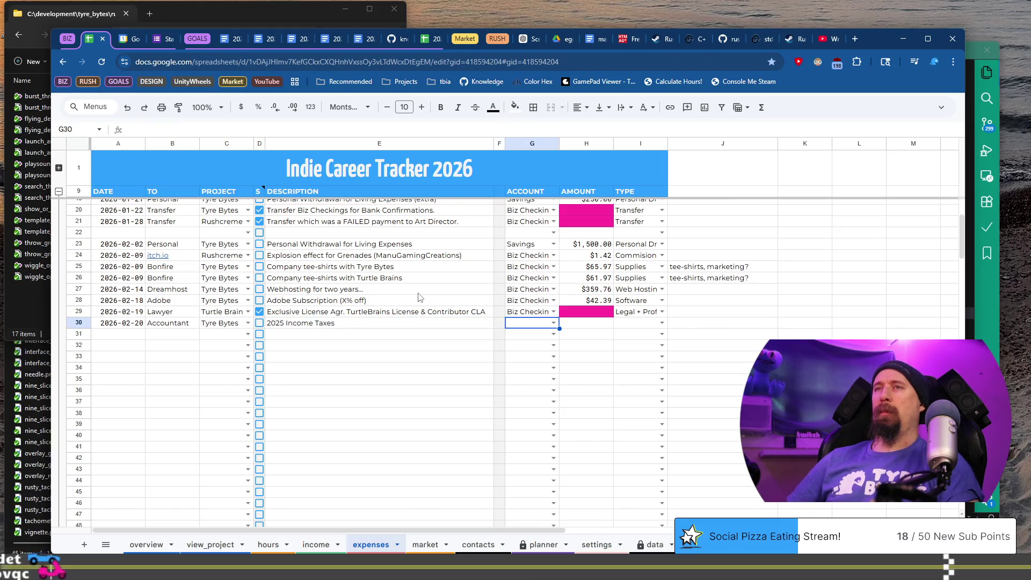
key(Left)
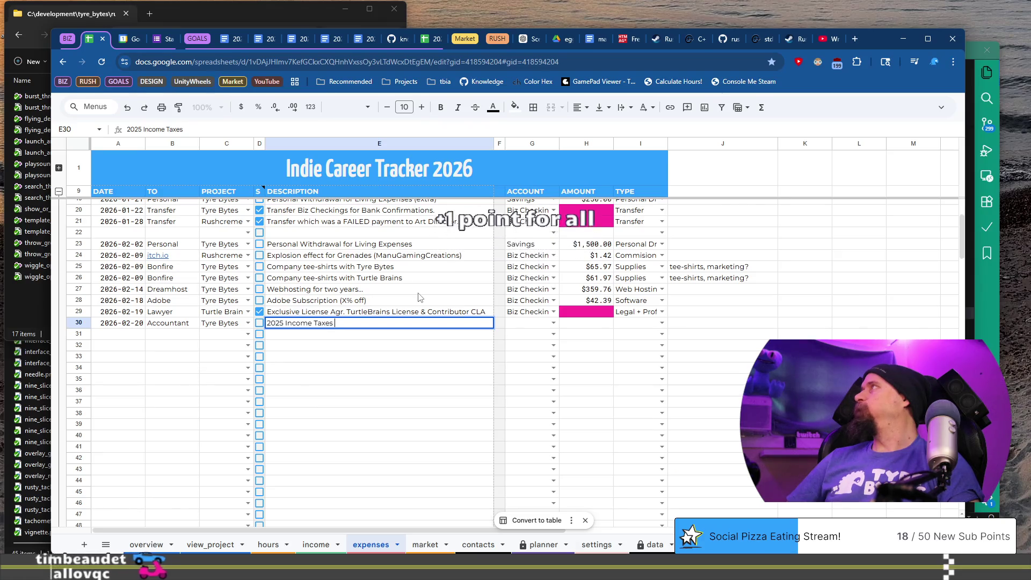
key(Return)
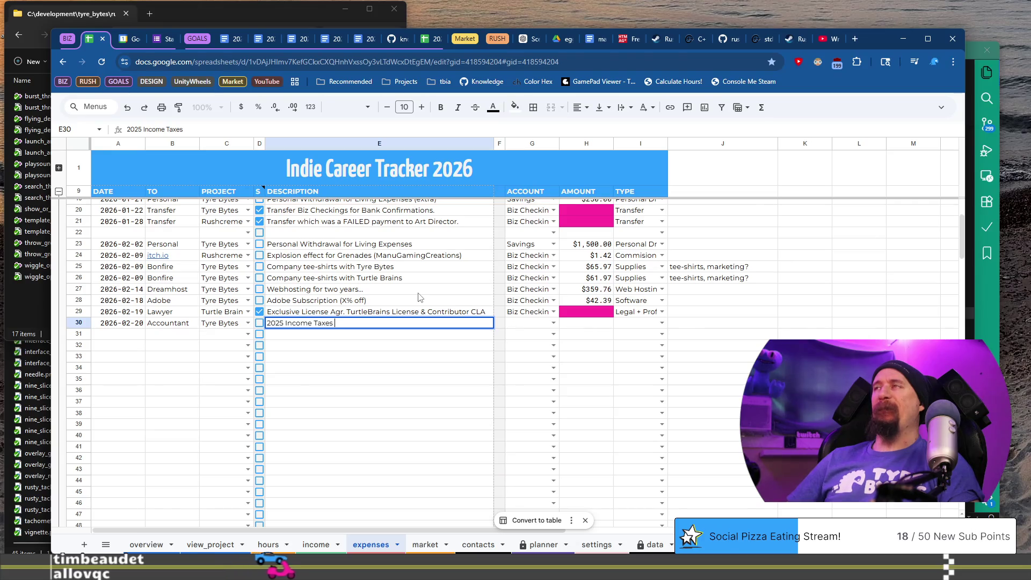
key(ctrl+t)
text(202)
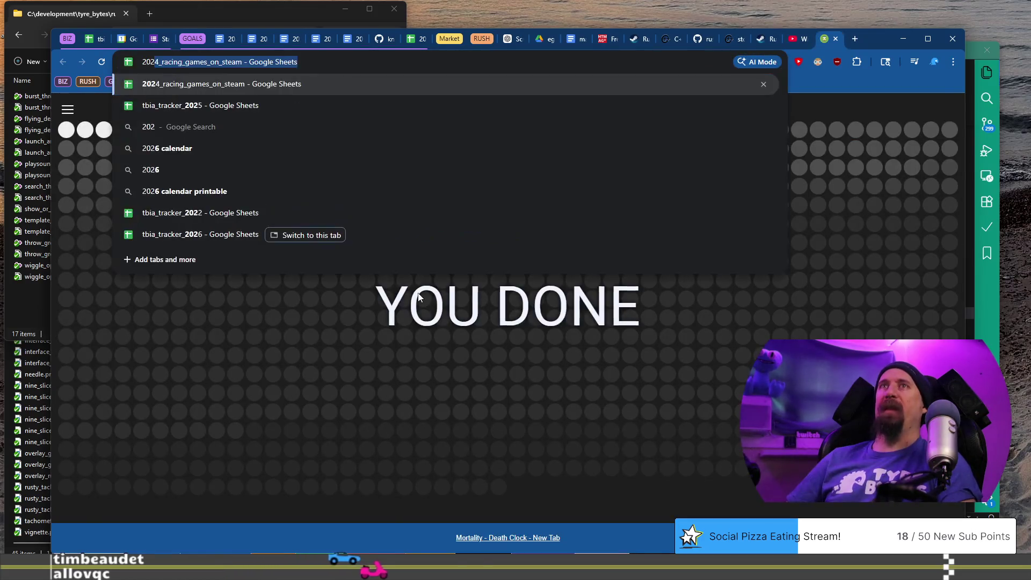
text(4)
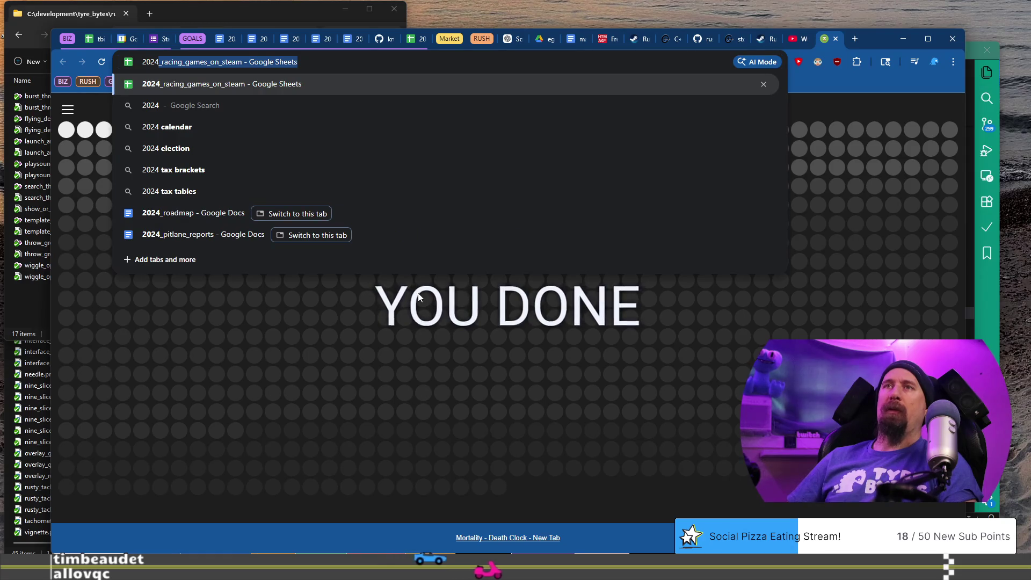
Step: Find and copy the S & D Accounting tax-preparation payee in tbia_tracker_2025's expenses sheet
key(ctrl+a)
text(tbia)
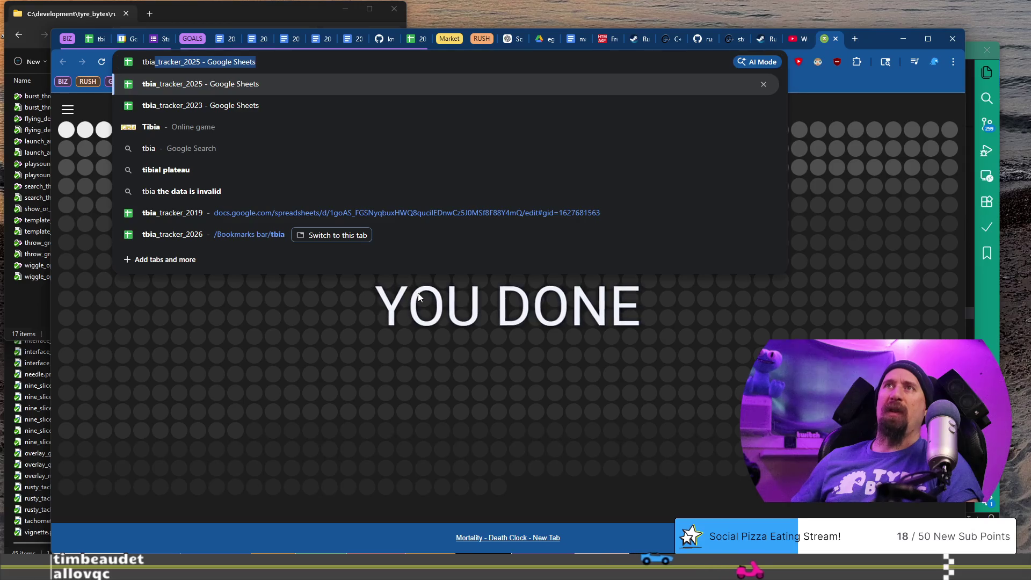
key(Return)
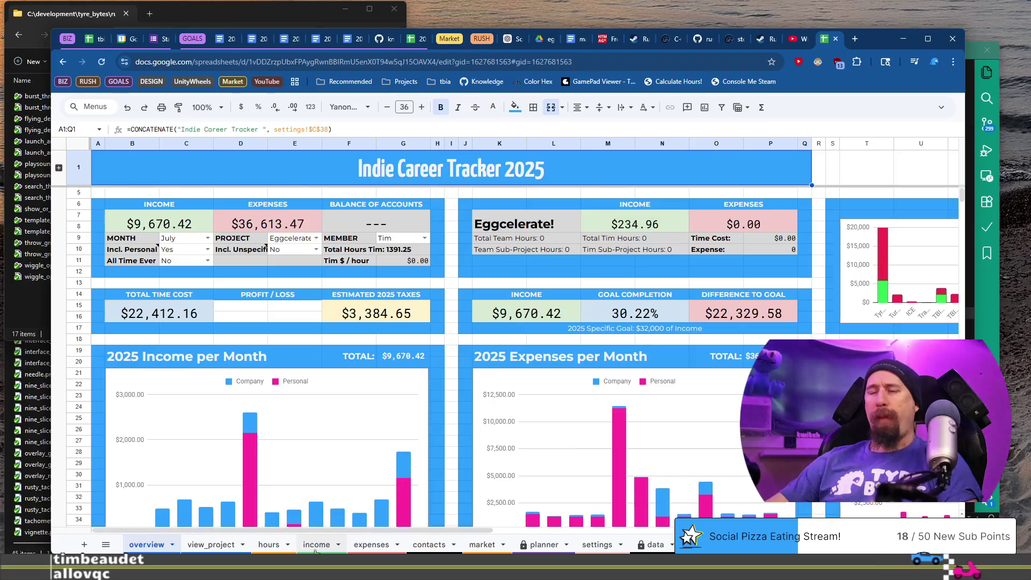
click(370, 544)
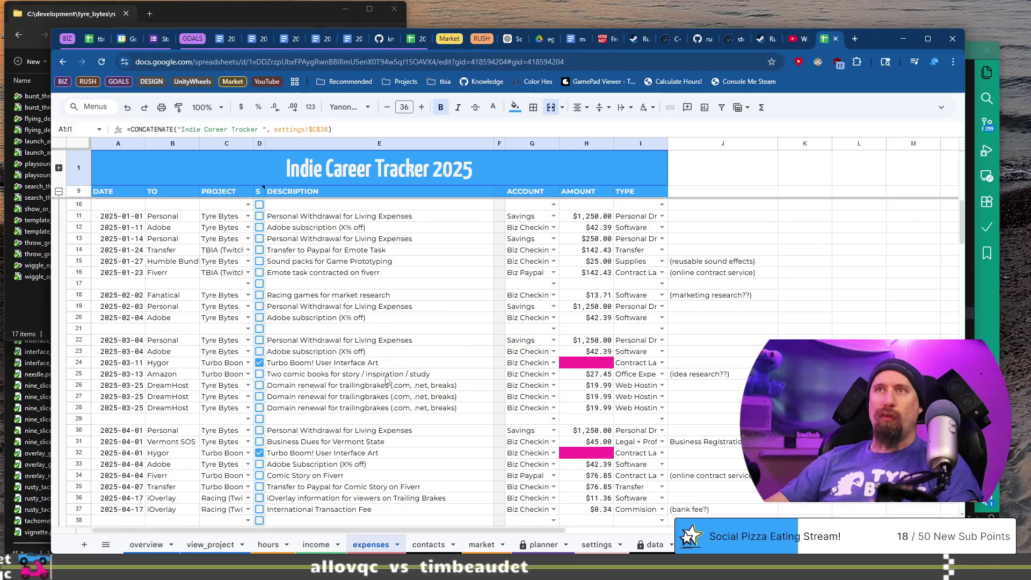
scroll(386, 379, down, 2)
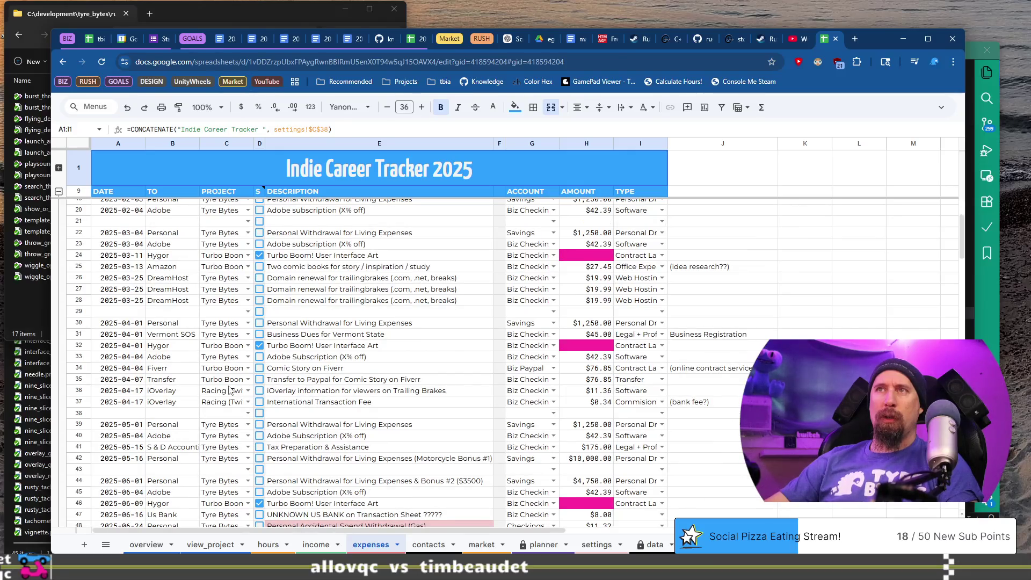
click(338, 335)
scroll(162, 388, down, 1)
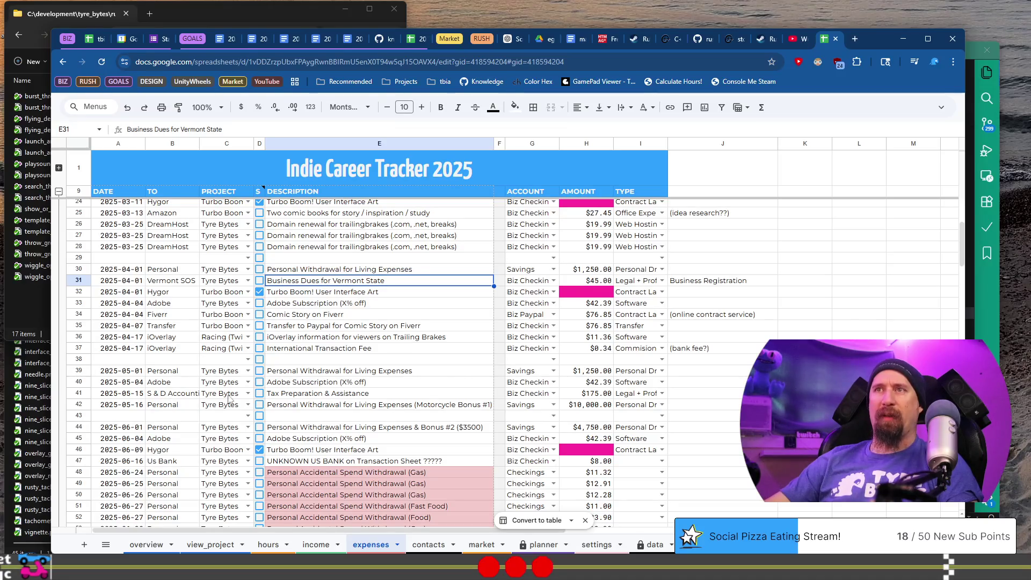
click(297, 395)
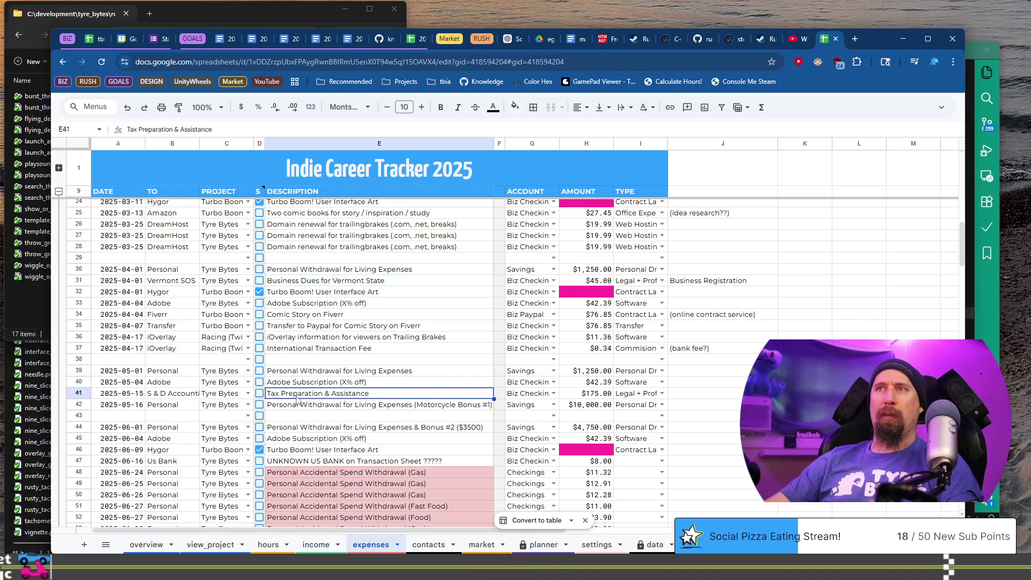
click(182, 396)
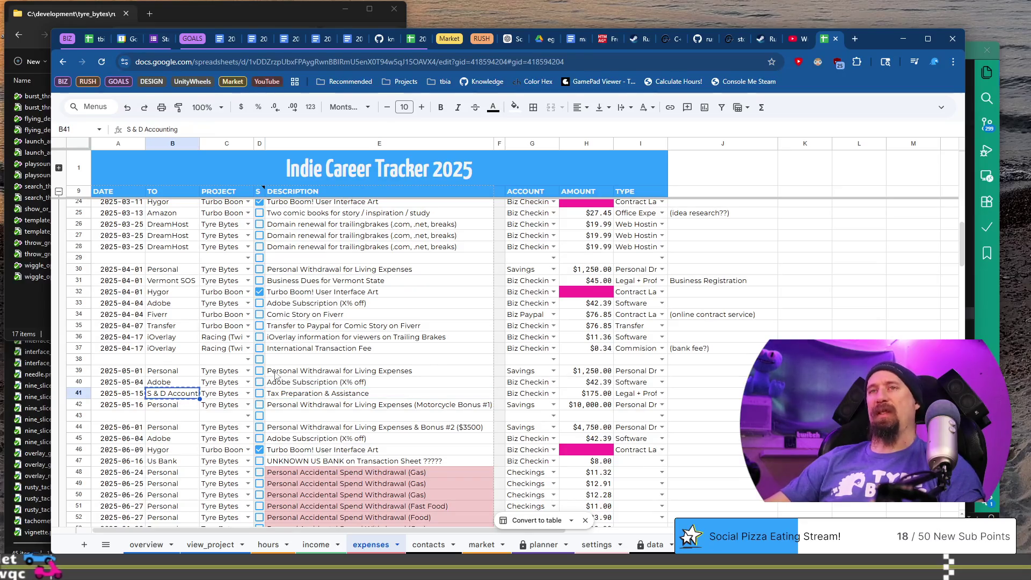
click(95, 38)
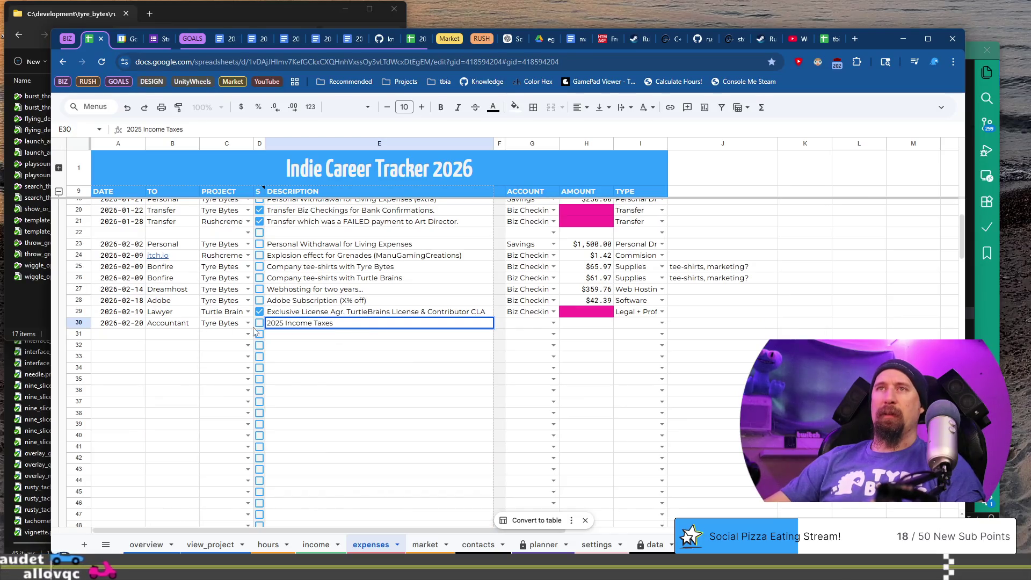
Step: Change row 30 to payee S & D Accounting, description 'Tax Preparations & Assistance'
click(173, 326)
text(S & D Accounting)
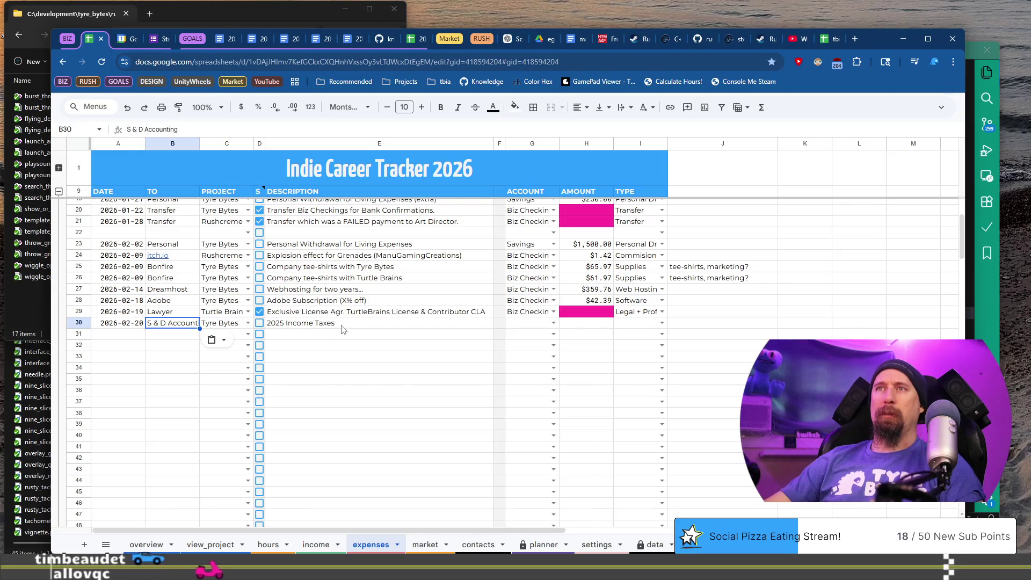
key(Right)
key(Right)
key(Right)
key(Return)
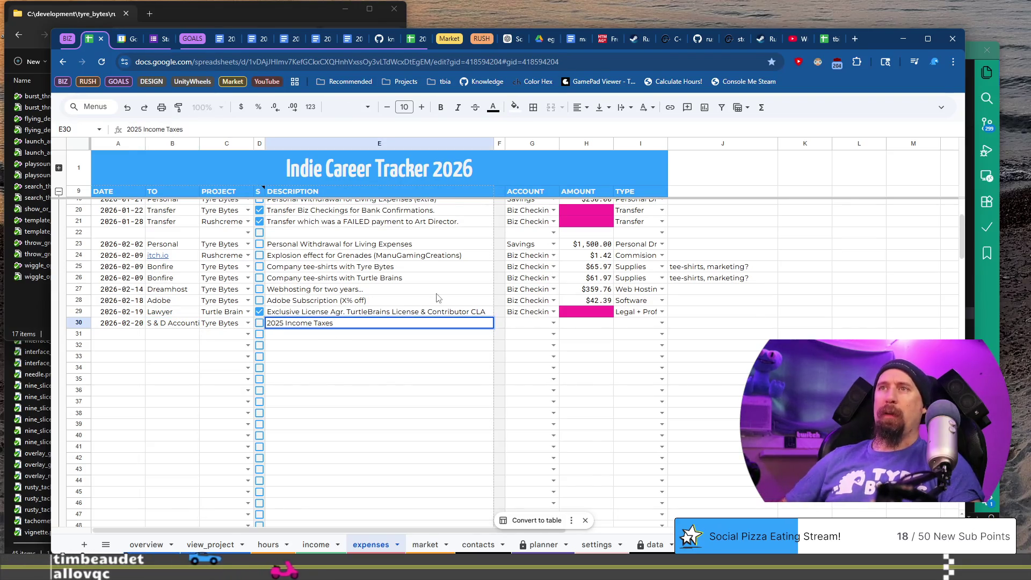
key(BackSpace)
key(BackSpace)
text(Preparations & )
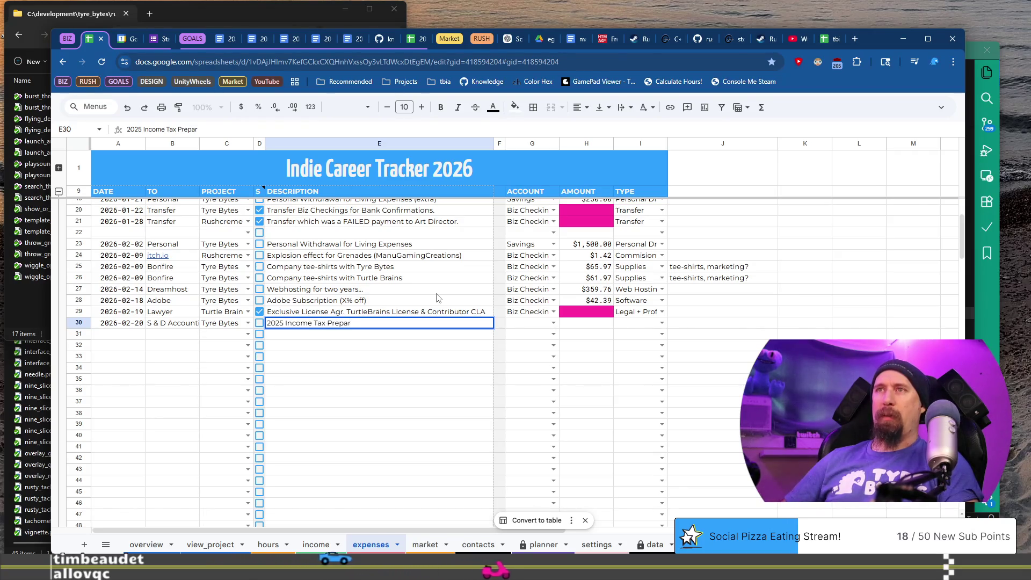
text(Ass)
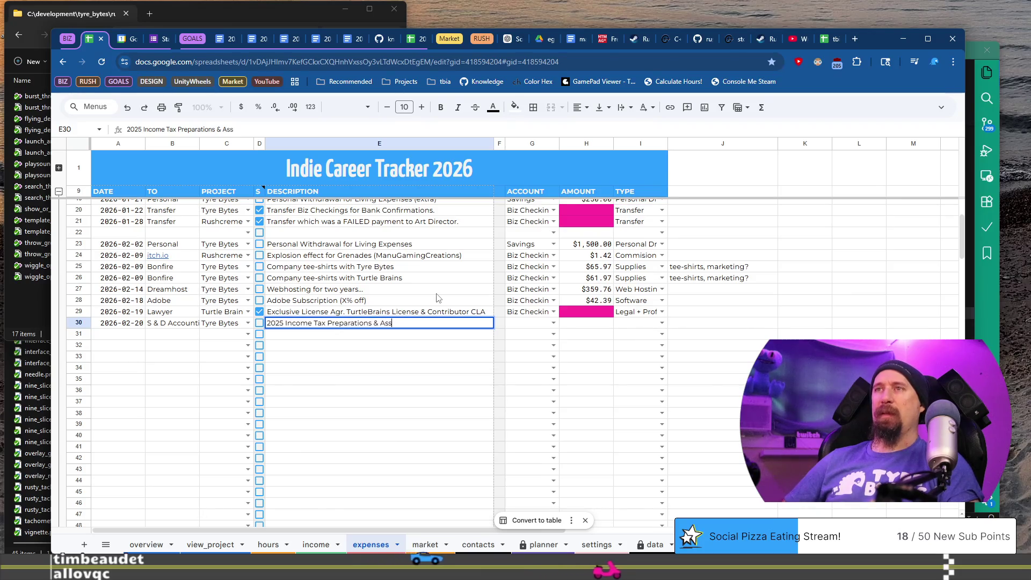
text(istance)
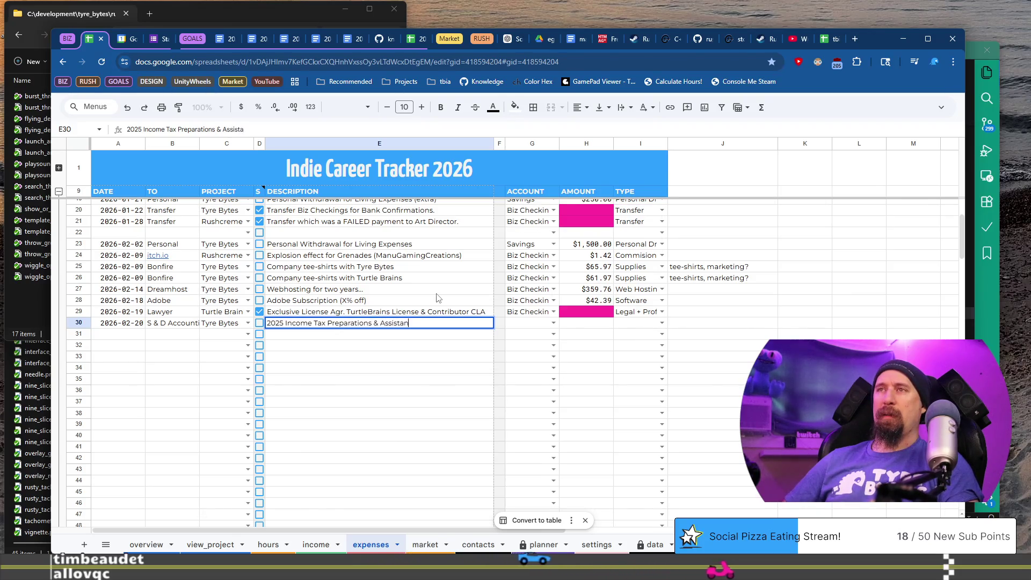
key(Tab)
Step: Set account Biz Checking and type Legal + Professional Fees, matching last year's entry
key(Return)
text(b)
key(Tab)
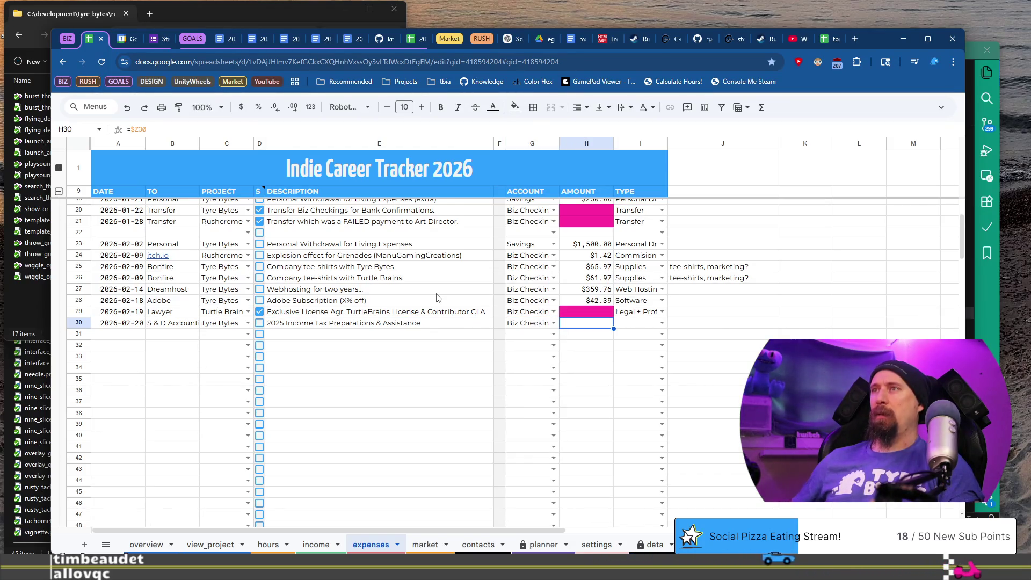
key(Tab)
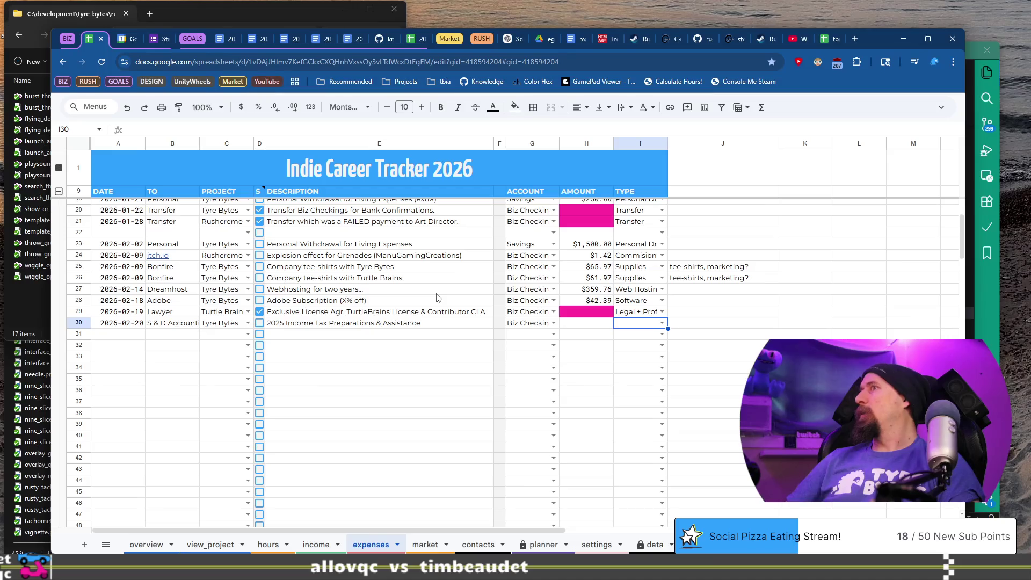
key(Return)
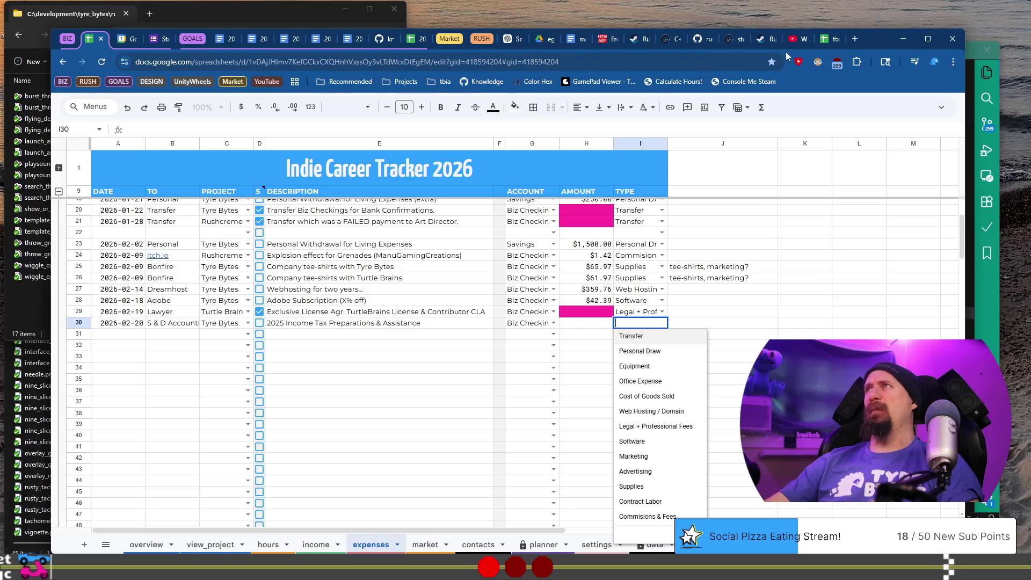
click(826, 43)
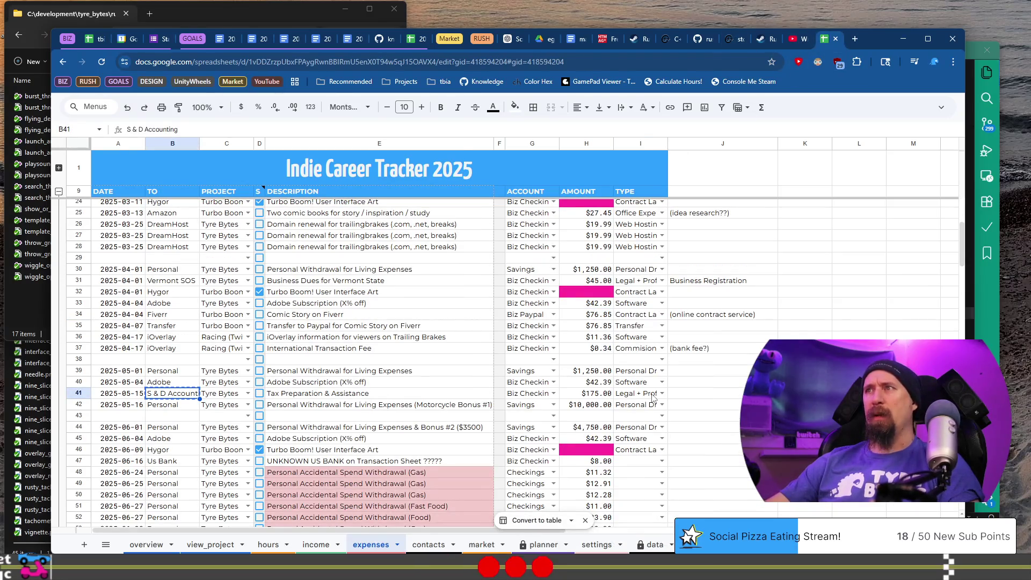
click(90, 39)
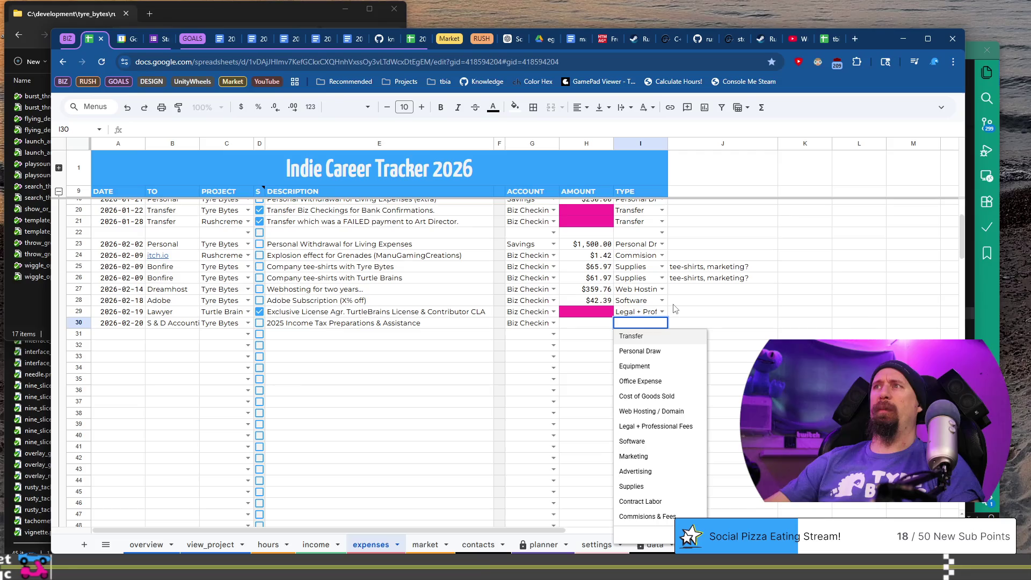
click(669, 426)
Step: Enter 175 as the row 30 amount and bring up the 2025 tracker
key(ctrl+Right)
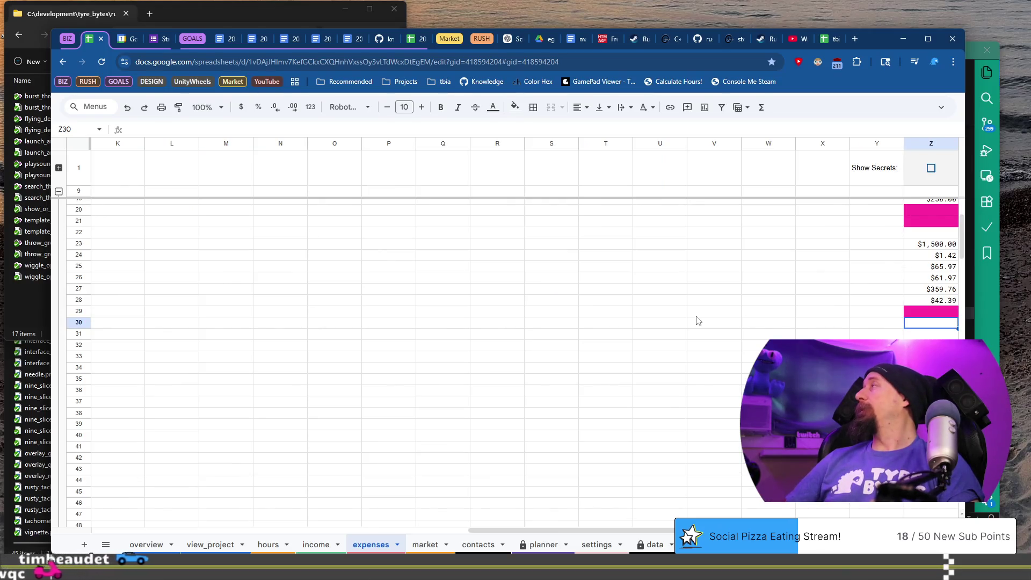
text(175)
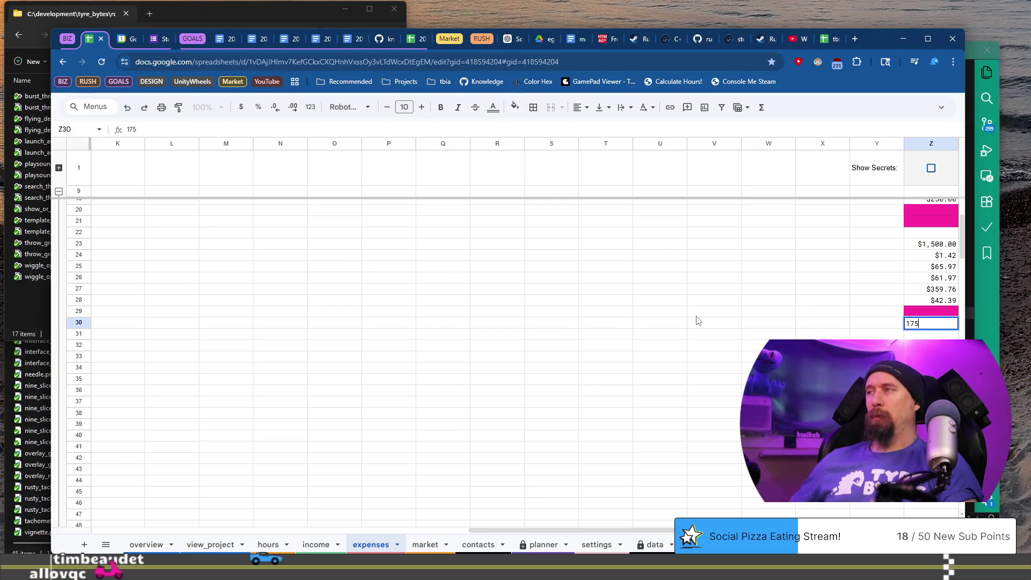
key(Return)
key(Home)
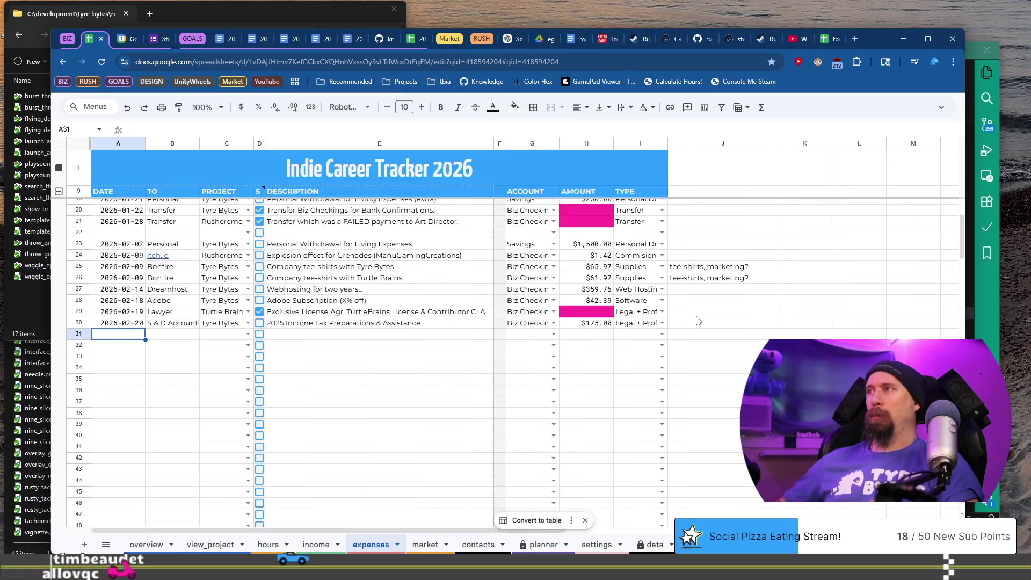
click(833, 42)
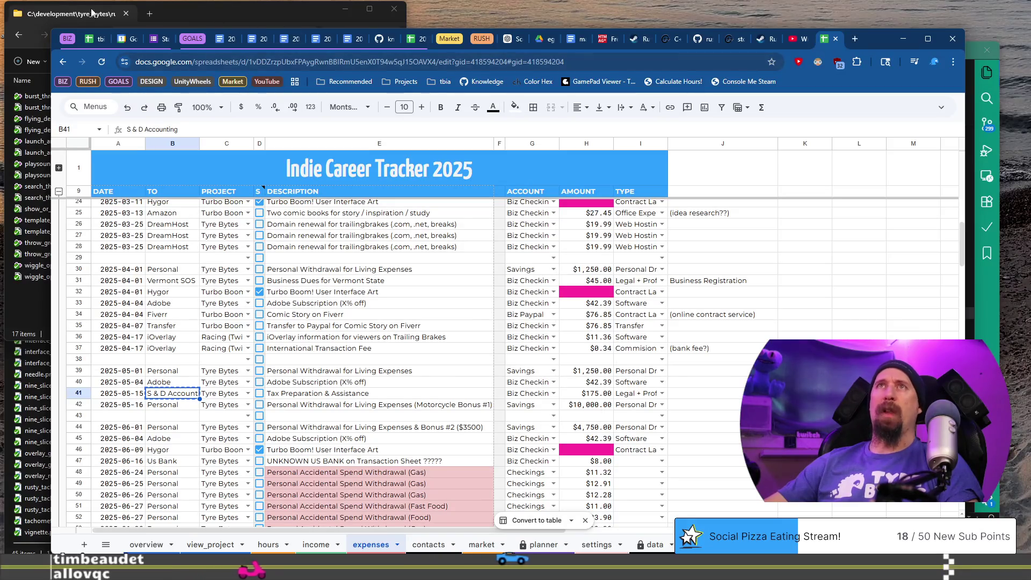
Step: Enter a 2026-02-21 Games Press expense for Rushcremental, described as the monthly GamesPress.com fee
click(95, 40)
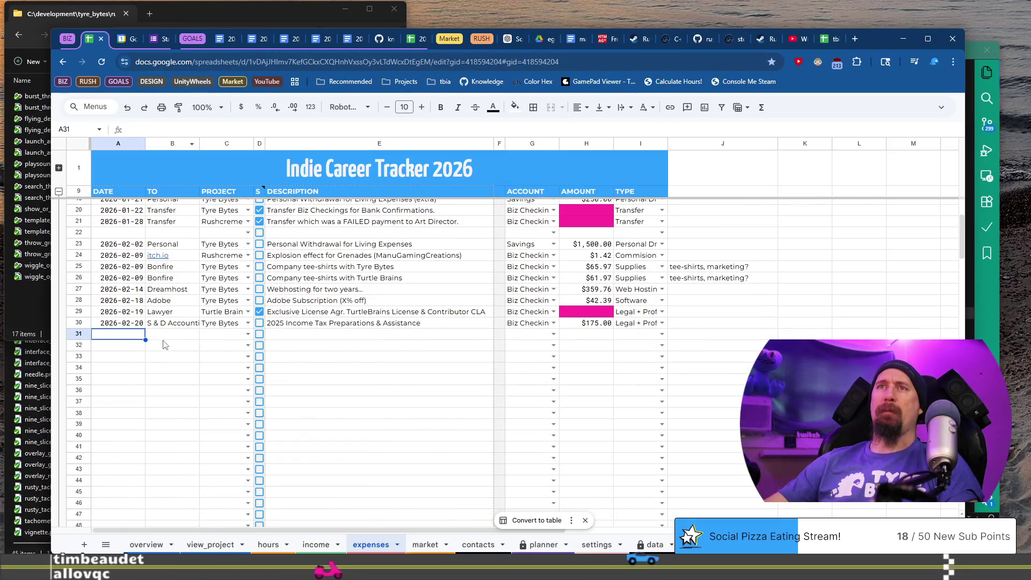
text(2026-03-01)
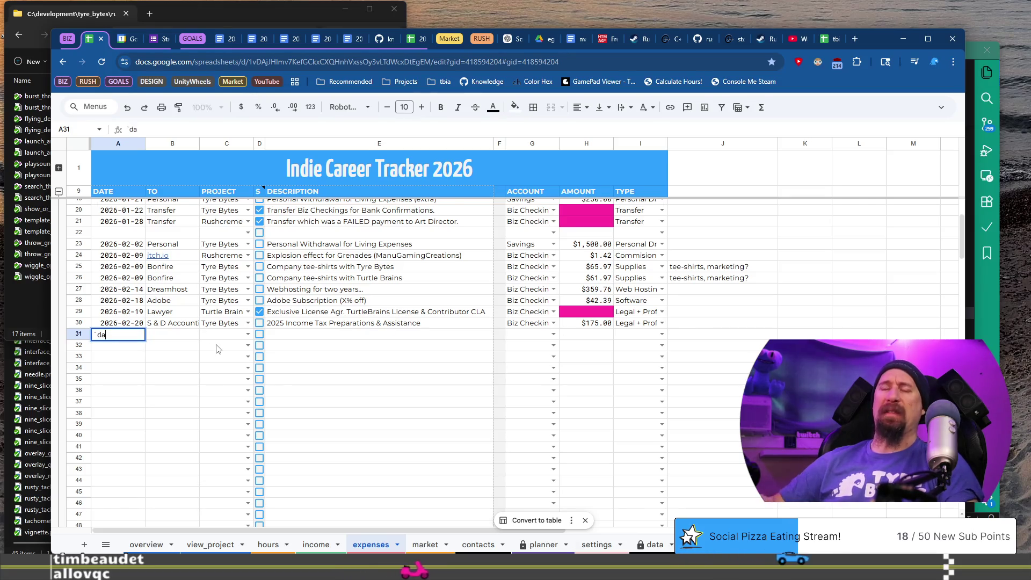
key(BackSpace)
key(BackSpace)
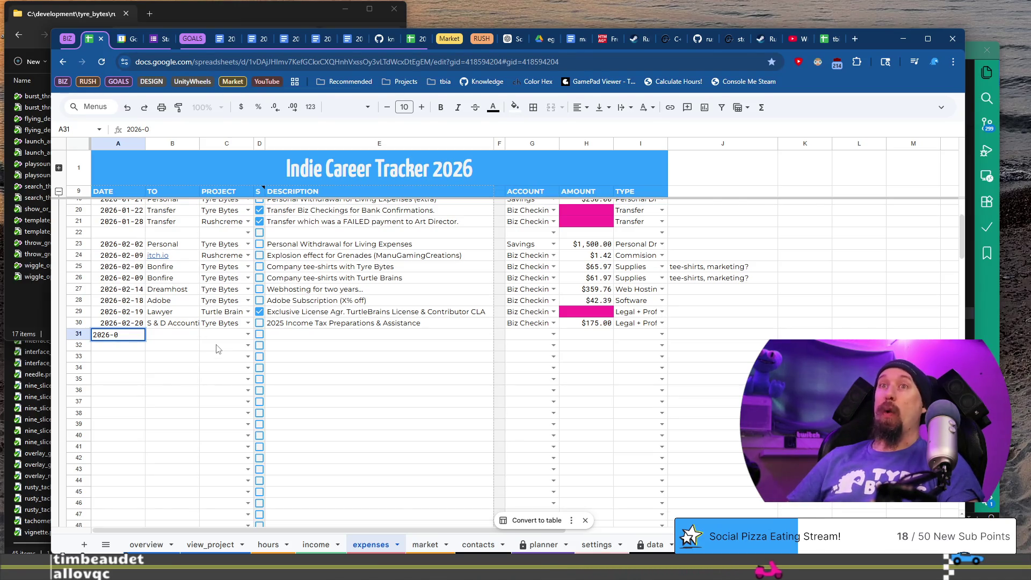
key(Tab)
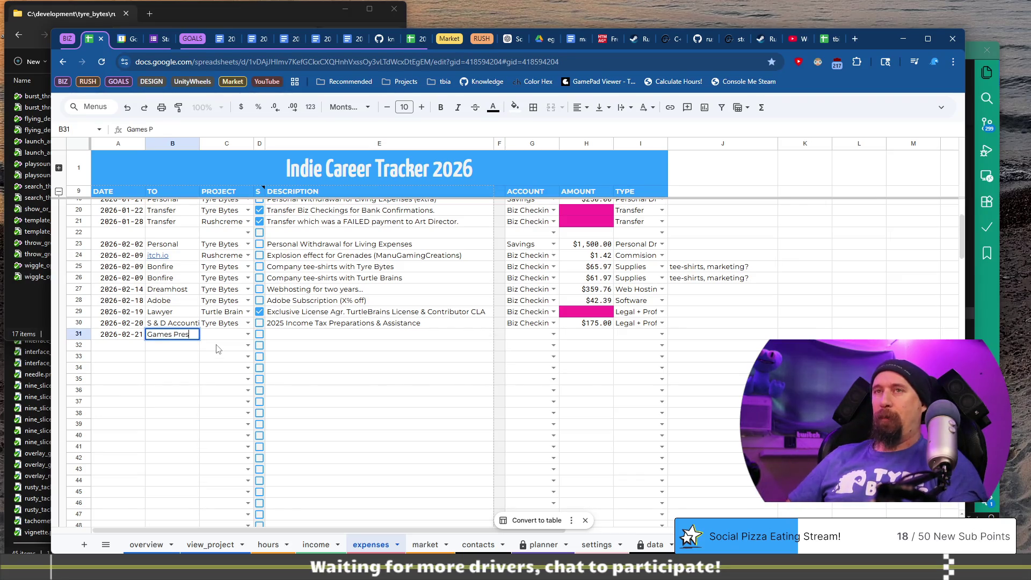
text(s)
key(Tab)
text(ty)
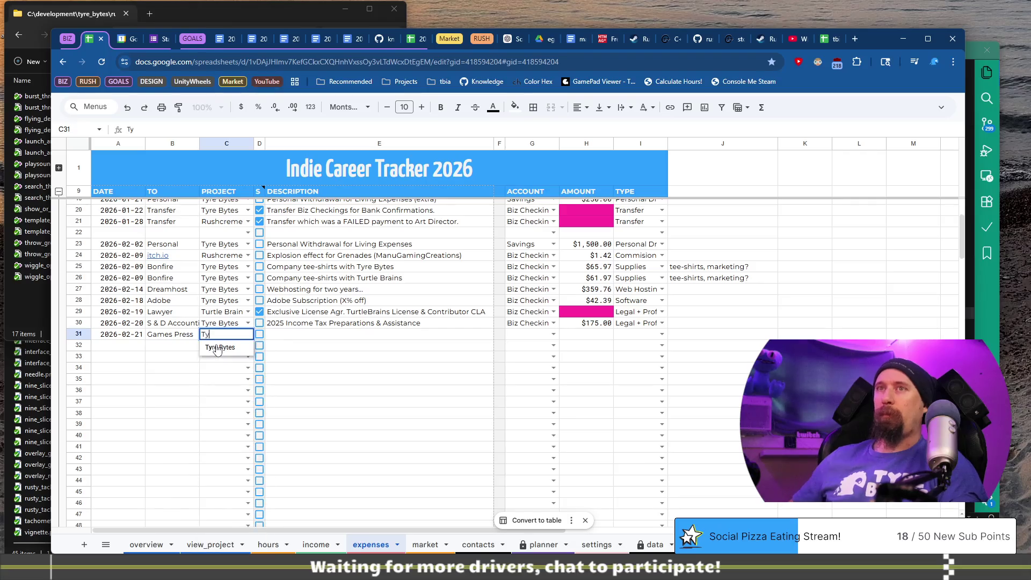
key(Tab)
key(Tab)
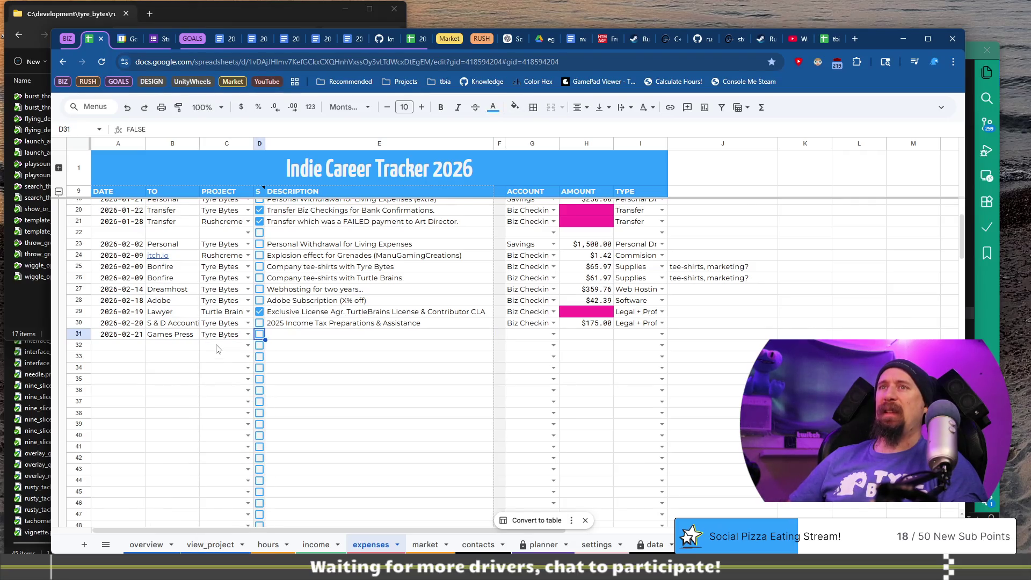
key(shift+Tab)
key(shift+Tab)
text(Rus)
key(Tab)
key(Tab)
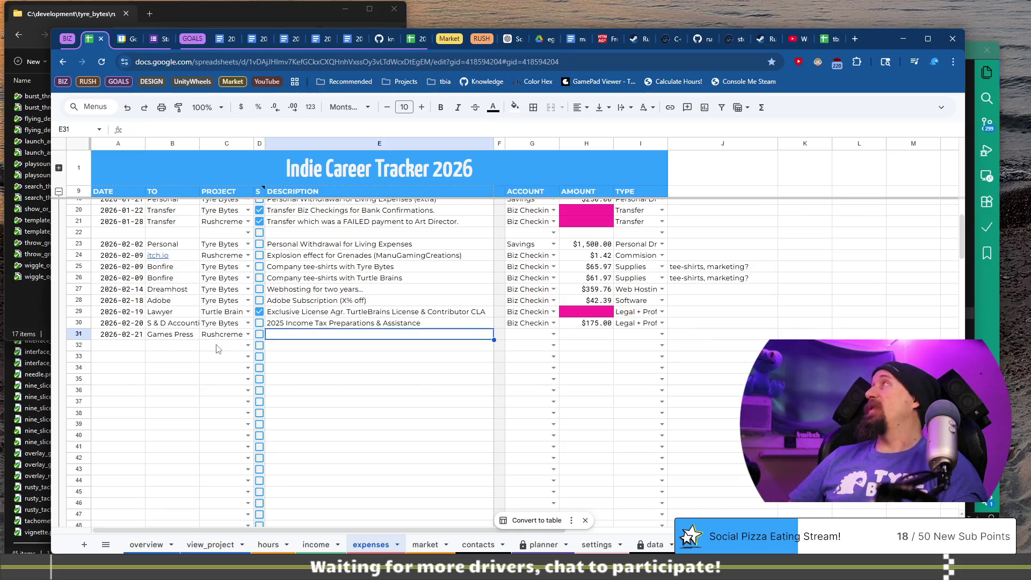
text(Monthly Fee for Ga)
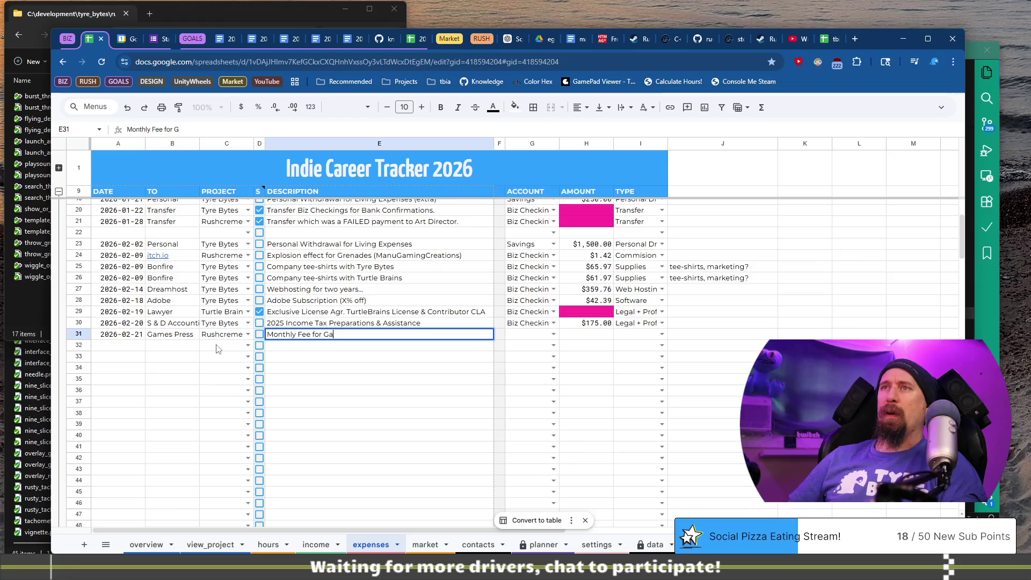
text(mesPress)
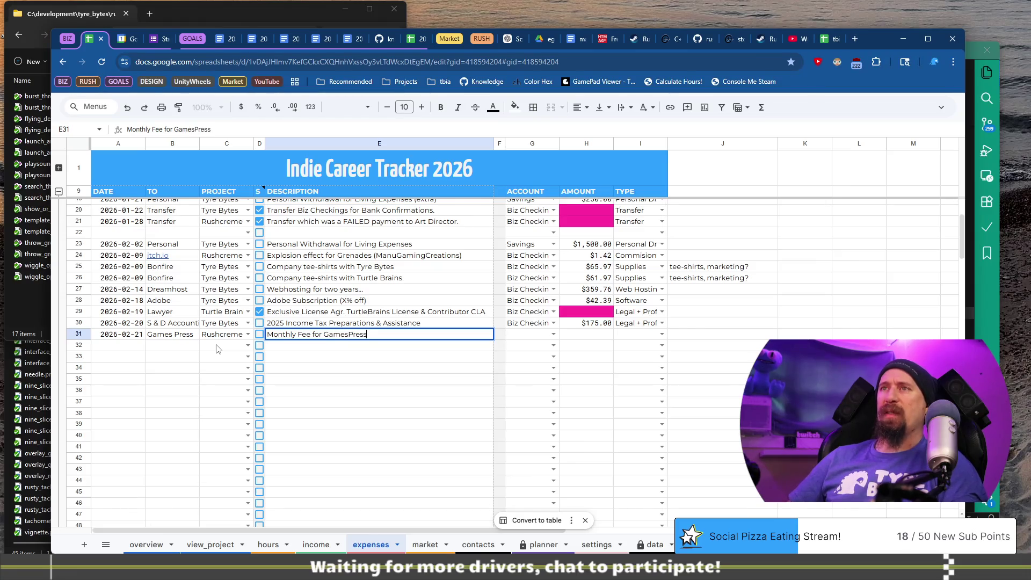
key(Tab)
key(Tab)
Step: Set the Games Press expense to Biz Checking and Marketing, with a $70.00 amount
key(Return)
key(Return)
key(Tab)
key(Tab)
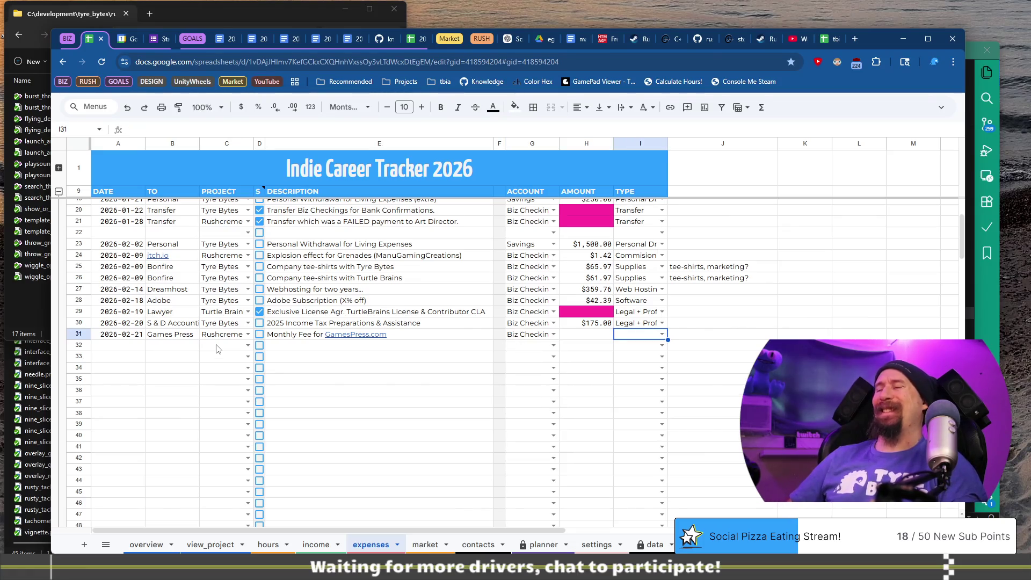
key(Return)
text(m)
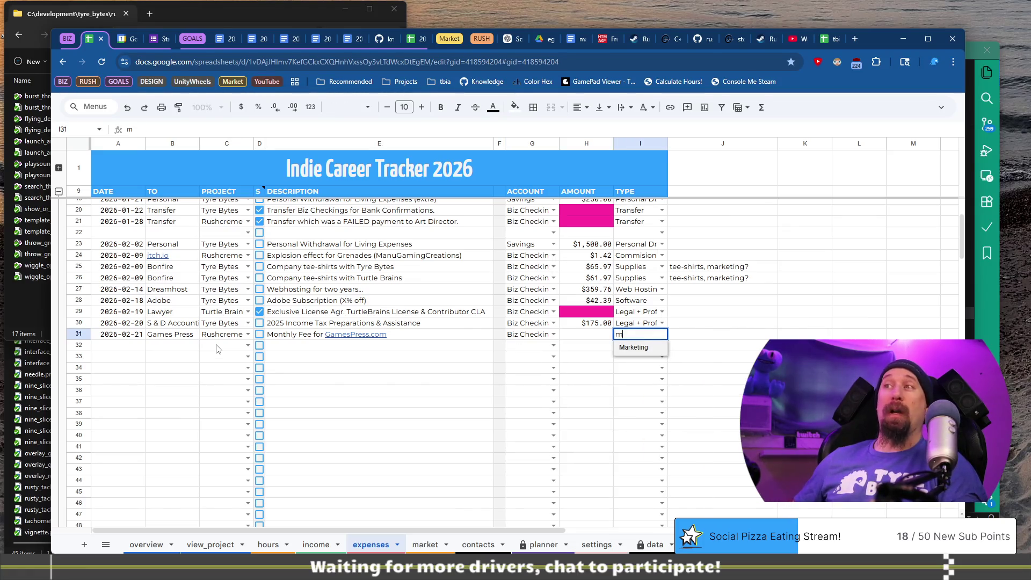
key(Tab)
key(ctrl+Right)
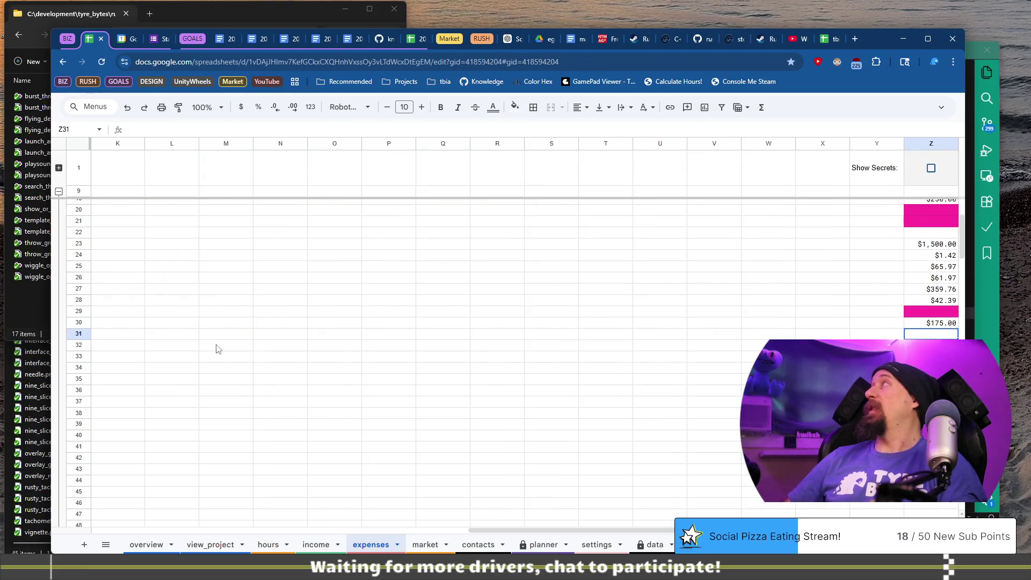
text(790)
key(BackSpace)
text(0)
key(Return)
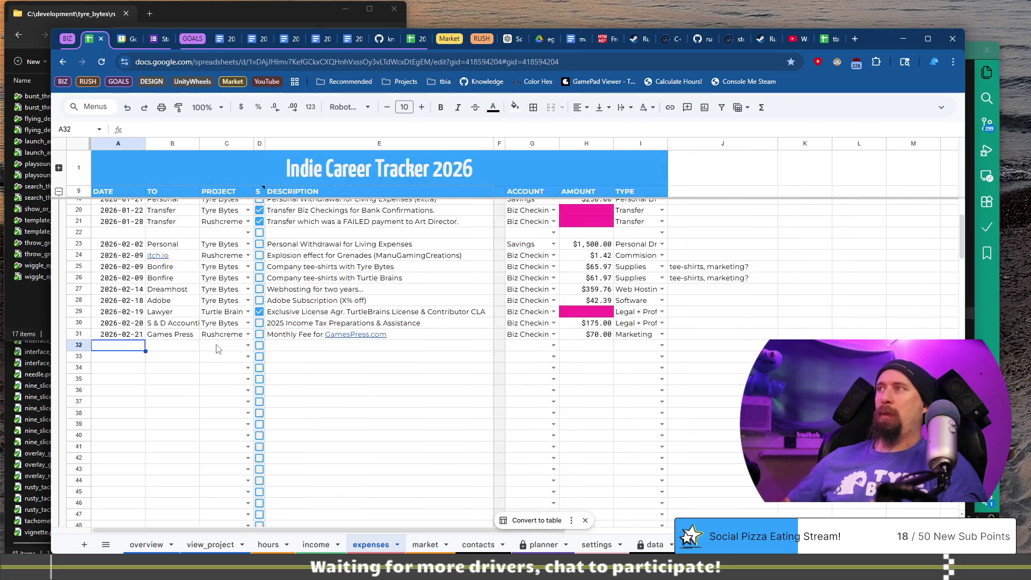
Step: Enter the 2026-02-22 date and J6 Games as the payee in row 32
text(2026-03-01)
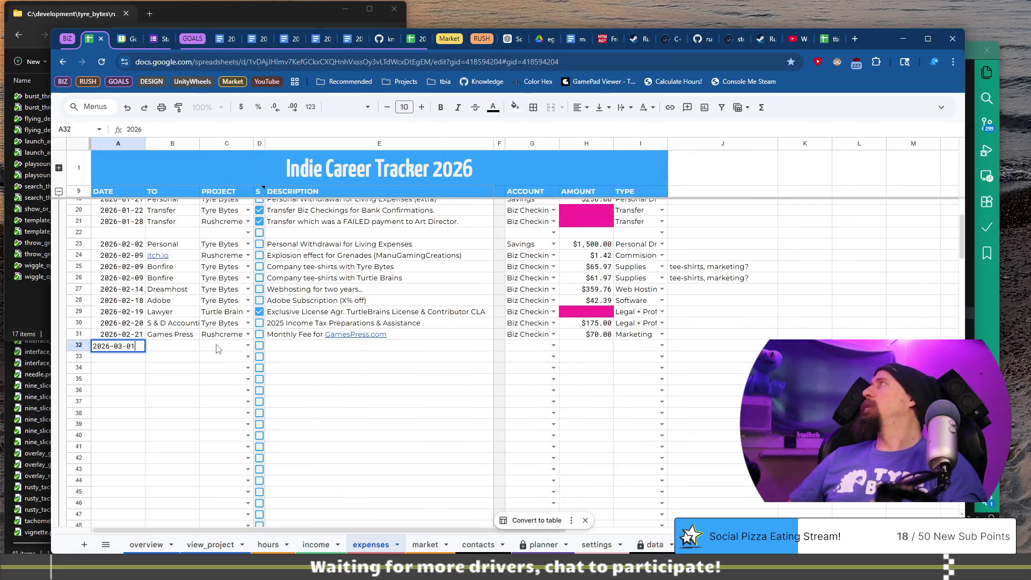
key(BackSpace)
key(BackSpace)
key(BackSpace)
text(2-22)
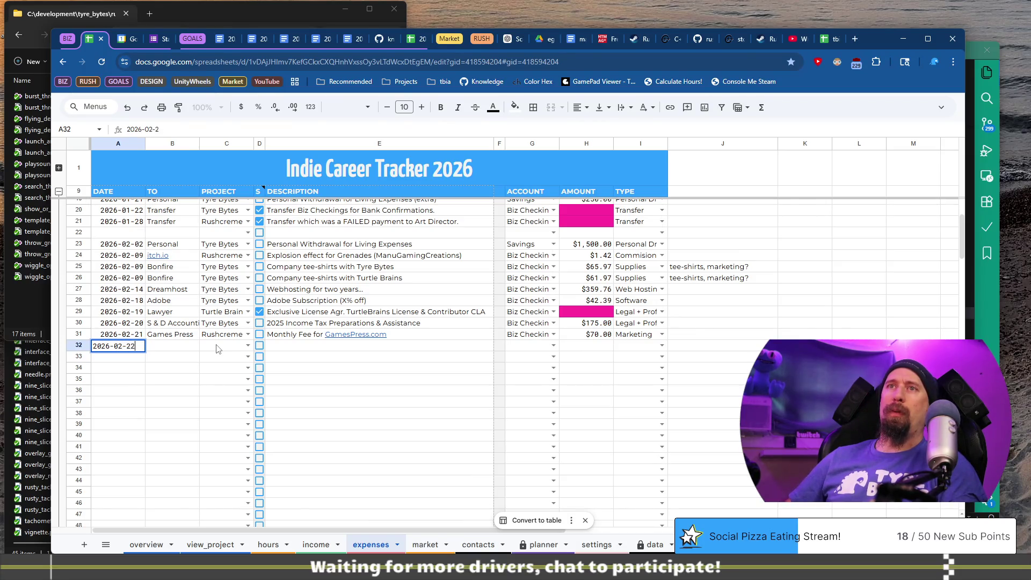
key(Tab)
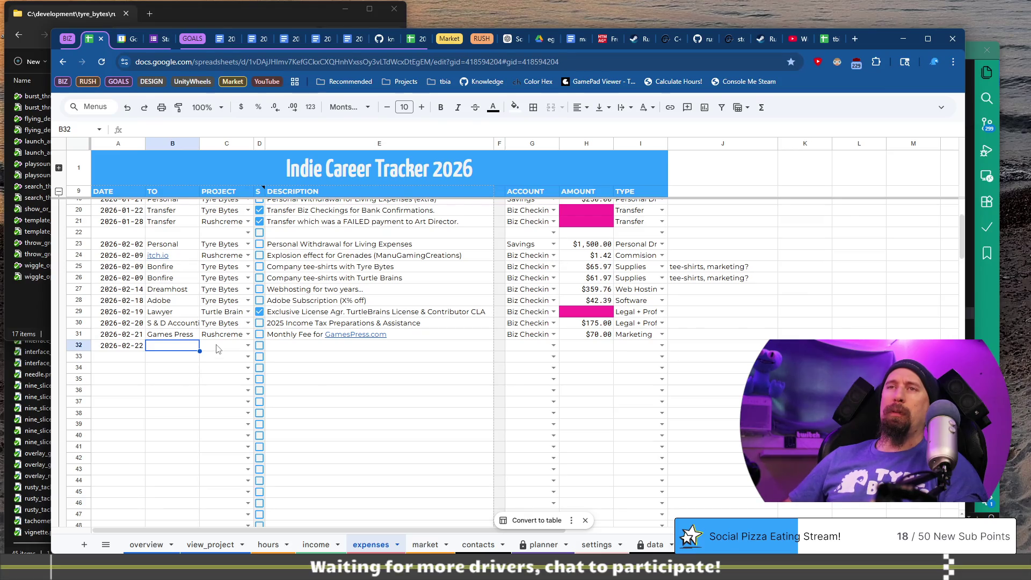
text(justinsi)
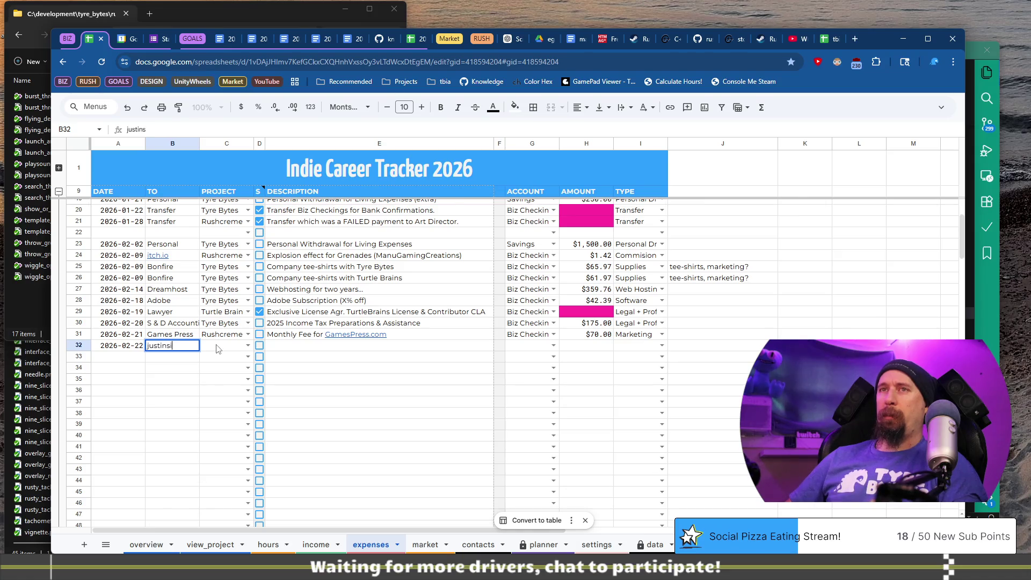
text(x)
key(Tab)
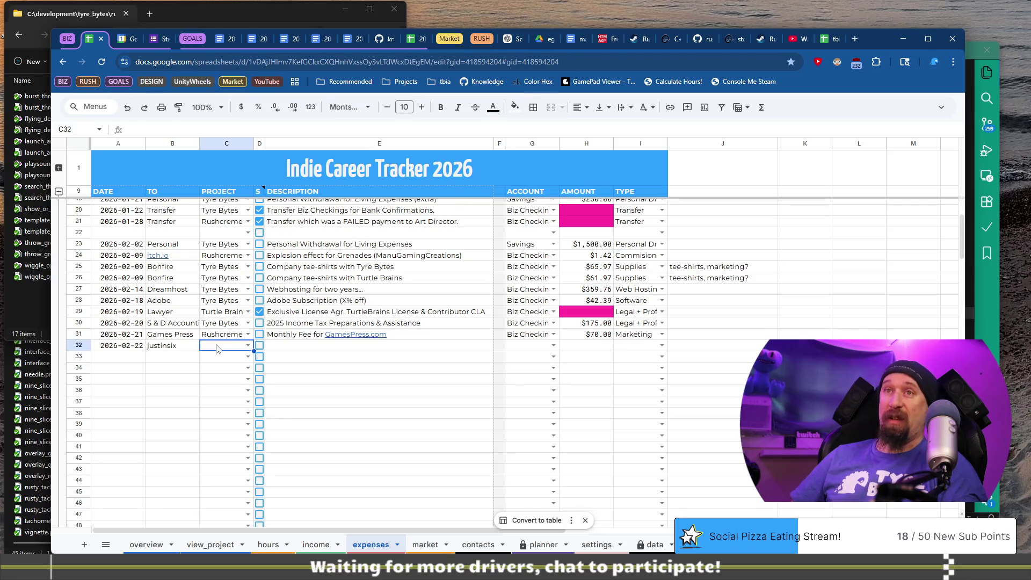
key(Left)
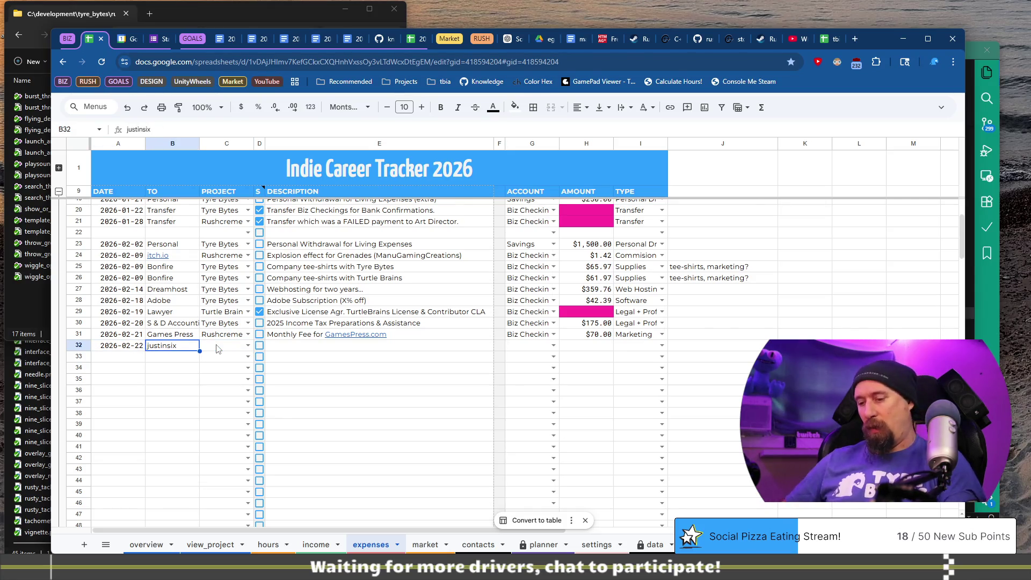
text(J6 Games)
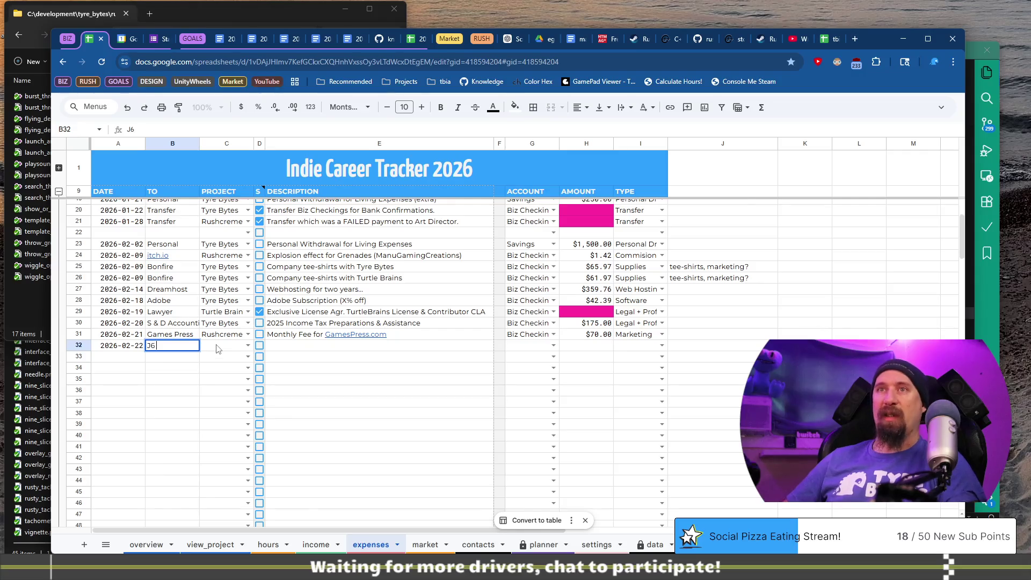
key(Tab)
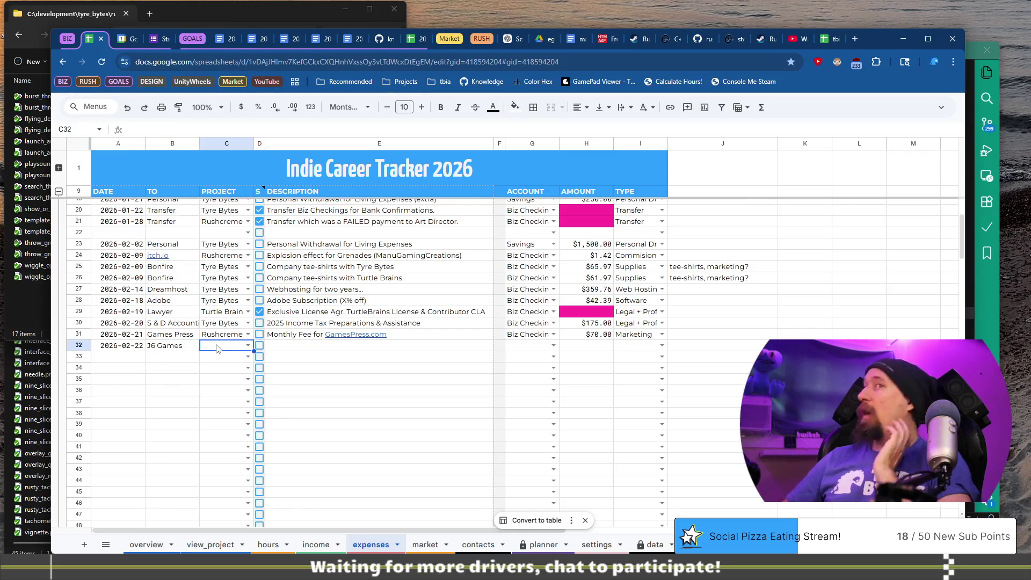
Step: Set the project to Rushcremental and the description to 'Assistance collecting influencer contact information'
text(ru)
key(Tab)
key(Tab)
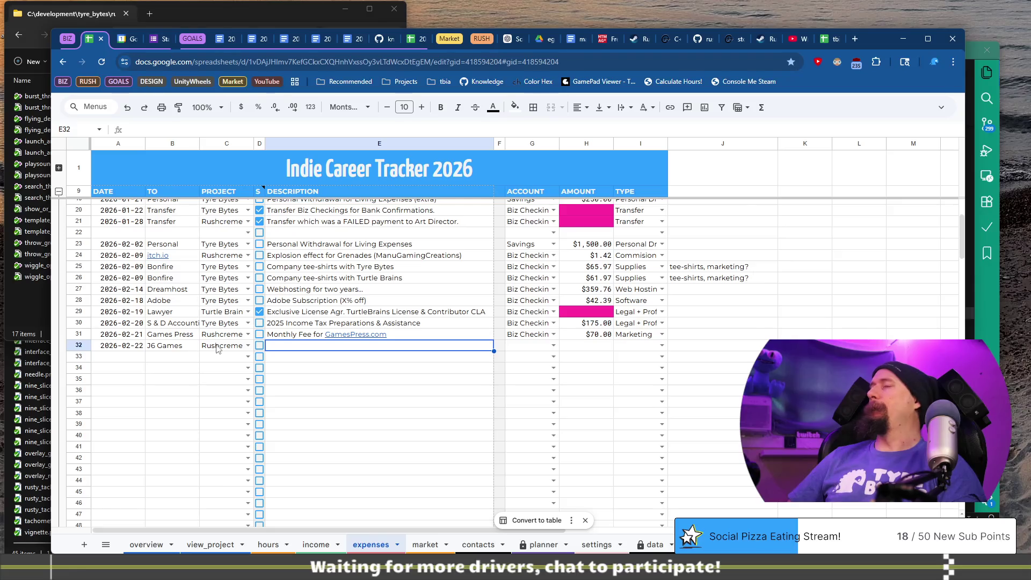
text(Assistance collecting influencer conta)
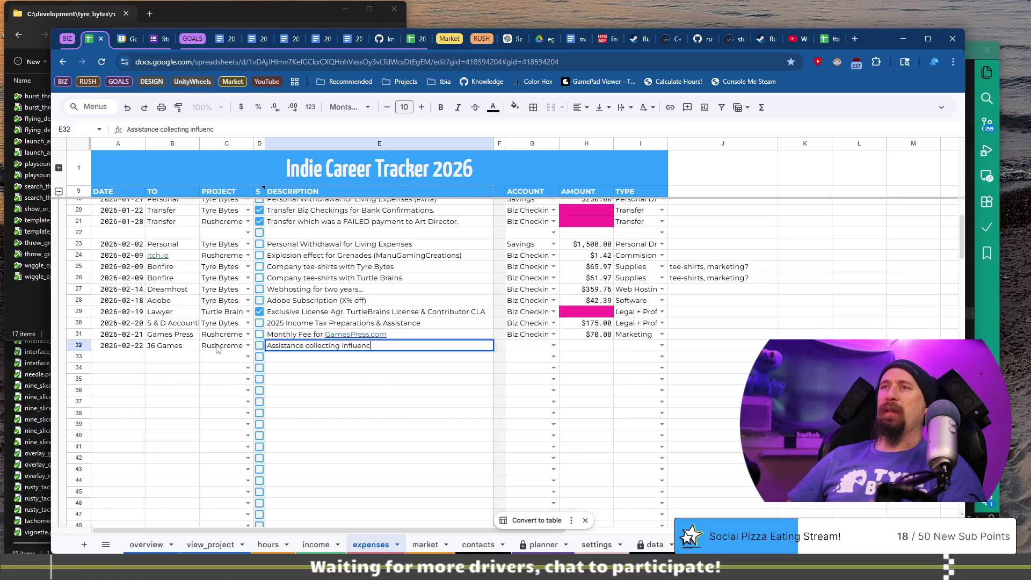
text(ct information)
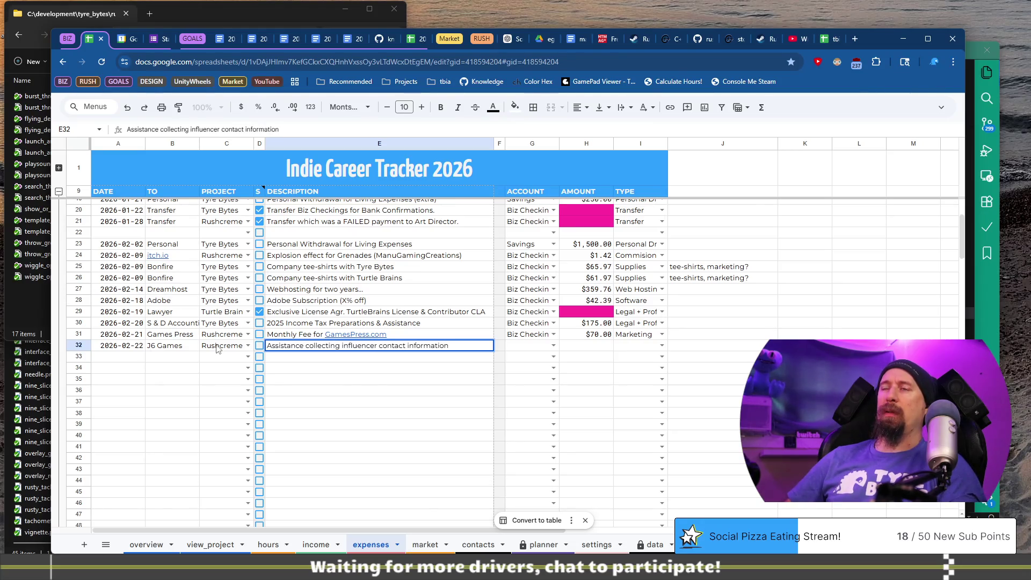
key(Tab)
key(Tab)
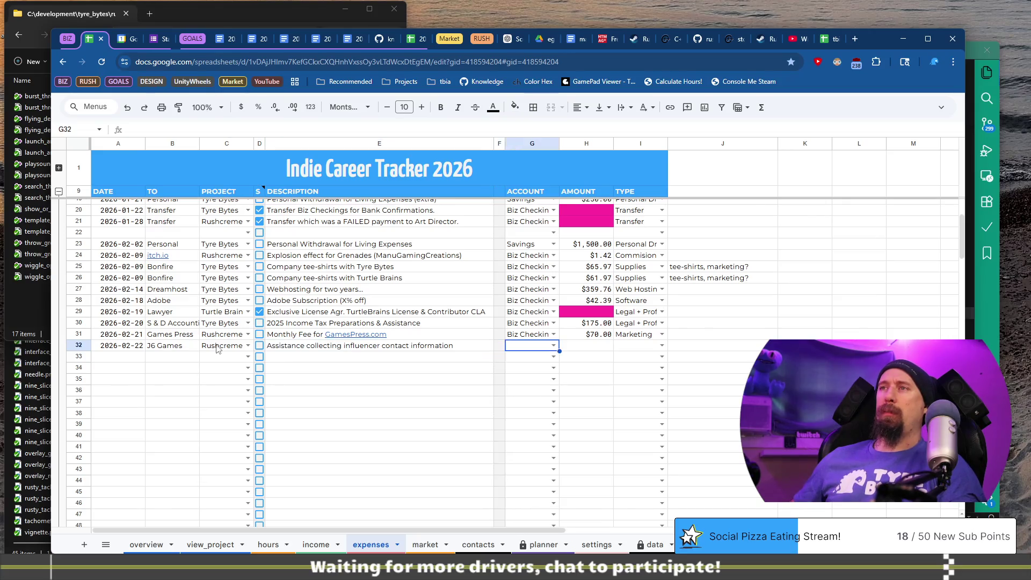
Step: Set row 32's account to Biz Checking and tick its status checkbox
key(Return)
text(biz)
key(Return)
click(217, 348)
key(Right)
key(space)
key(Right)
key(Right)
key(Right)
key(Right)
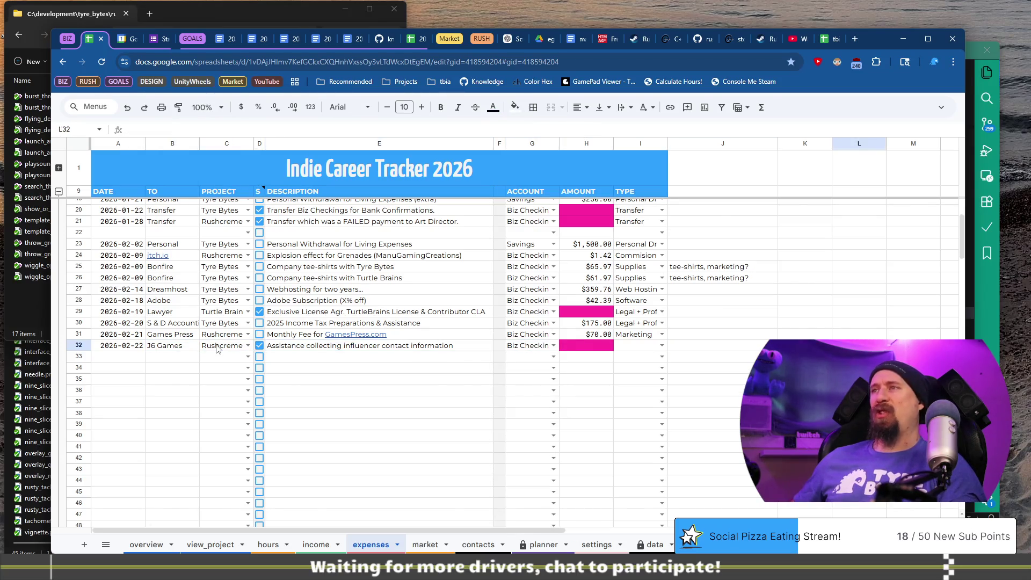
Step: Set the J6 Games expense type to Marketing, then move to the income sheet
key(Left)
key(Left)
key(Left)
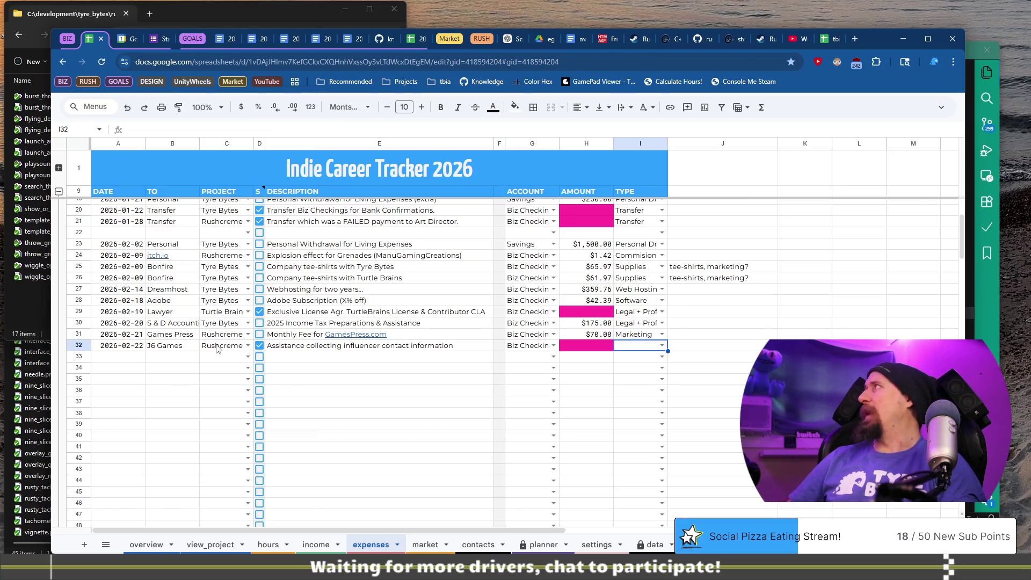
key(Return)
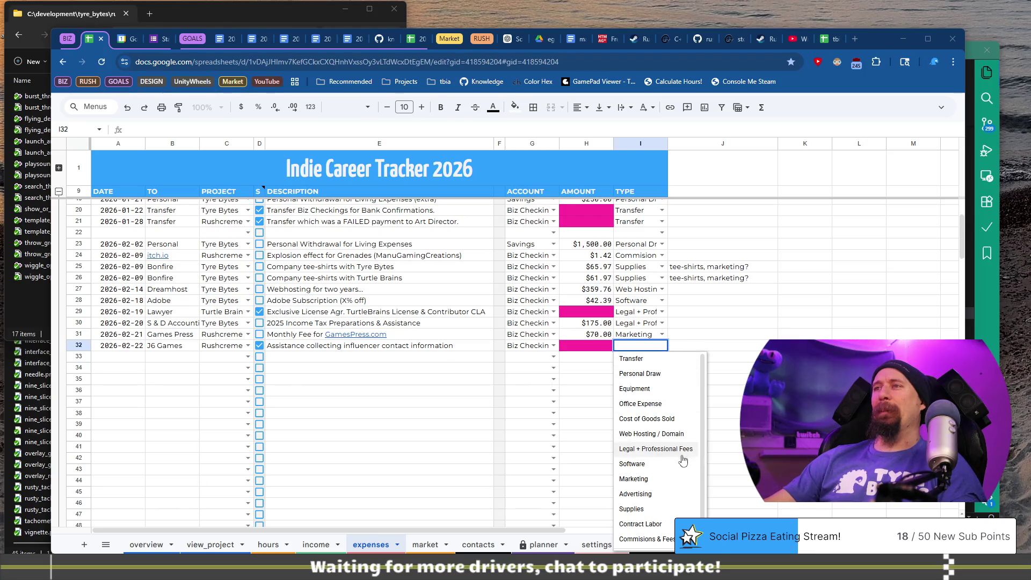
click(681, 479)
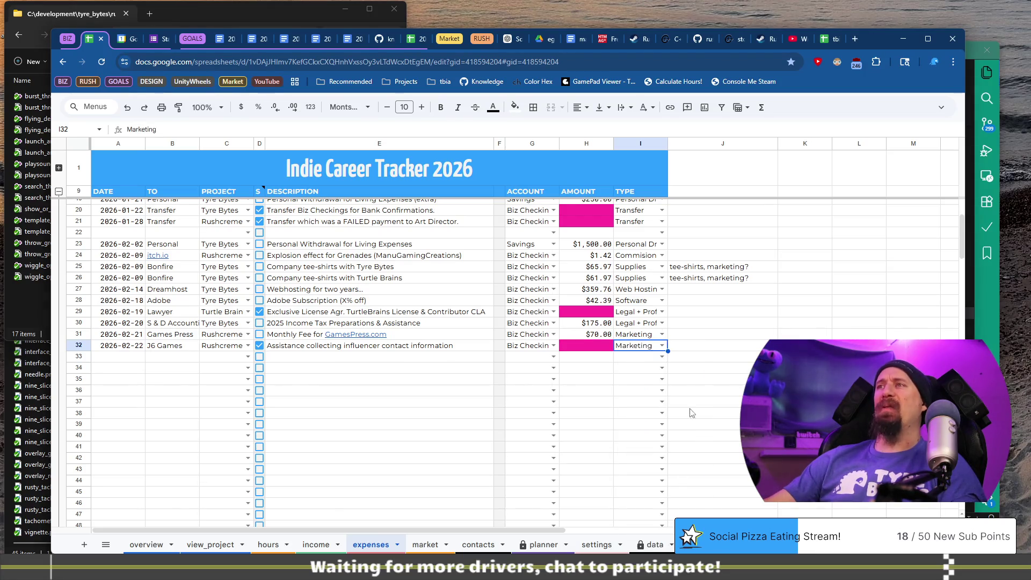
click(697, 350)
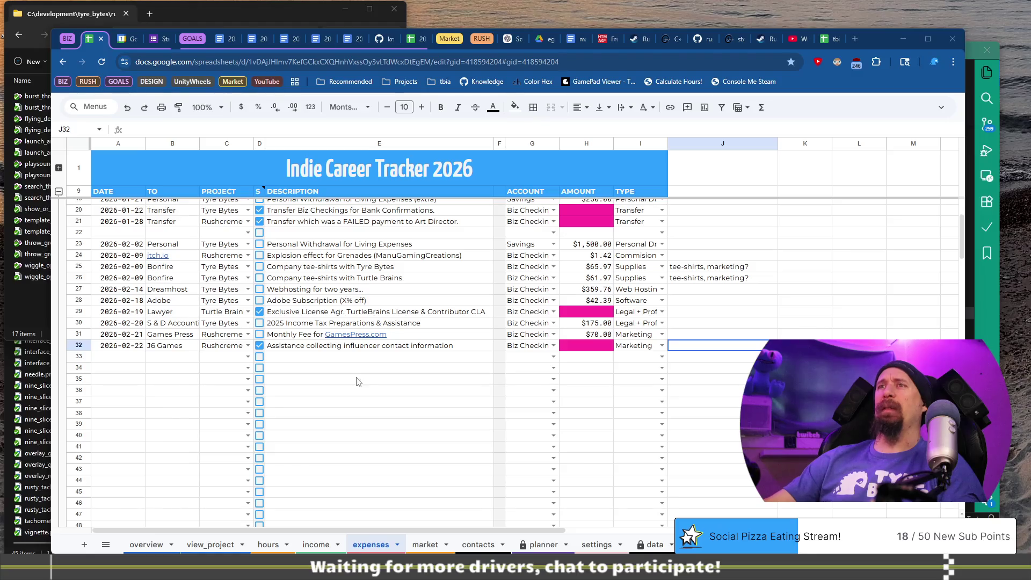
click(352, 357)
key(Up)
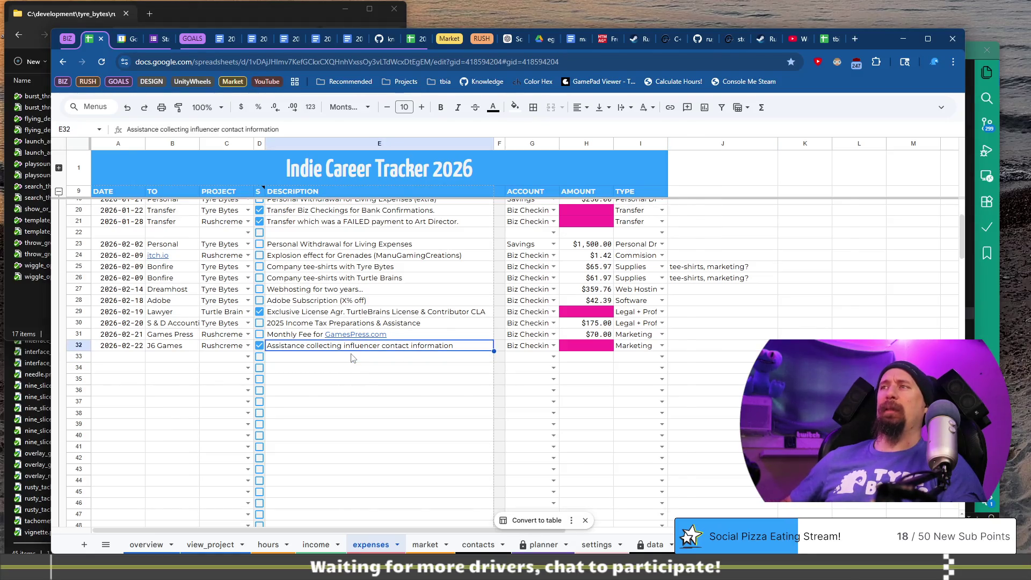
scroll(352, 358, left, 5)
key(super+Down)
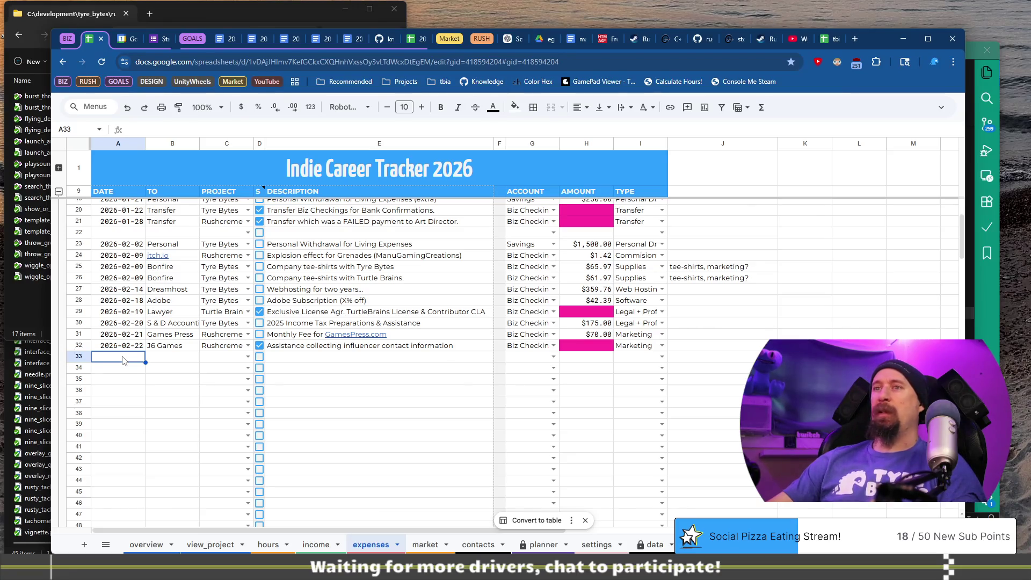
click(321, 546)
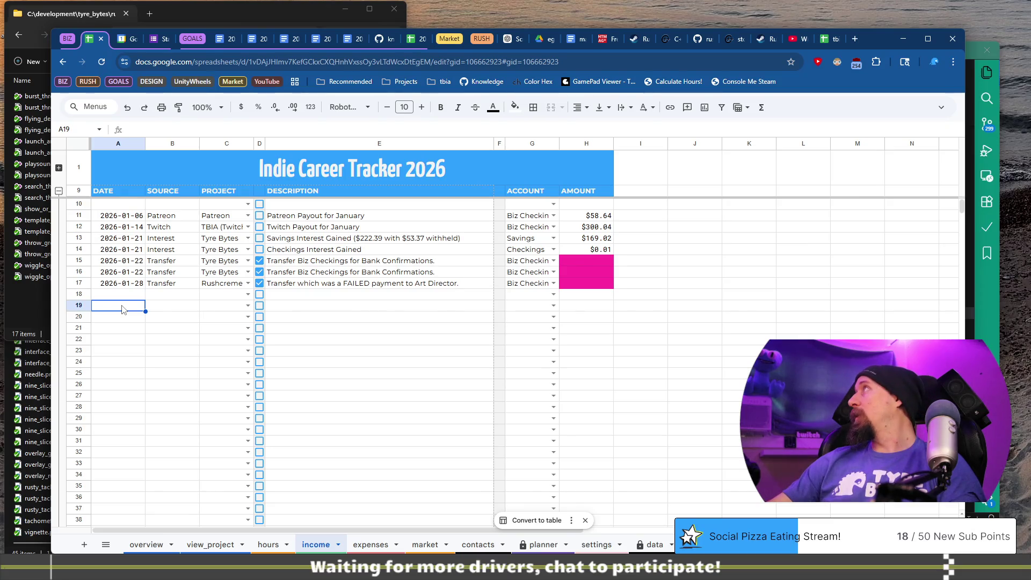
Step: Enter a 2026-02-06 Patreon income row described as 'Patreon Payout for February'
text(2026-02-06)
key(Tab)
text(Patreon)
key(Tab)
text(Pat)
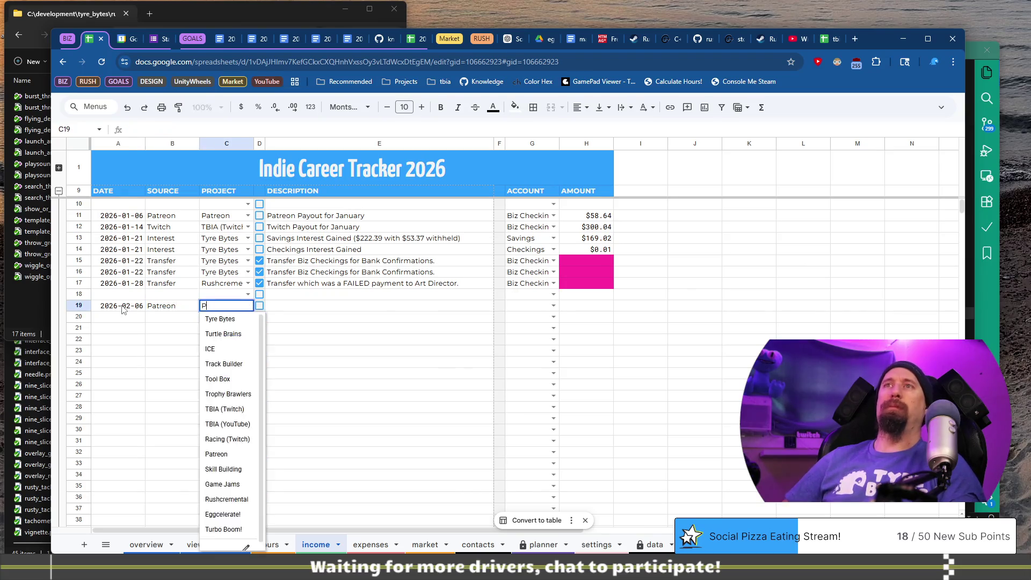
key(Tab)
key(Tab)
text(Patro)
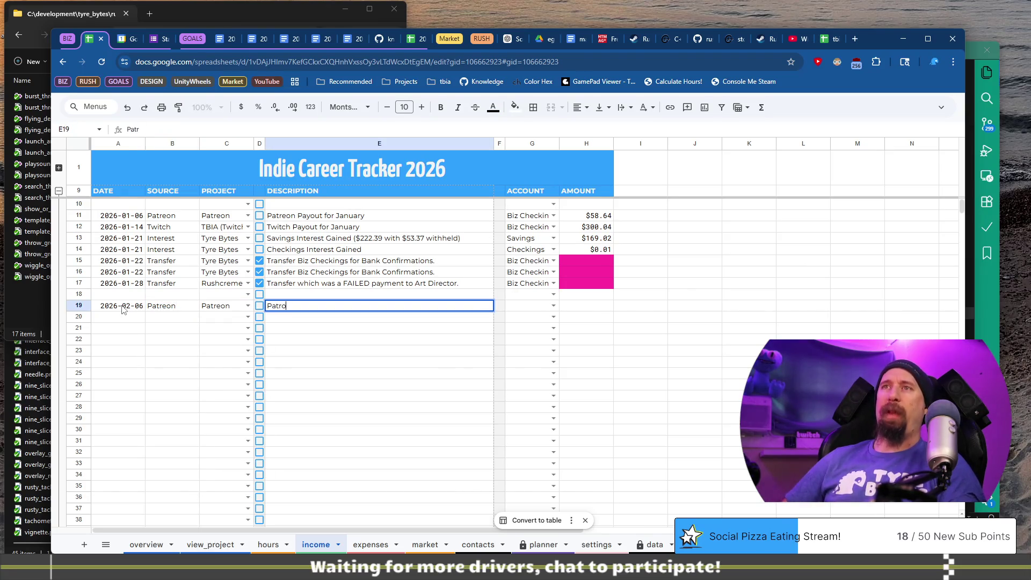
key(BackSpace)
text(eo)
text(Pyao)
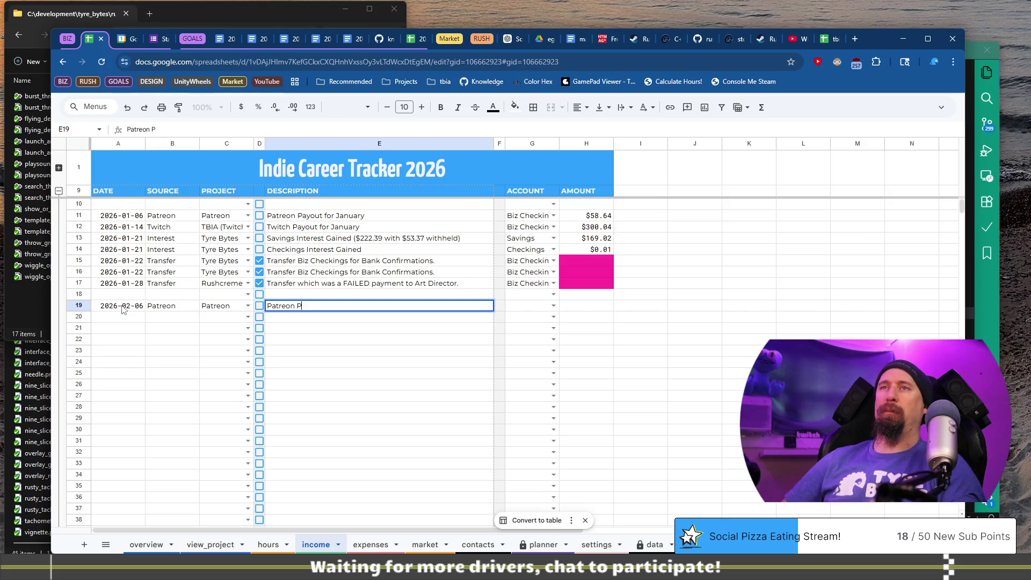
key(BackSpace)
key(BackSpace)
key(BackSpace)
text(ayout for )
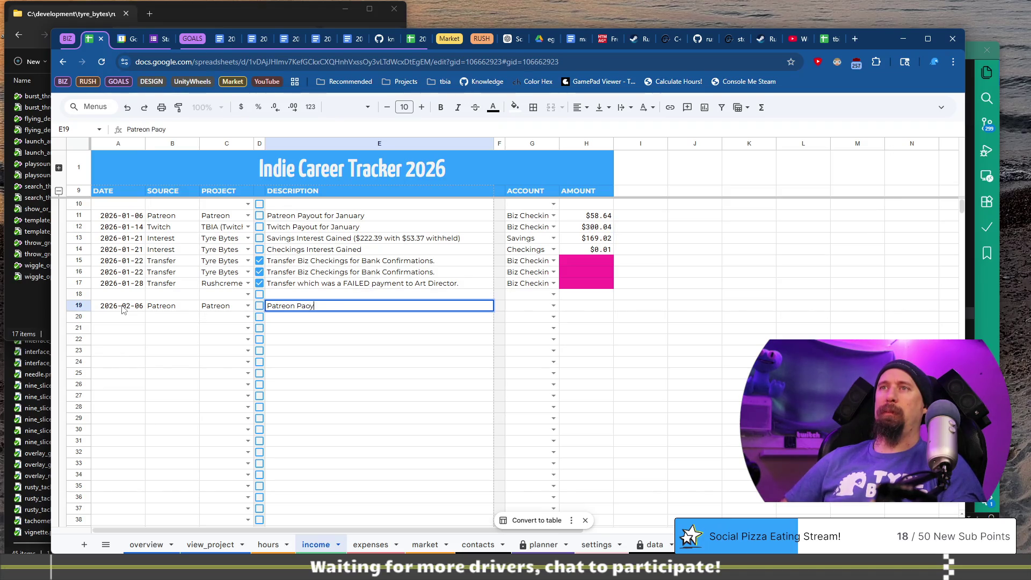
text(F)
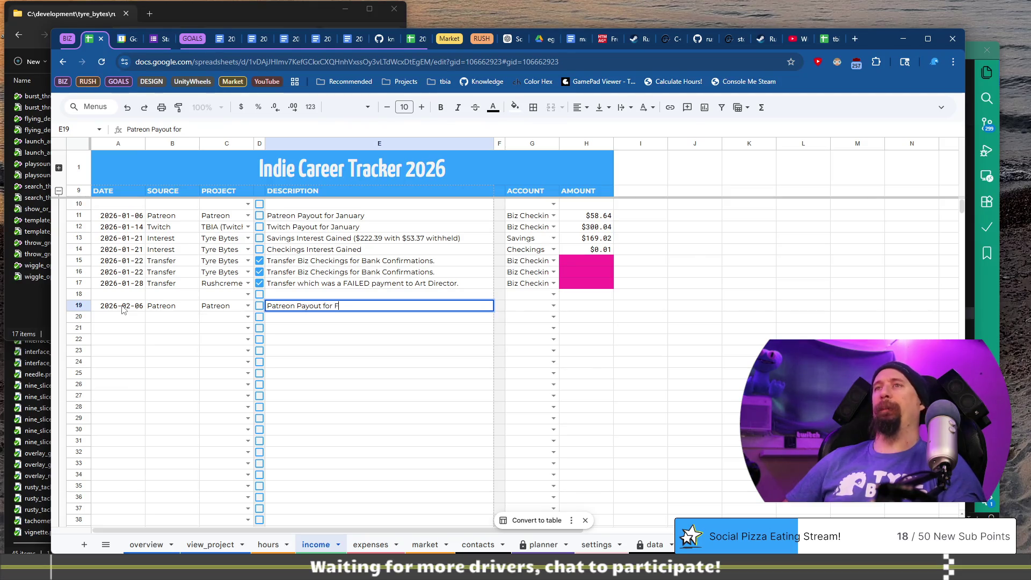
text(ebruary)
key(Tab)
key(Tab)
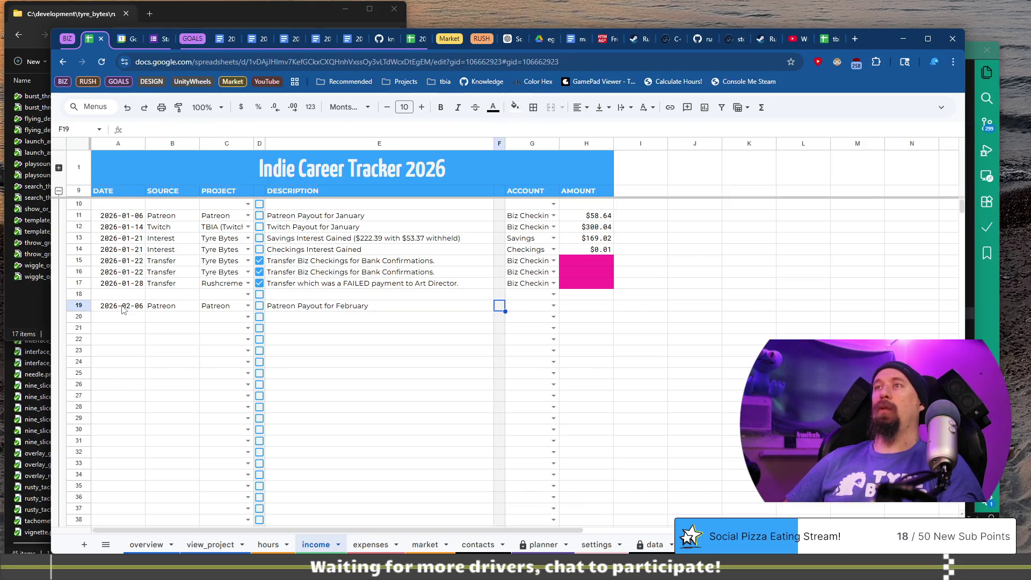
Step: Put the Patreon payout in Biz Checkings at $67.94, then start the next row dated 2026-02-13
key(Return)
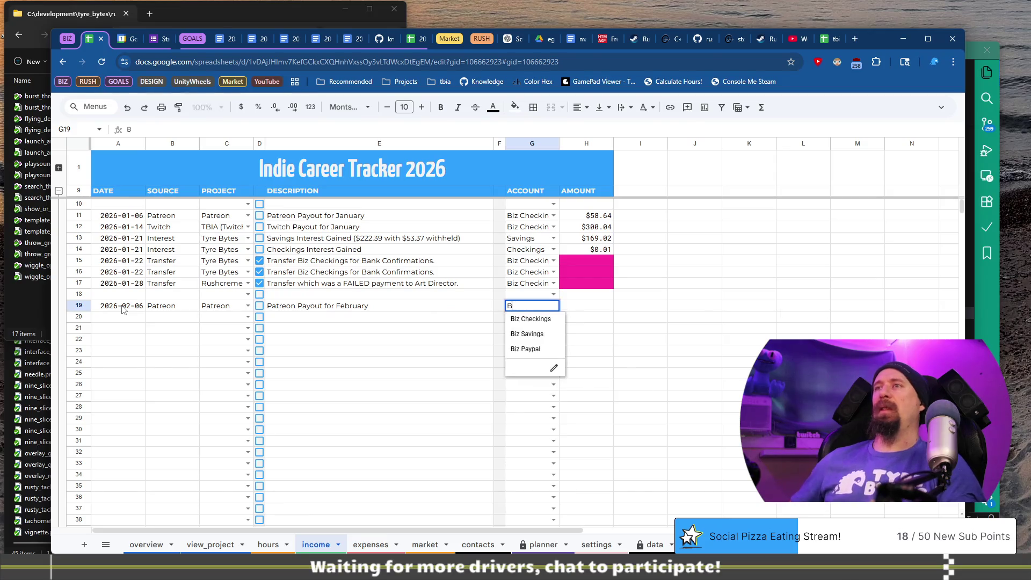
key(Escape)
key(ctrl+Right)
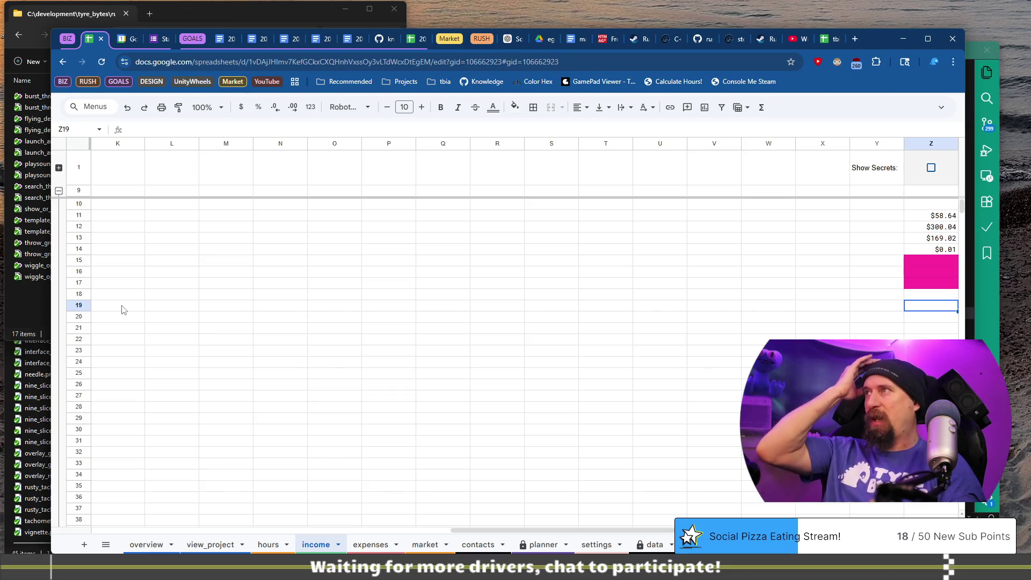
text(67)
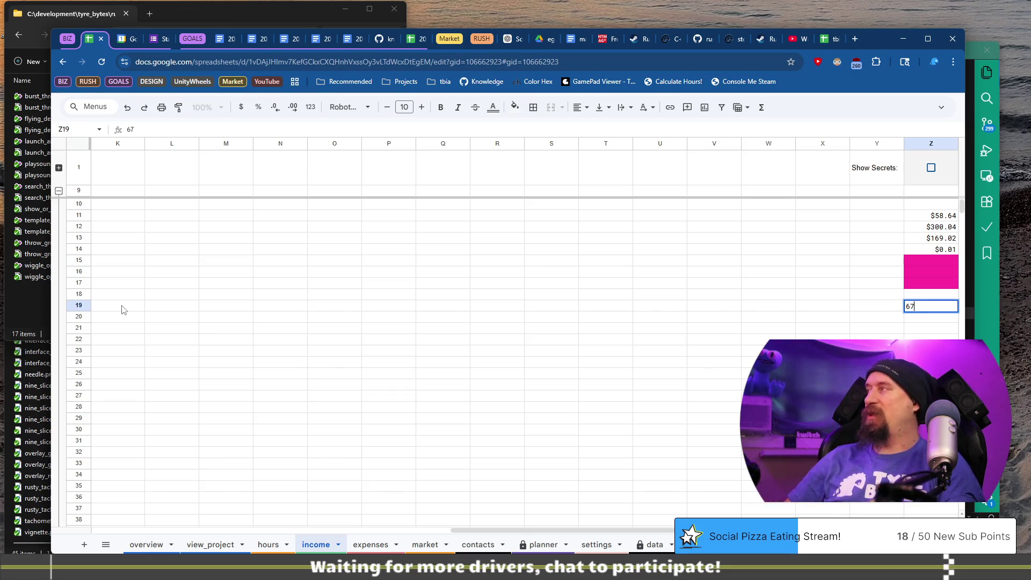
text(.94)
key(Return)
key(Home)
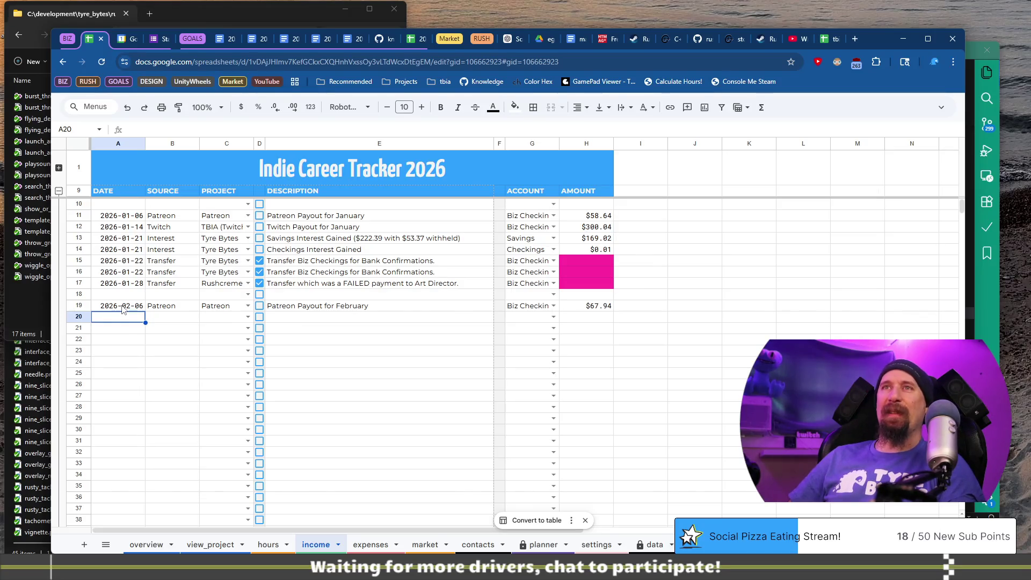
text(2026-)
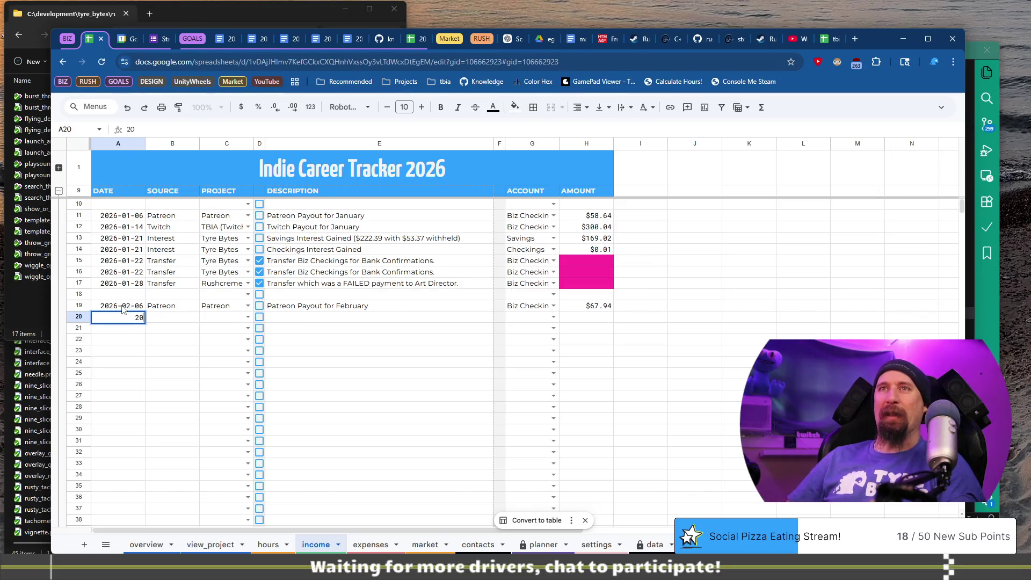
text(02-)
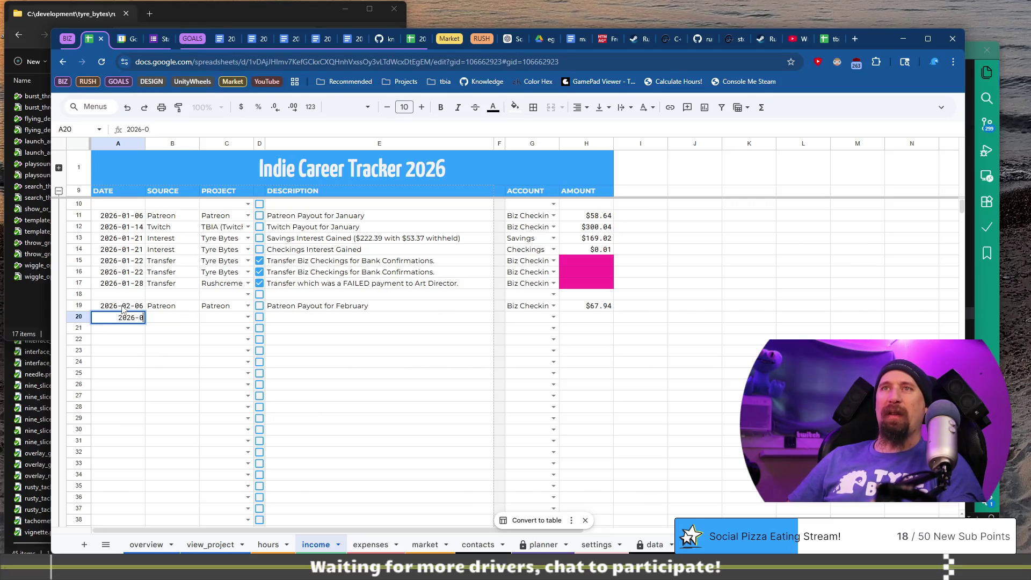
text(13)
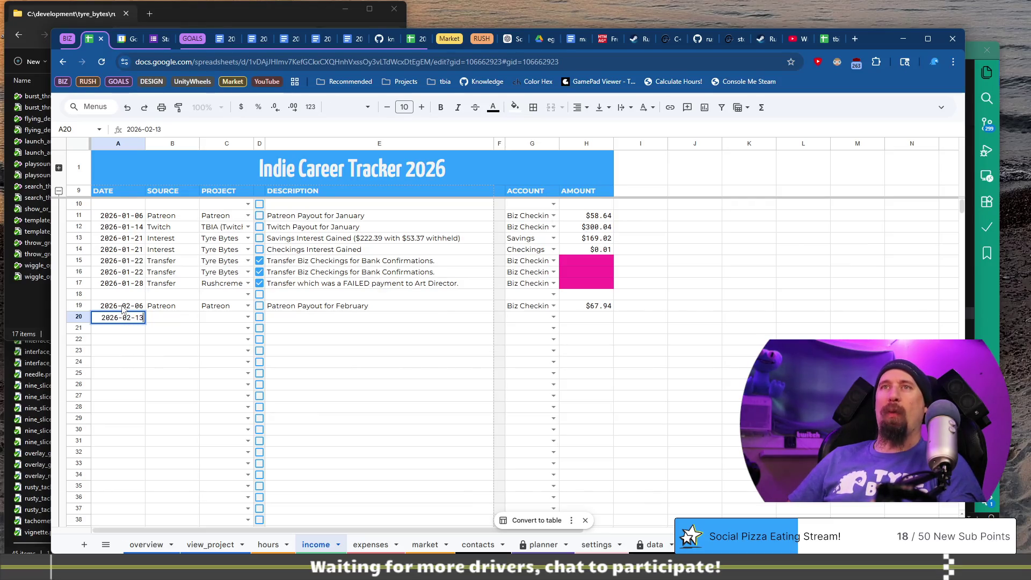
Step: Fill the 2026-02-13 row with Twitch, project TBIA (Twitch) and description 'Twitch Payout for February'
key(Tab)
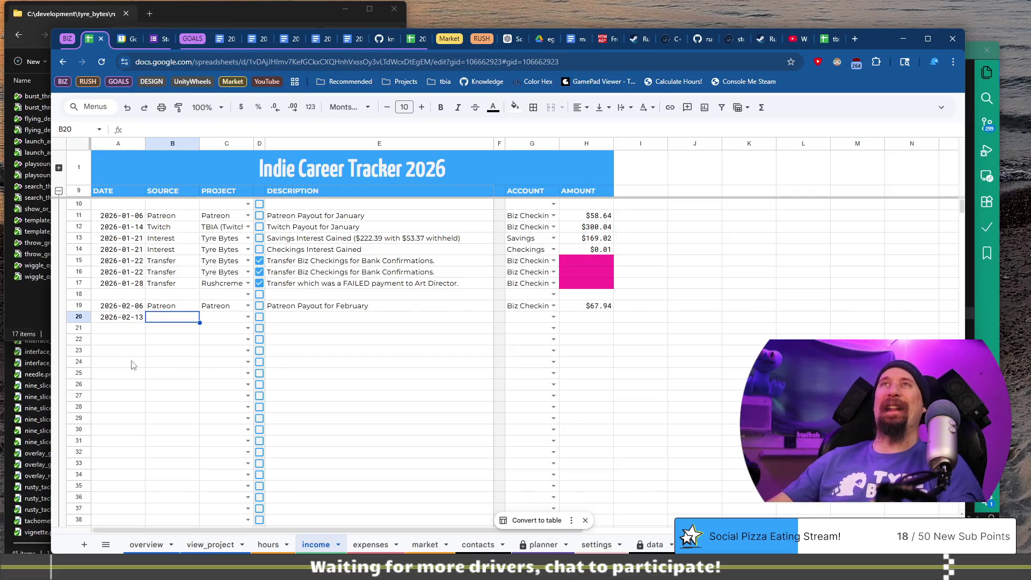
text(Twitch)
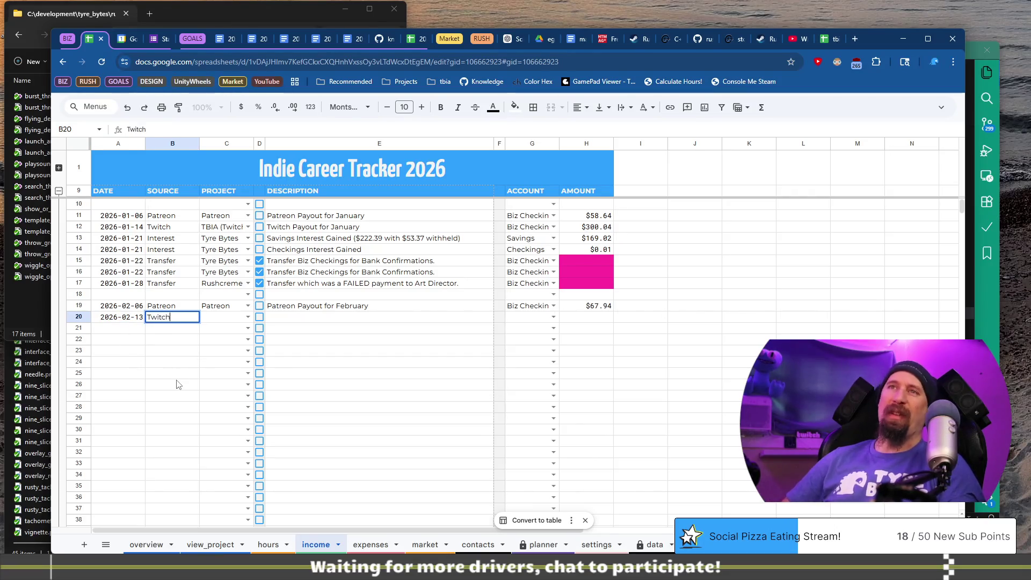
key(Tab)
text(T)
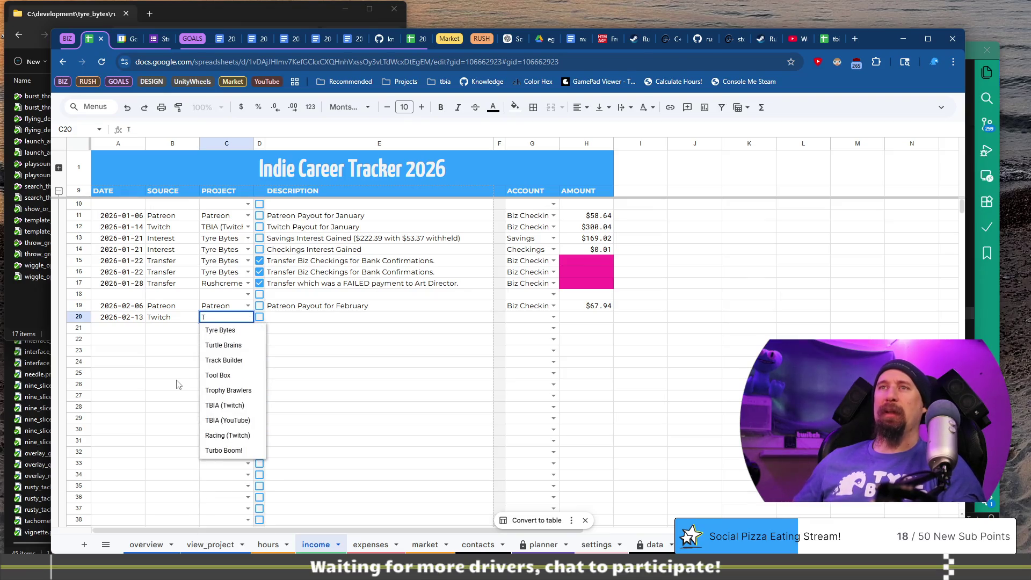
text(B)
key(Down)
key(Tab)
key(Tab)
text(Tw)
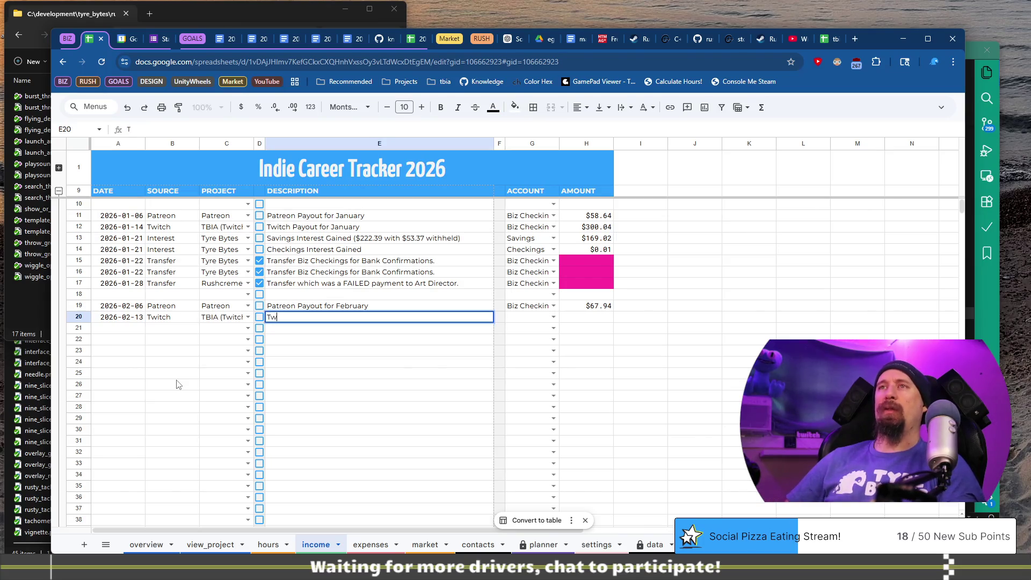
text(itch Payout for Fe)
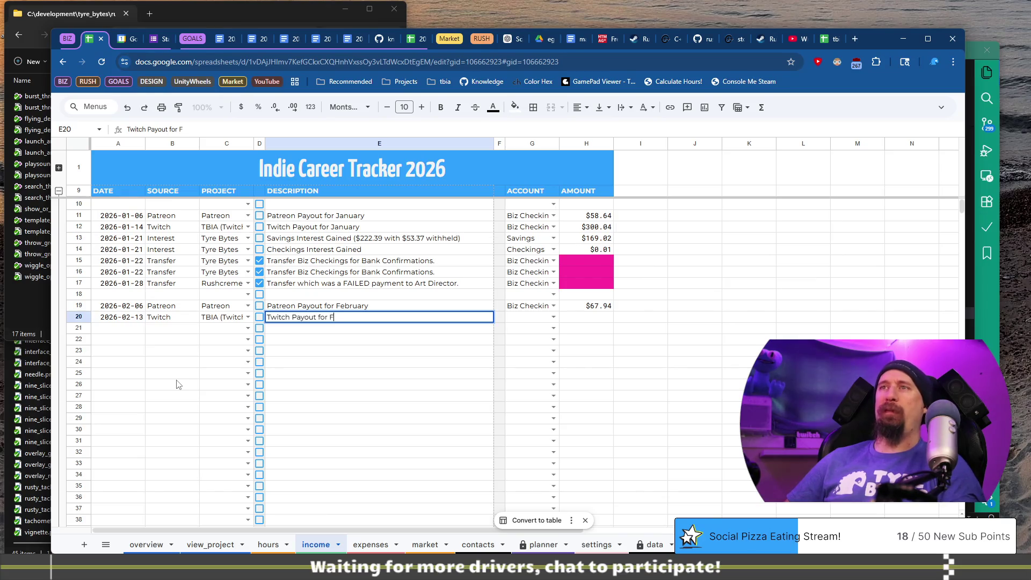
text(bruary)
key(Tab)
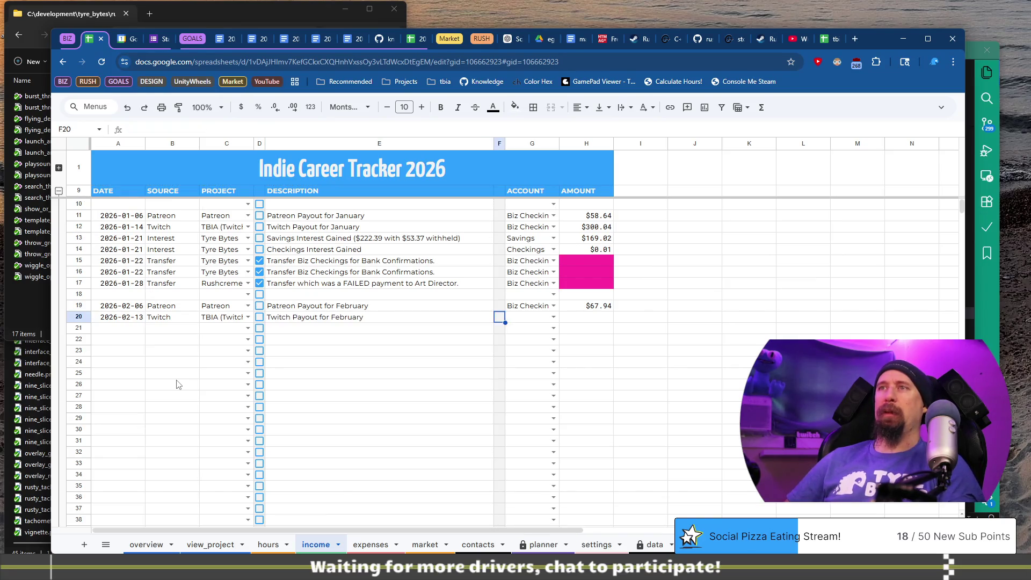
Step: Set the Twitch payout's account to Biz Checkings and its amount to $361.12
key(Tab)
text(biz)
key(Tab)
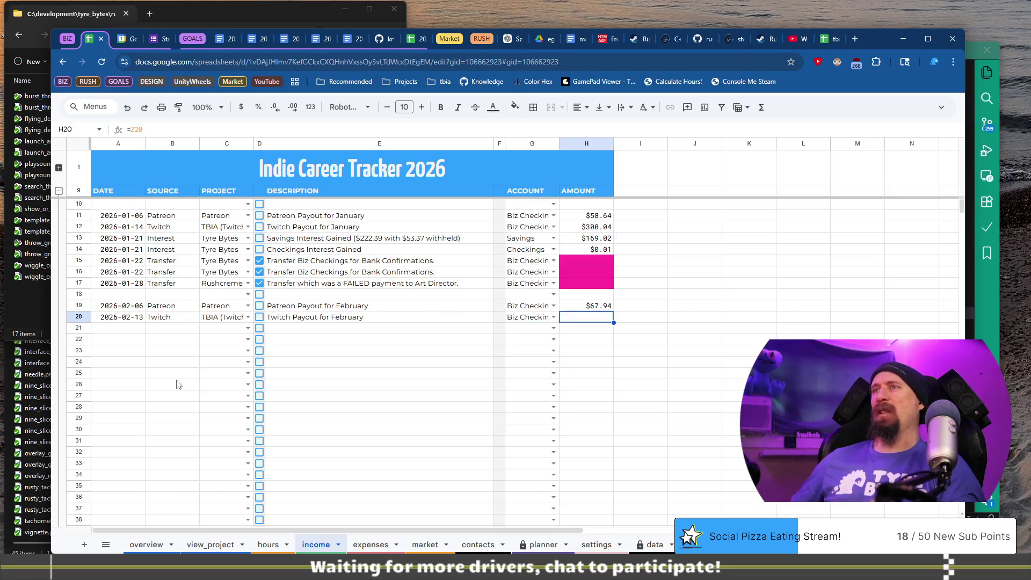
key(ctrl+Right)
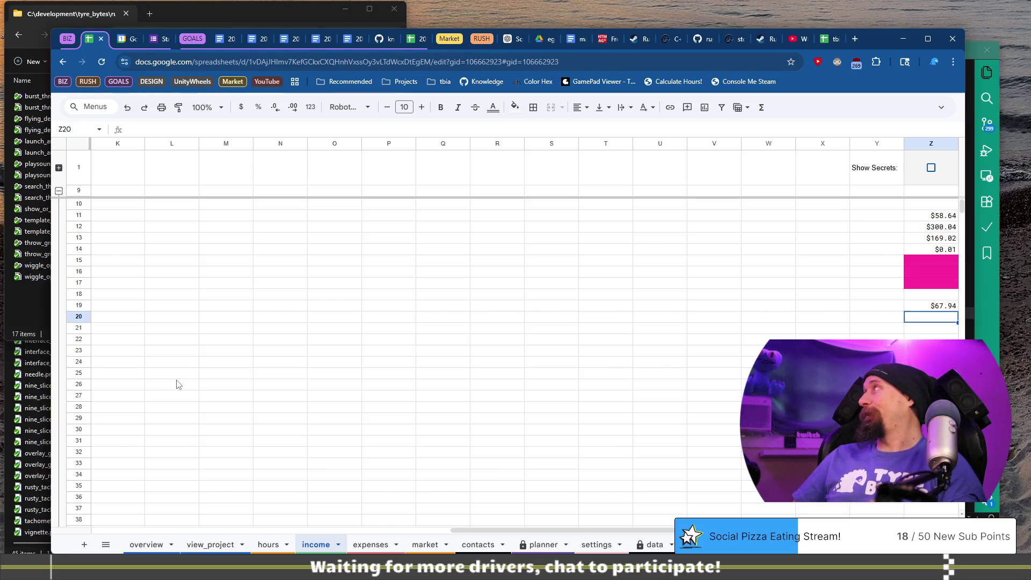
text(36)
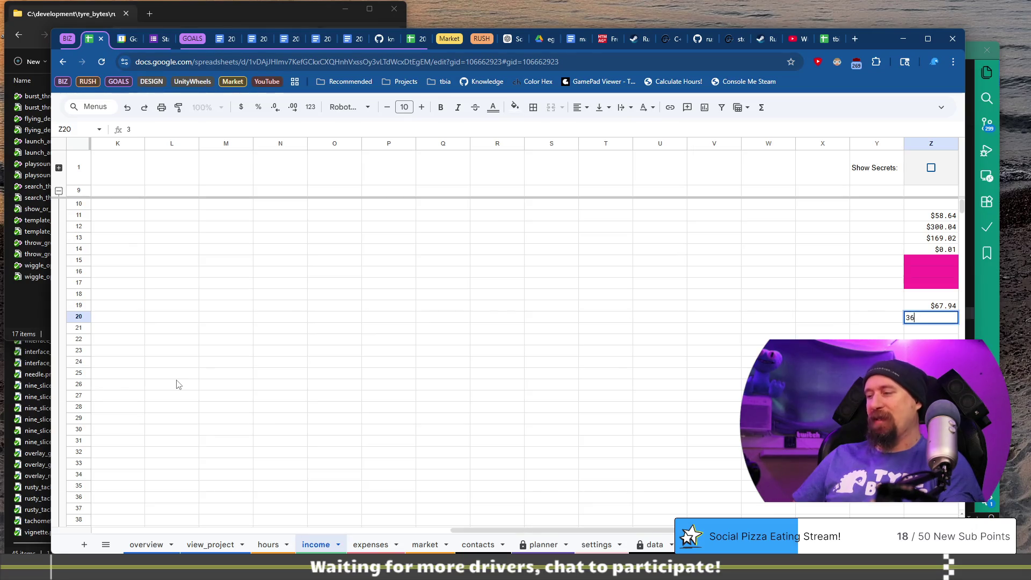
text(1.12)
key(Return)
key(Up)
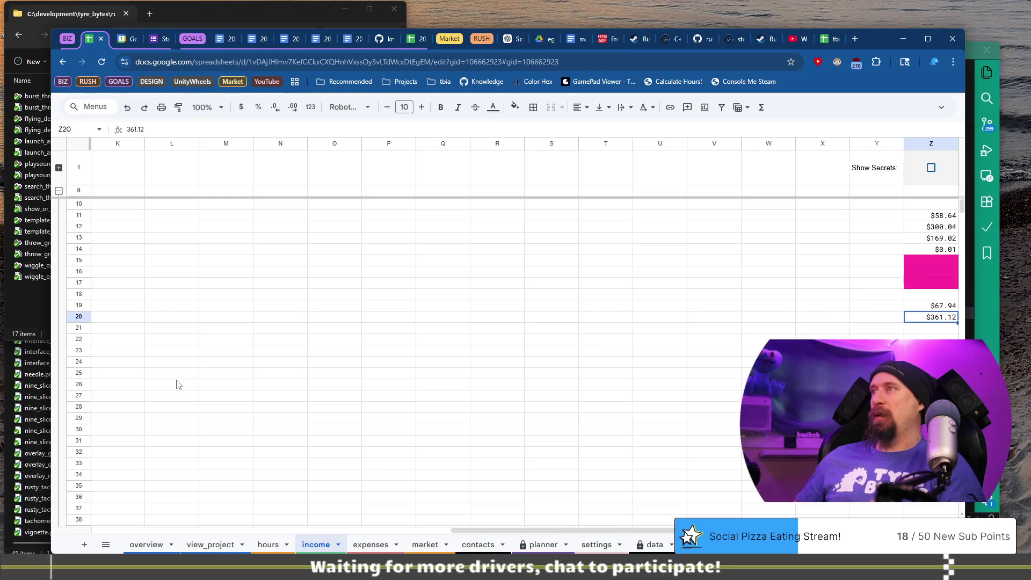
key(Down)
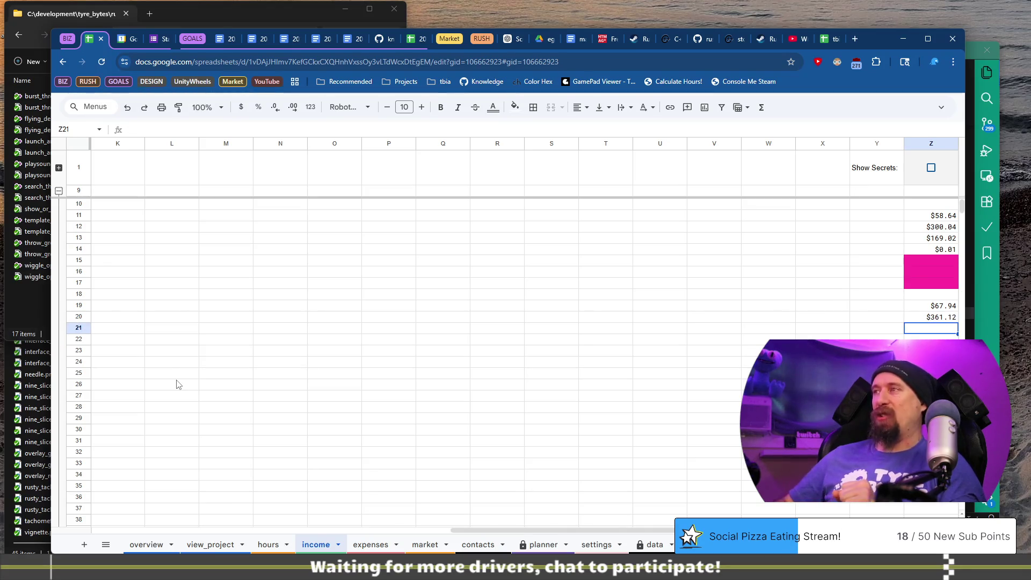
key(Home)
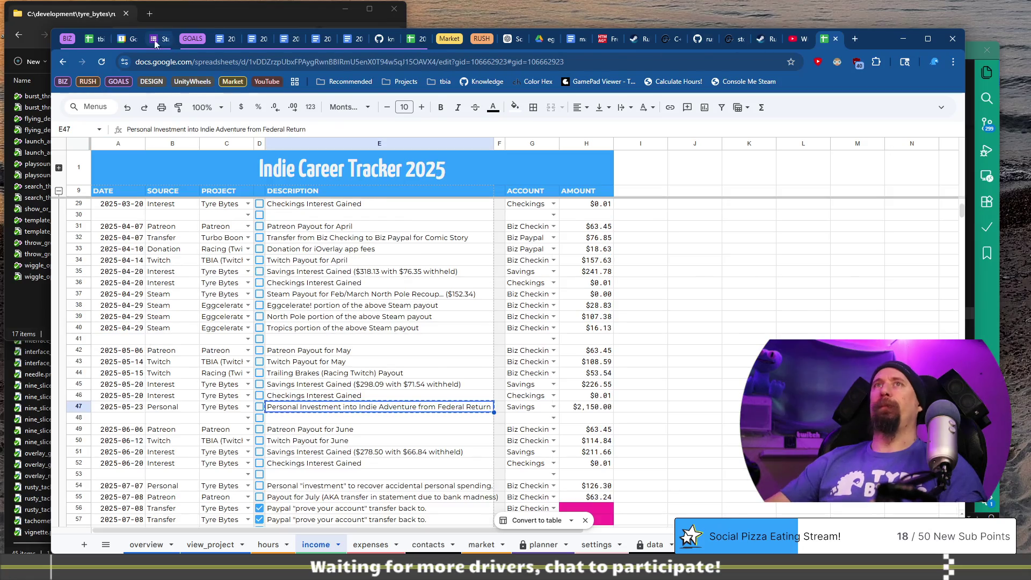
Step: Paste the federal return investment description into row 23, cross-checking the 2025 tracker
click(309, 349)
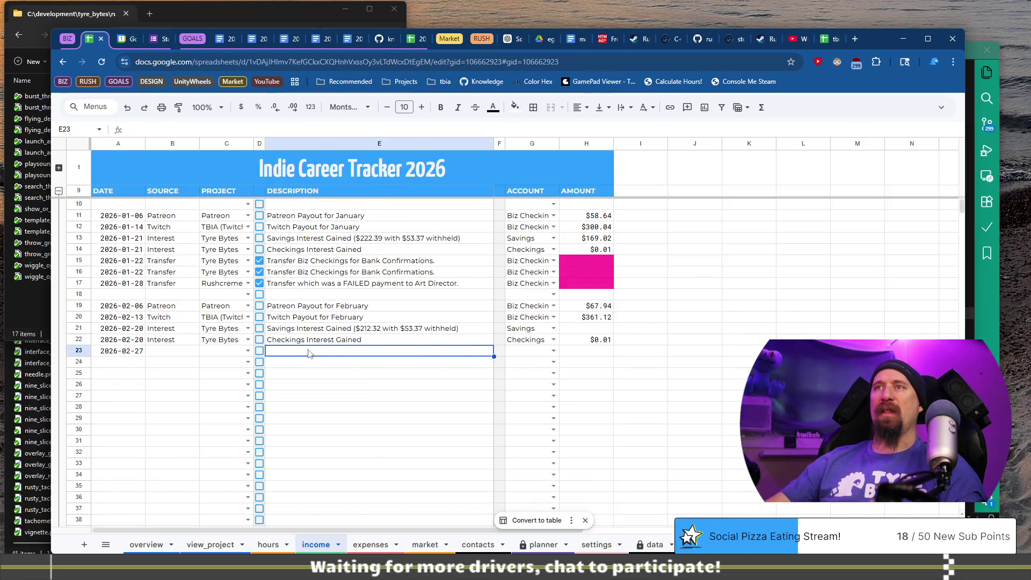
text(Personal Investment into Indie Adventure from Federal Return)
click(832, 41)
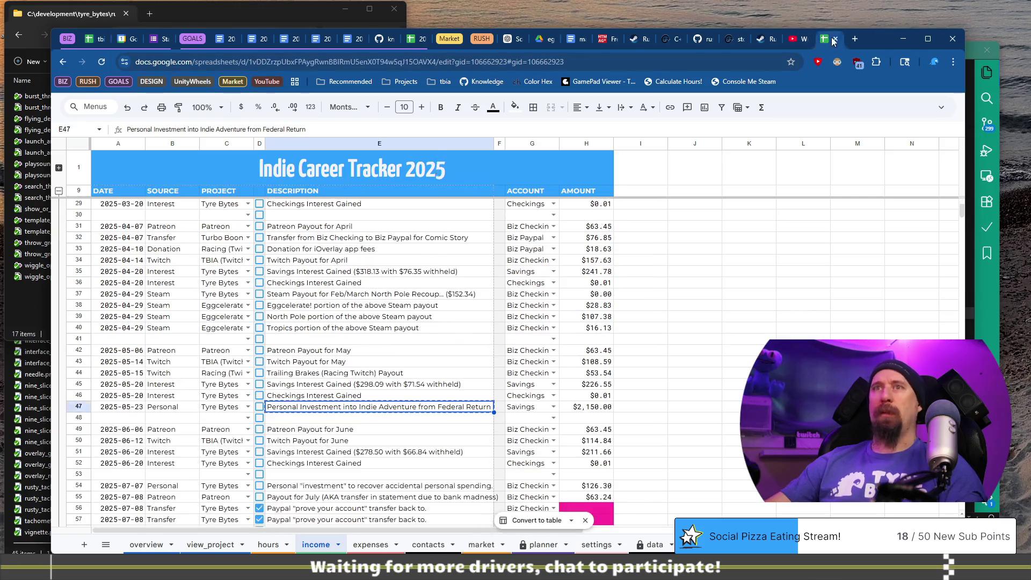
click(103, 41)
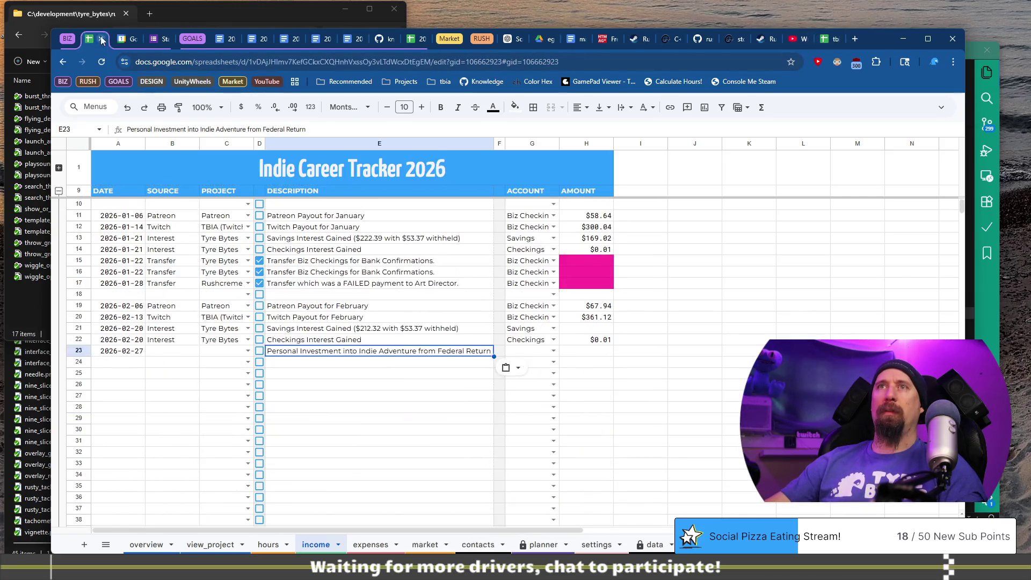
Step: Set row 23's source to Personal, project to Tyre Bytes and account to Savings
click(179, 352)
text(Personal)
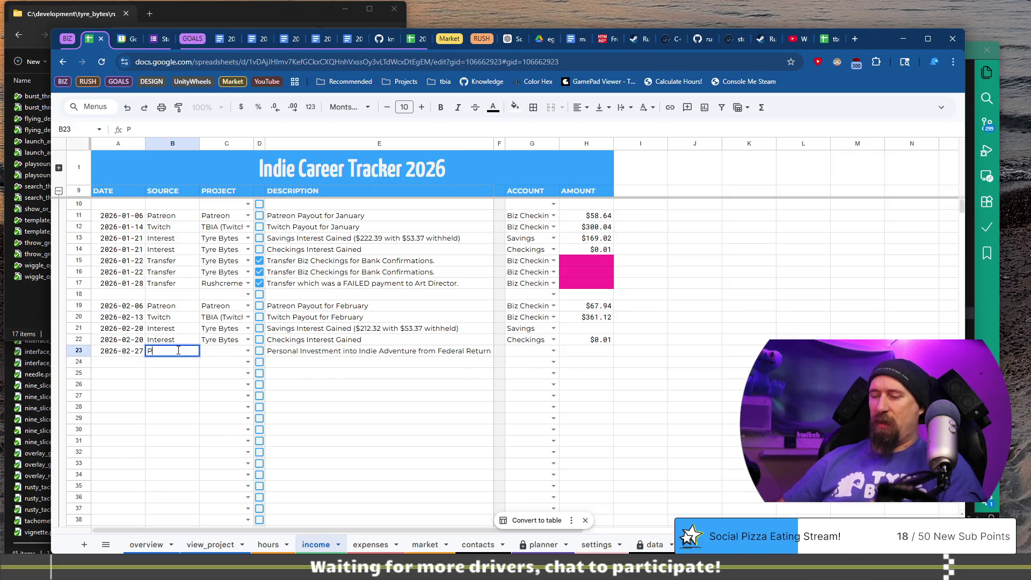
key(Tab)
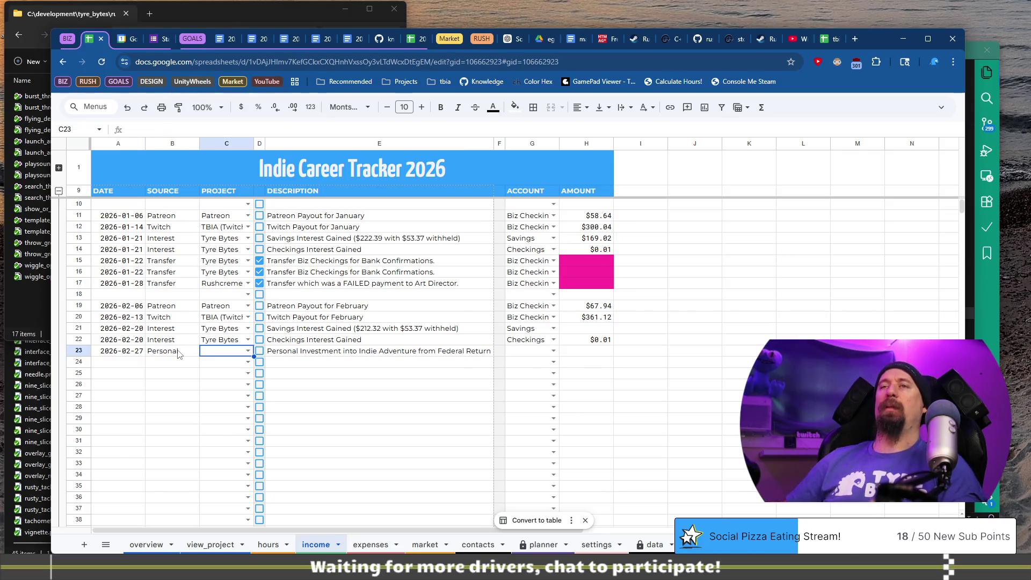
text(tyre)
key(Tab)
key(Tab)
key(Tab)
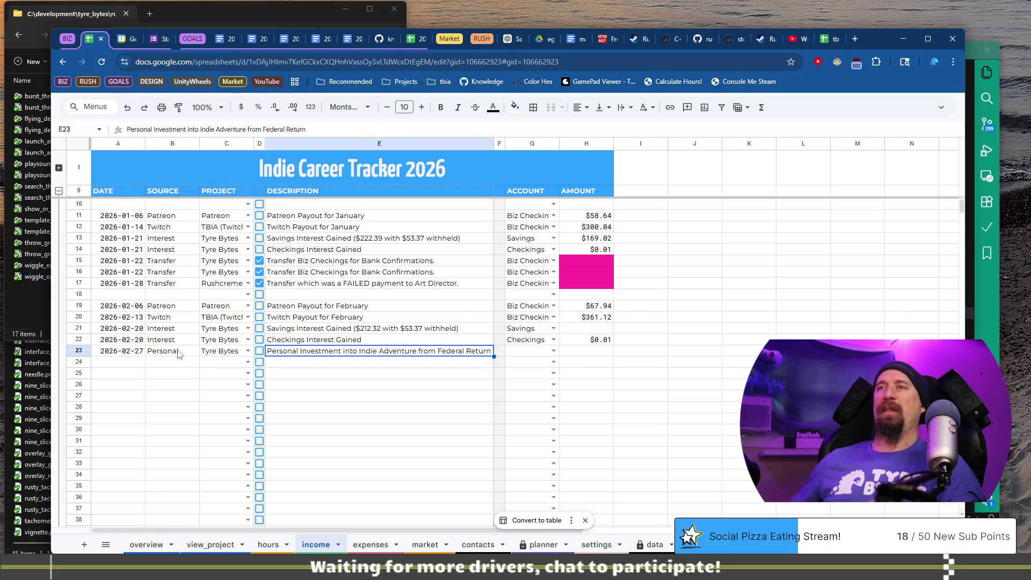
key(Tab)
text(sav)
key(Tab)
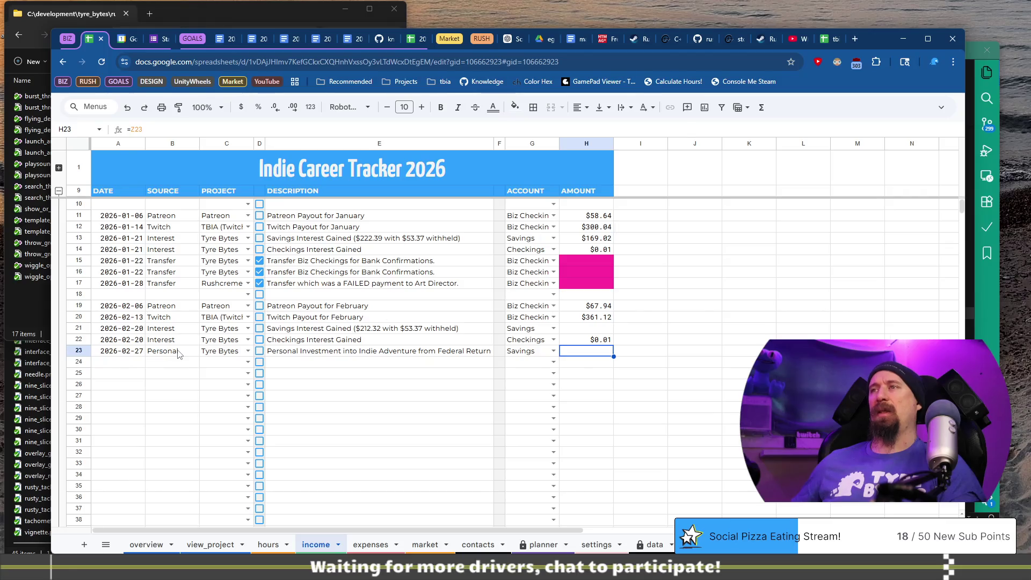
Step: Enter $1,629.00 as the row 23 amount and review the Checkings Interest Gained entry
key(ctrl+Right)
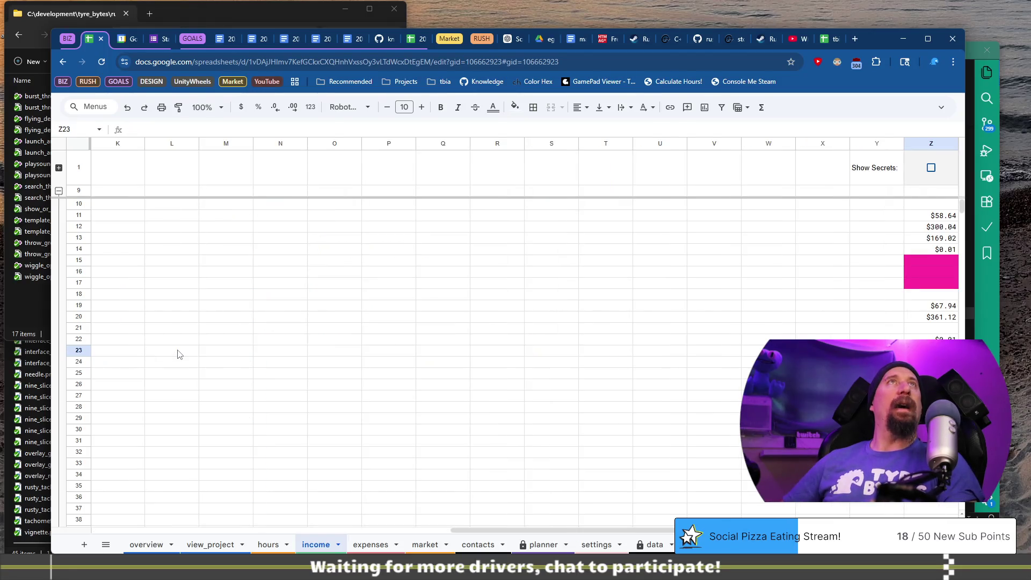
text(1629.00)
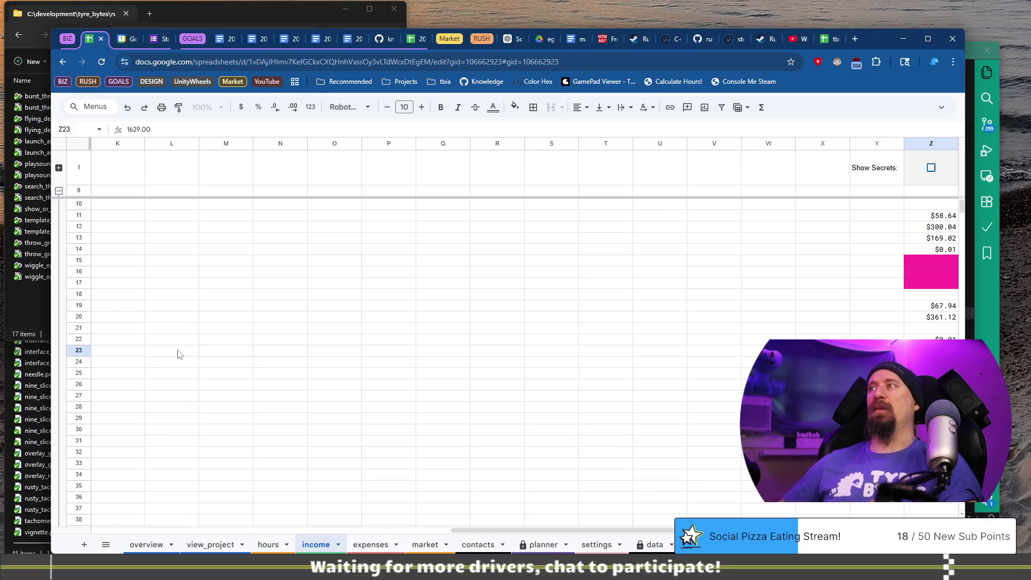
key(Up)
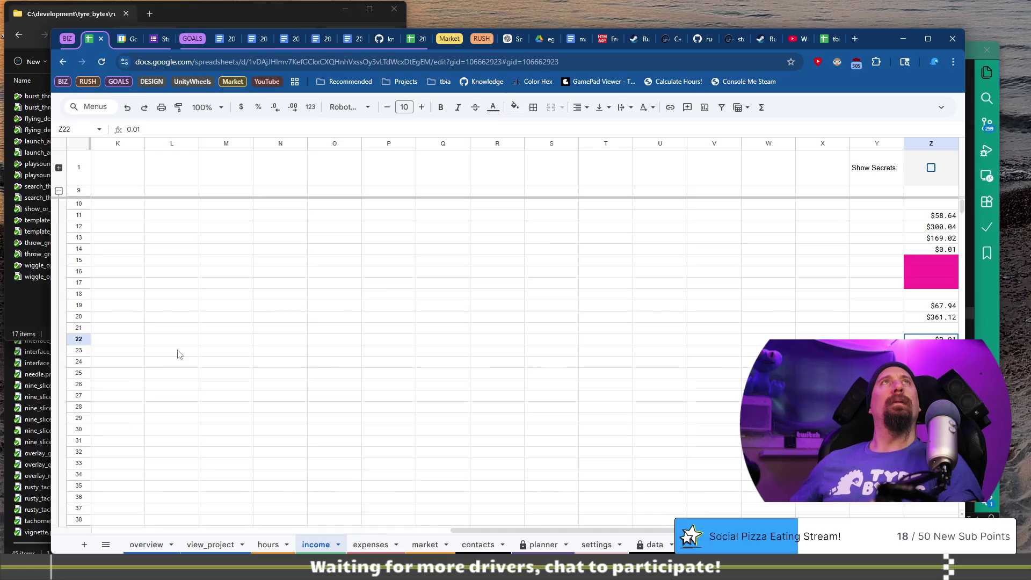
key(Up)
key(Home)
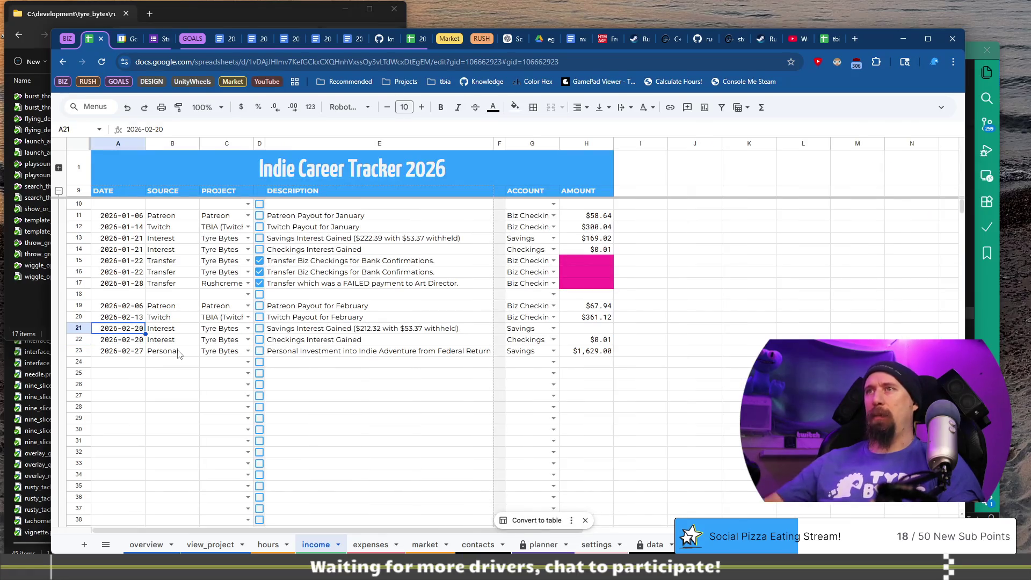
click(367, 341)
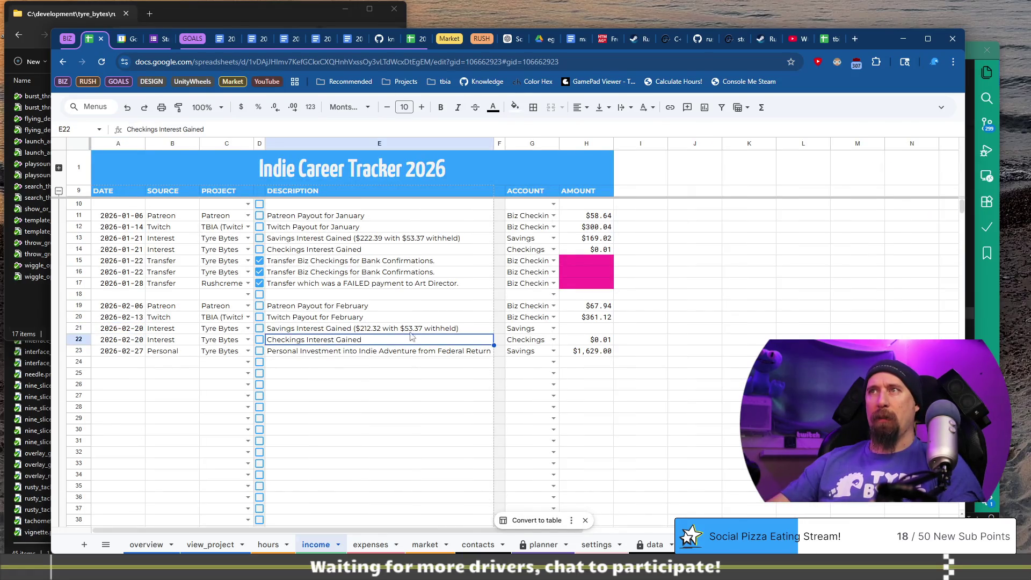
Step: Review the February savings interest entry, then open the planner sheet
click(378, 333)
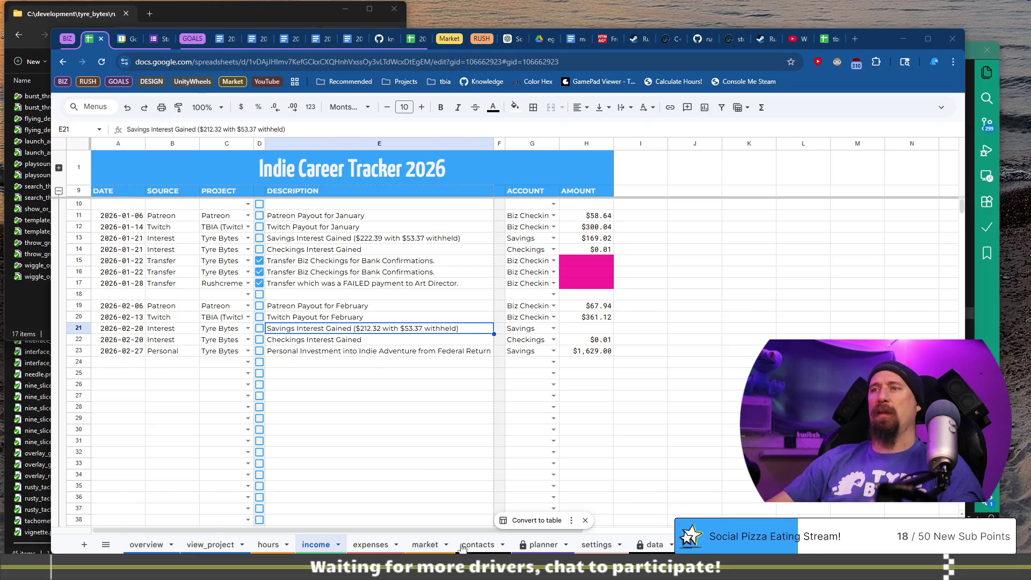
click(528, 544)
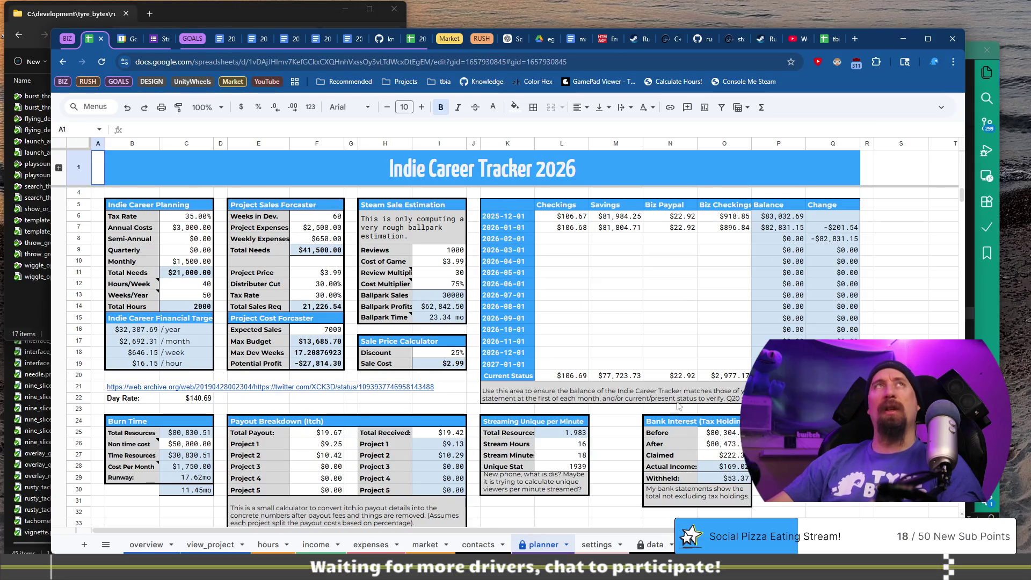
Step: Paste 76223.73 as the Bank Interest Before balance and 76385.09 as the After balance
key(super+Down)
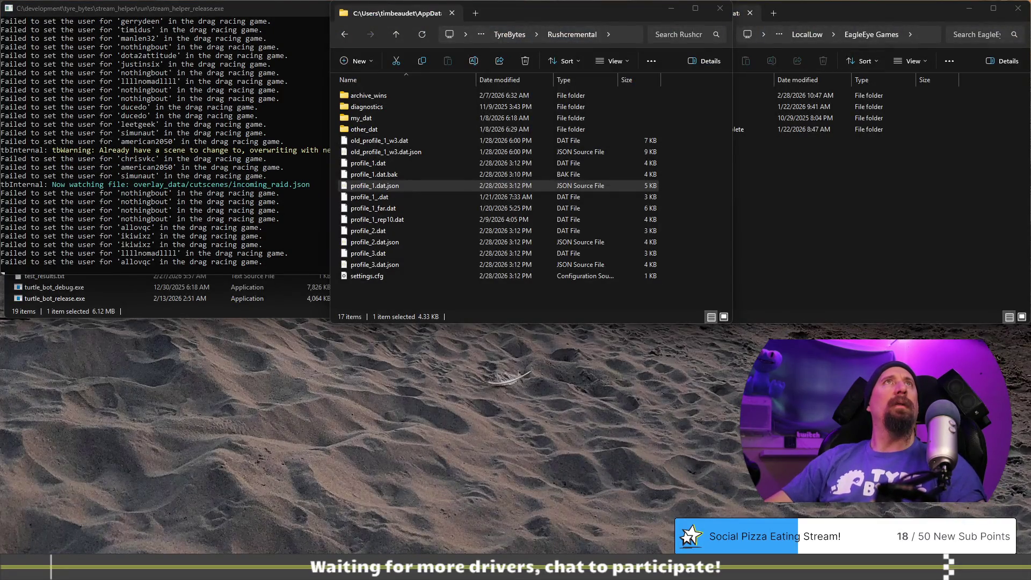
key(alt+Tab)
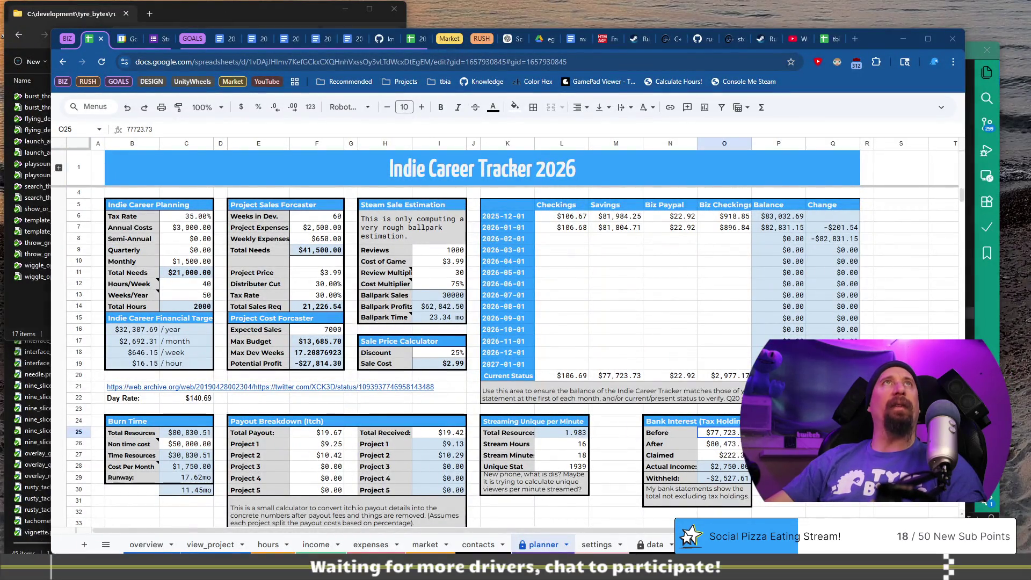
click(735, 445)
text(76223.73)
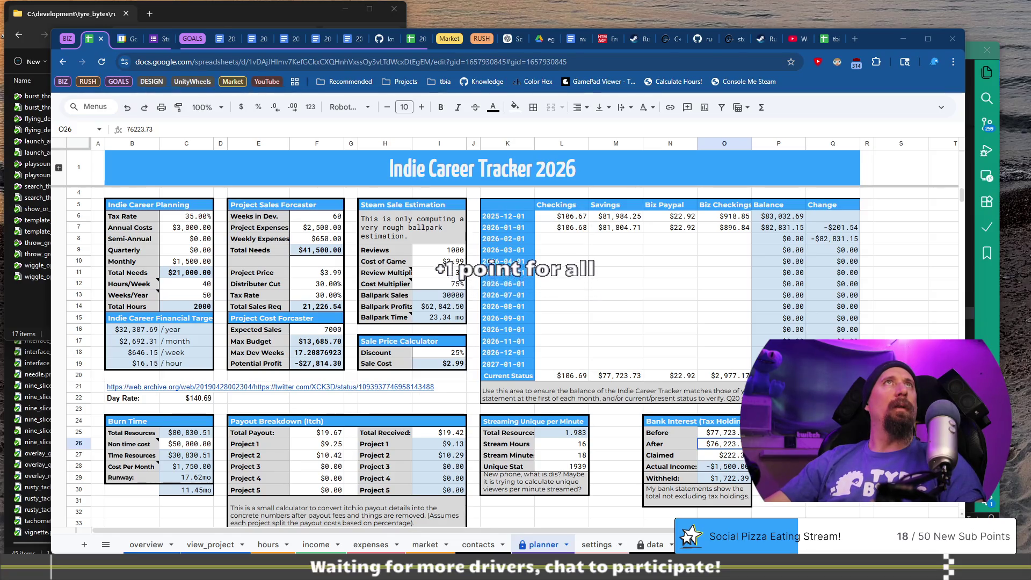
click(738, 436)
text(76223.73)
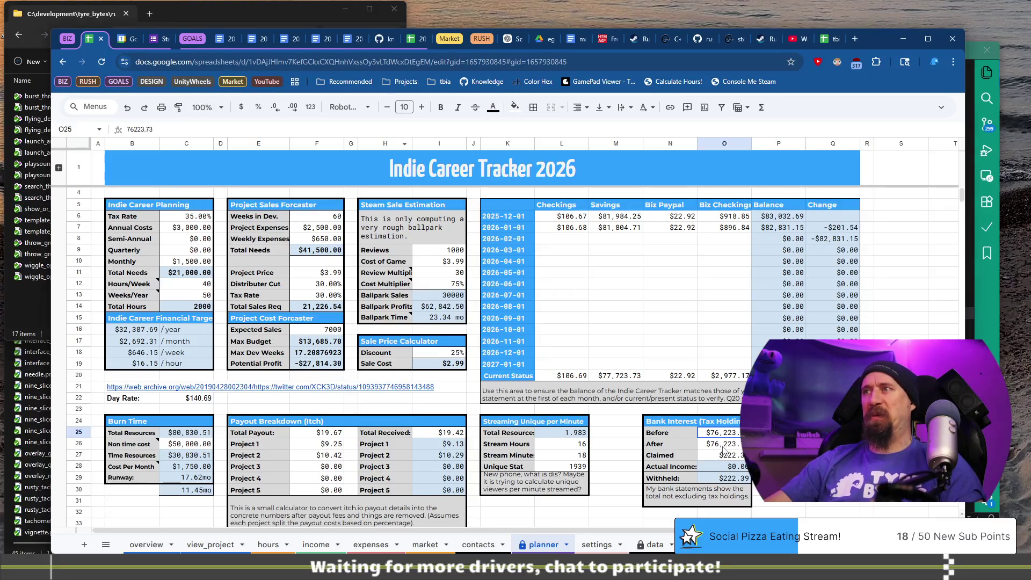
click(723, 445)
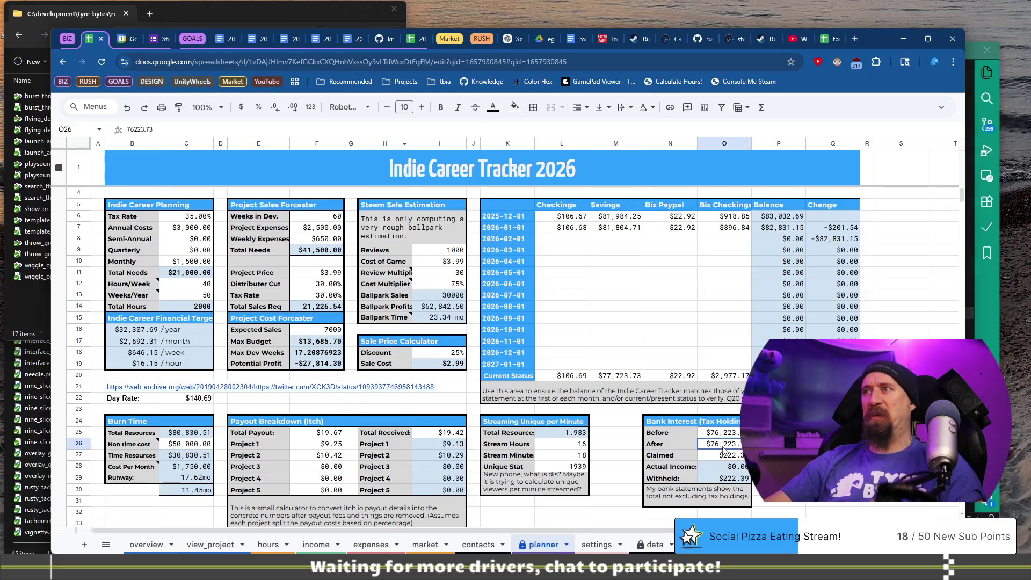
key(ctrl+v)
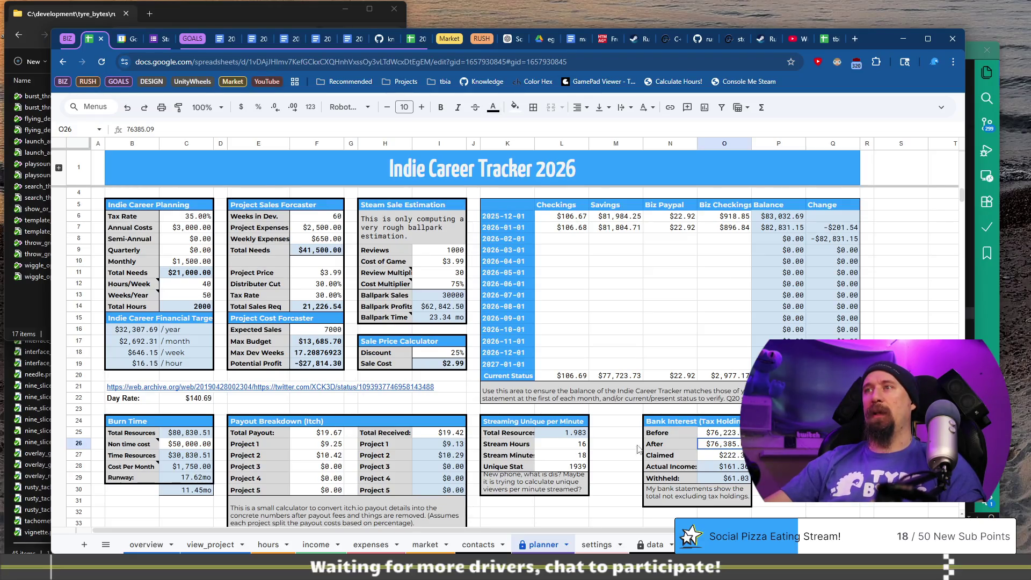
Step: Change the Claimed interest to 212.32 and go back to the income sheet
click(738, 456)
double_click(739, 455)
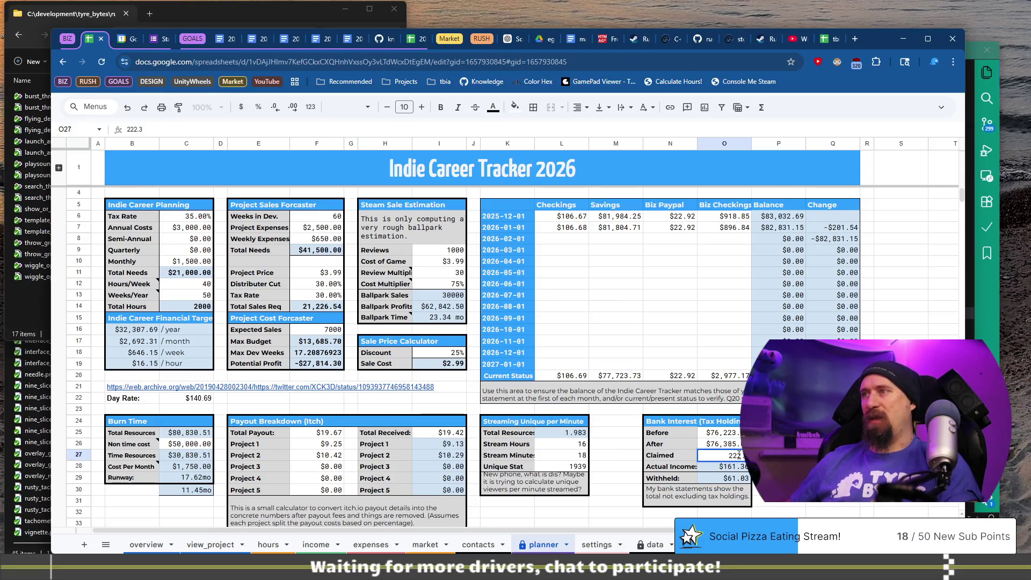
text(21)
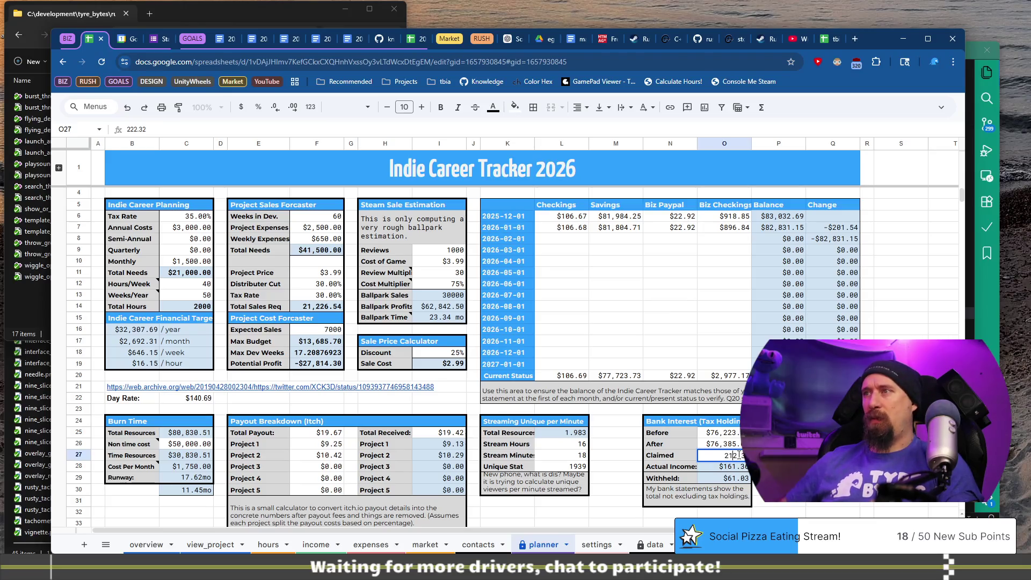
key(Return)
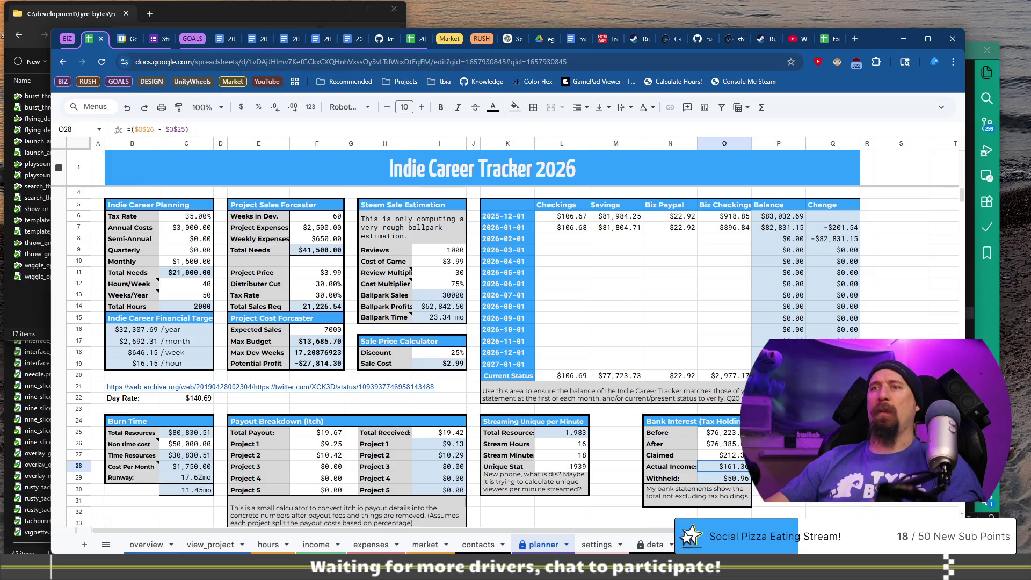
click(317, 545)
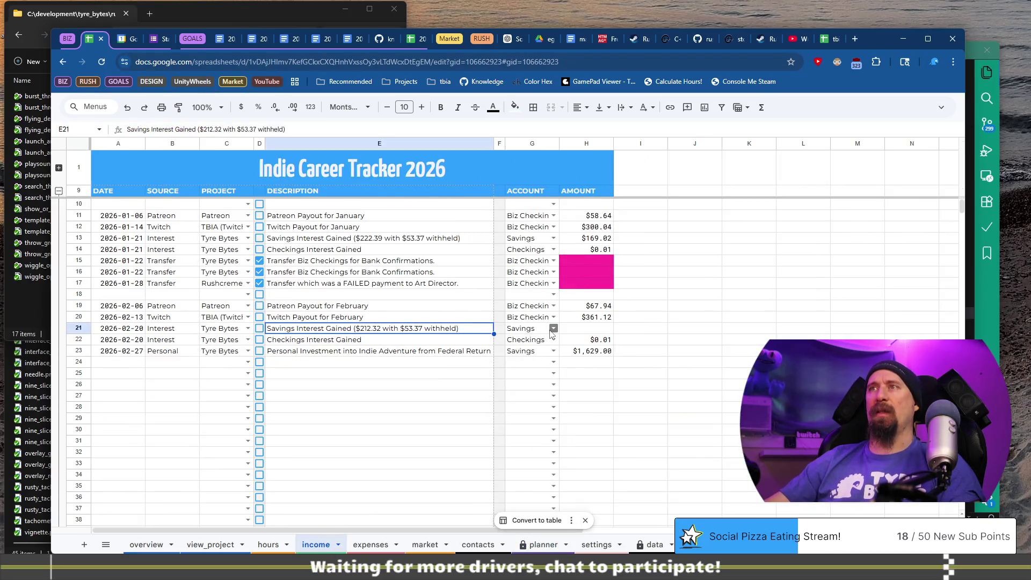
Step: Set the February savings interest amount in row 21 to 161.36, checking against the planner
click(579, 330)
key(ctrl+Right)
text(161.36)
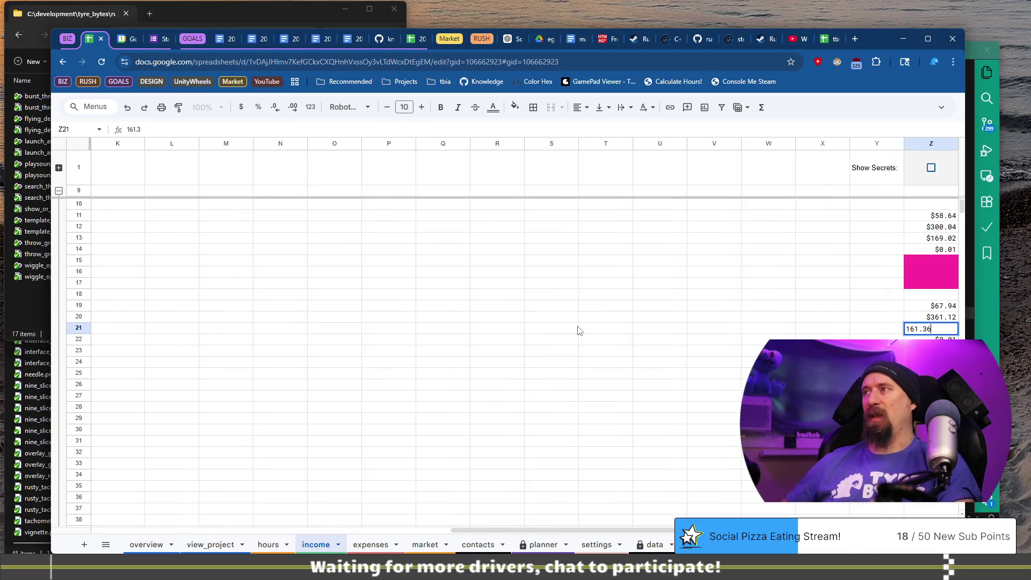
key(Return)
key(Up)
key(Home)
key(Right)
key(Right)
key(Right)
key(Left)
key(Left)
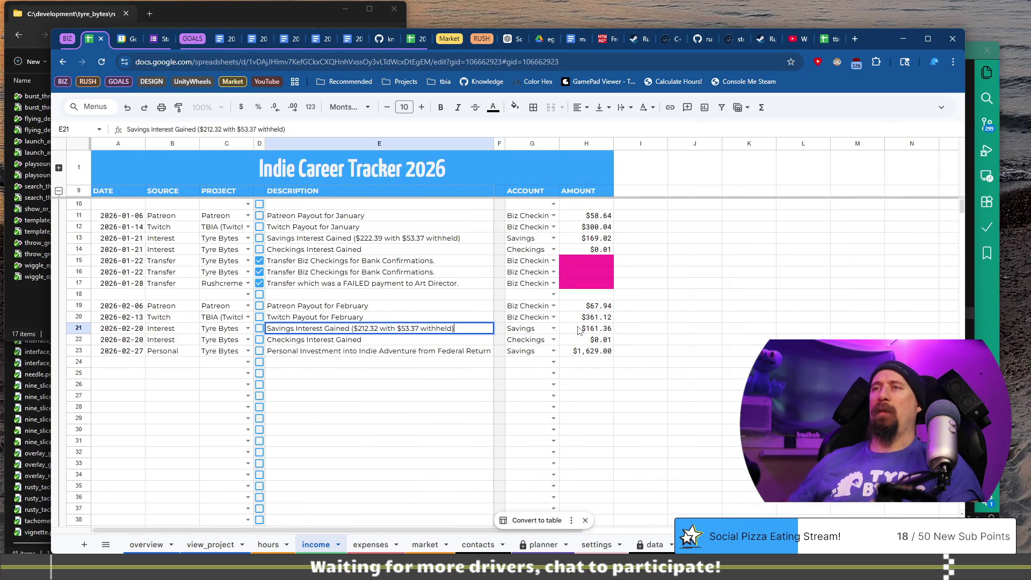
click(542, 545)
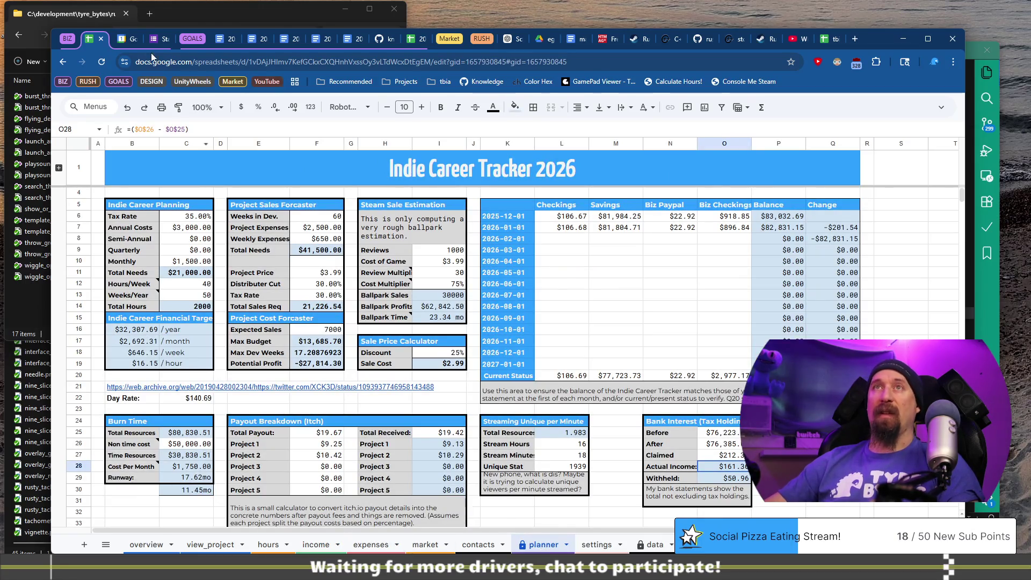
click(62, 62)
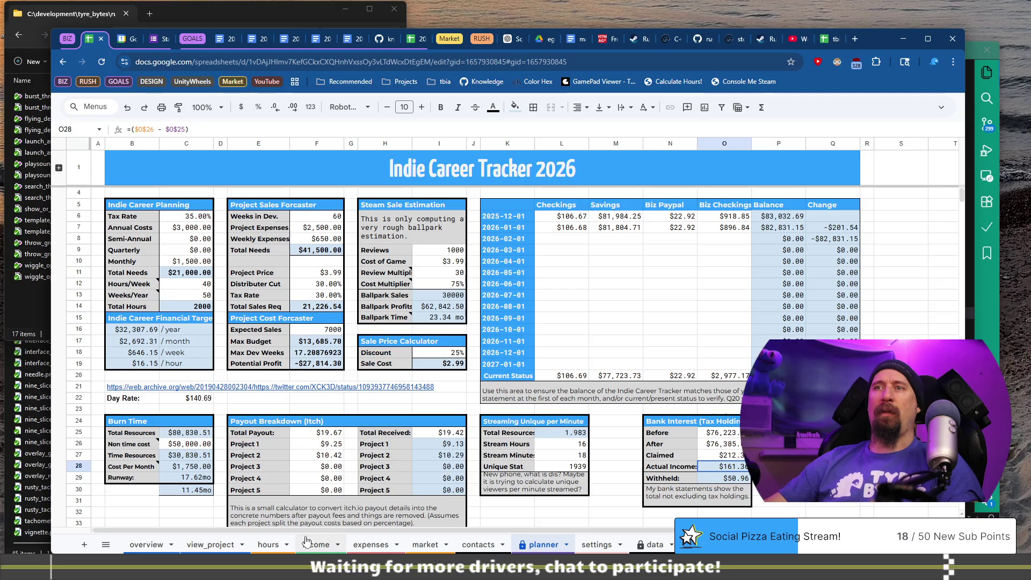
Step: Change the withheld amount in the savings-interest description from $53.37 to $50.96
double_click(424, 328)
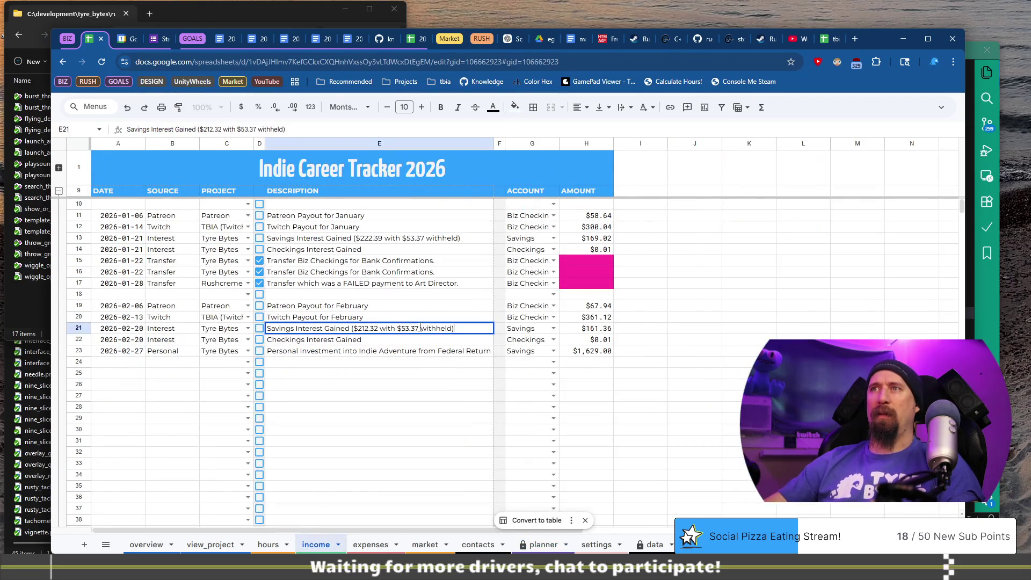
key(BackSpace)
key(BackSpace)
key(BackSpace)
key(BackSpace)
text(0.9)
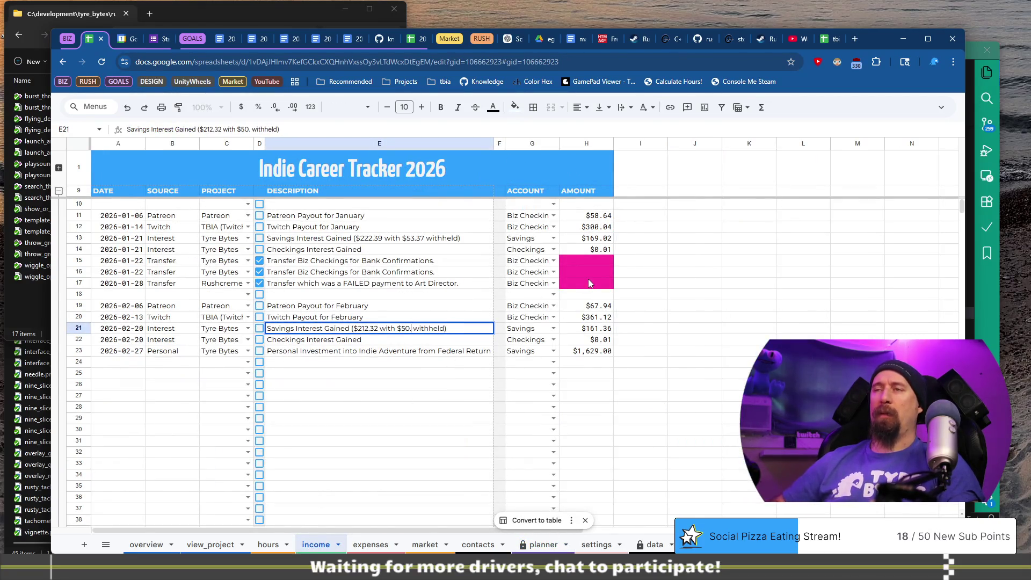
text(6)
key(Return)
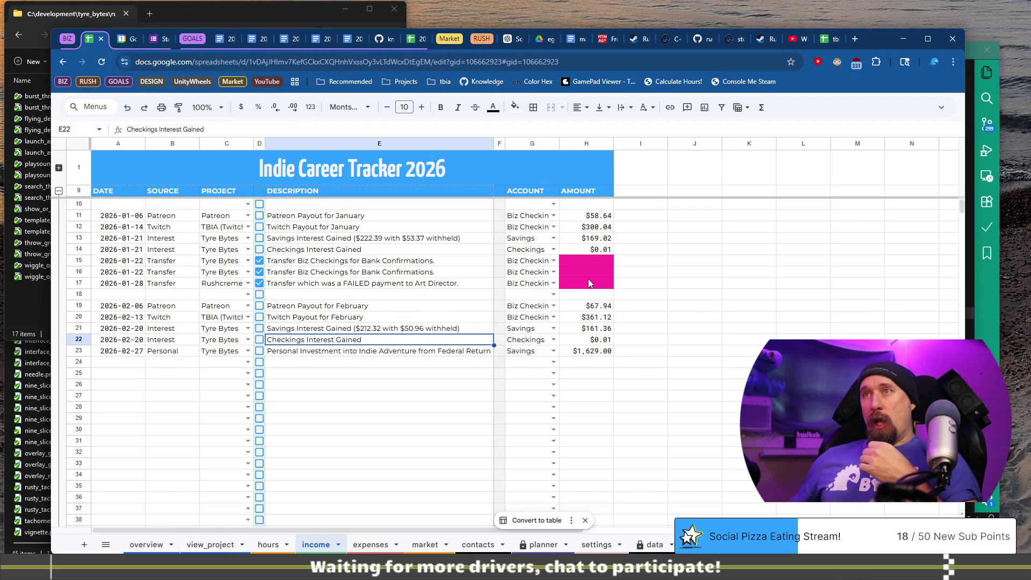
key(Down)
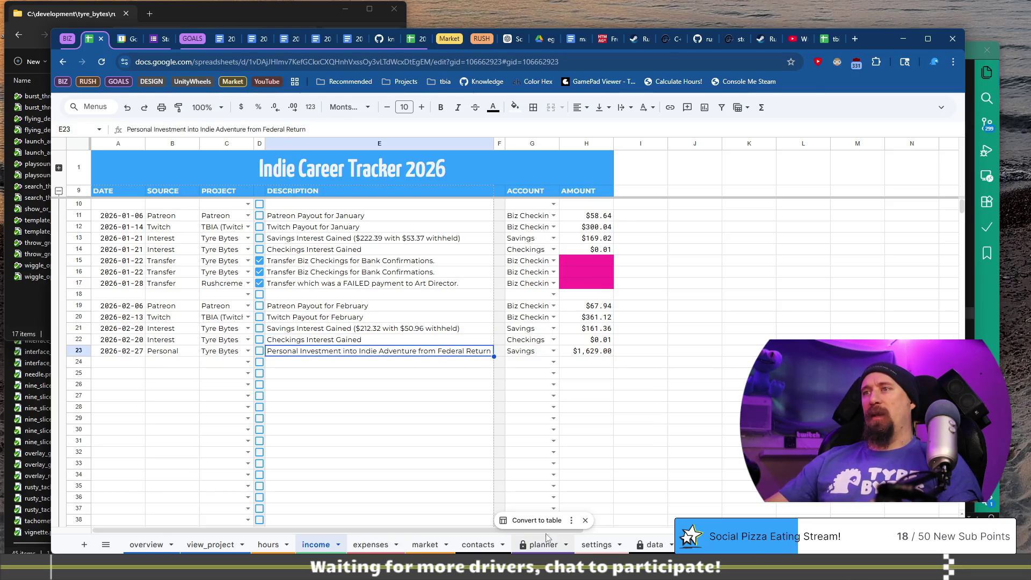
click(544, 544)
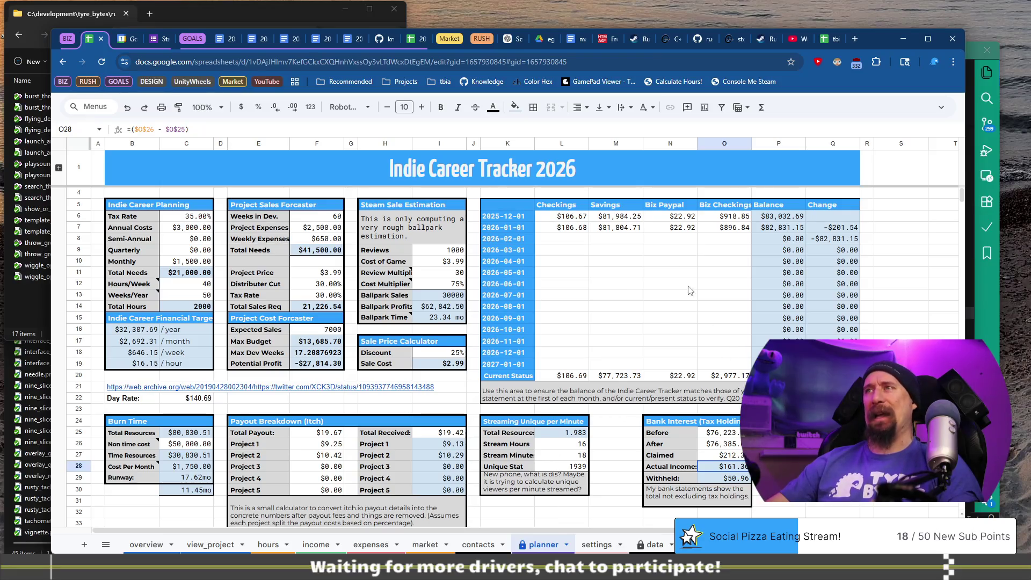
Step: Paste the February and March Savings balances, $77,723.73 and $78,014.09, into M8 and M9
click(564, 242)
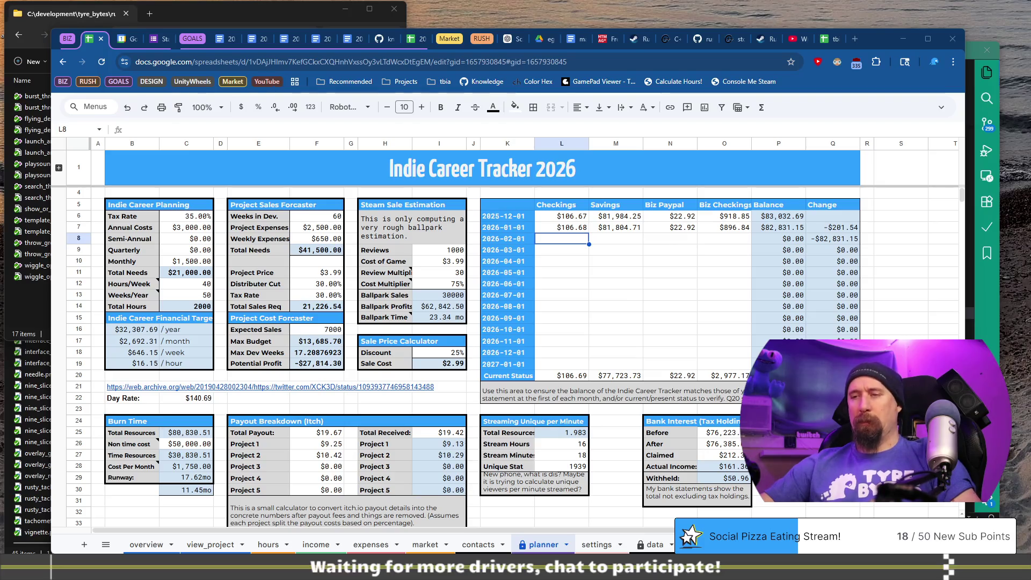
click(578, 252)
text(78014.09)
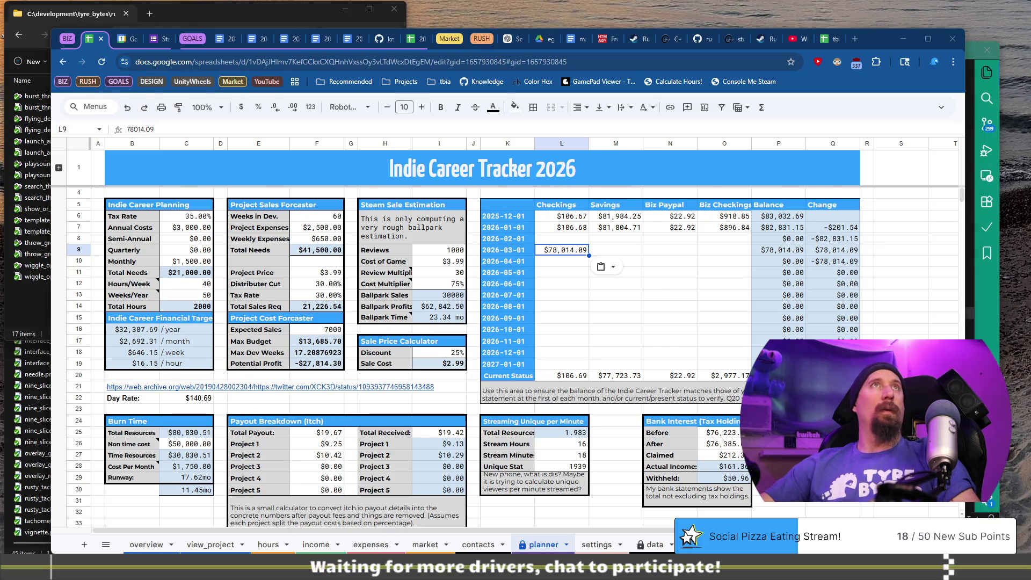
click(570, 238)
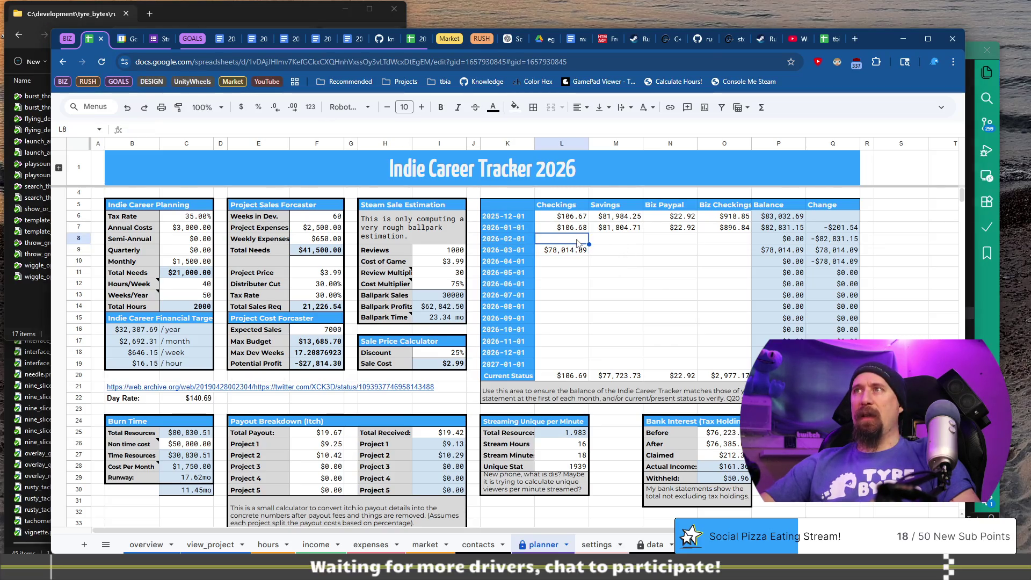
click(615, 240)
text(77723.73)
click(572, 252)
key(ctrl+c)
click(622, 251)
key(ctrl+v)
click(567, 252)
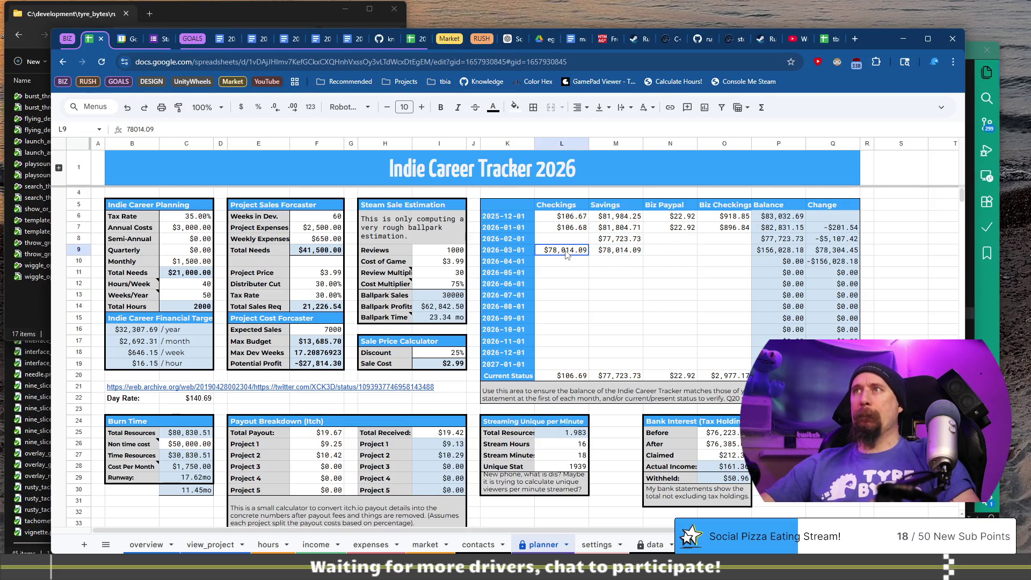
key(Delete)
Step: Copy January's Checkings balance into L8 and L9, adjusting the cents to $106.69 and $106.70
click(571, 231)
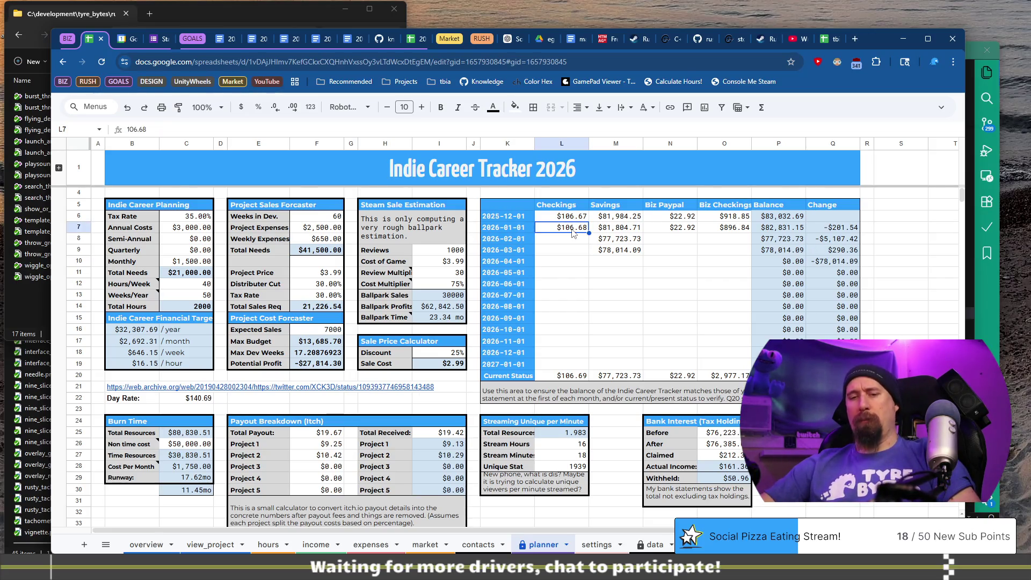
key(ctrl+c)
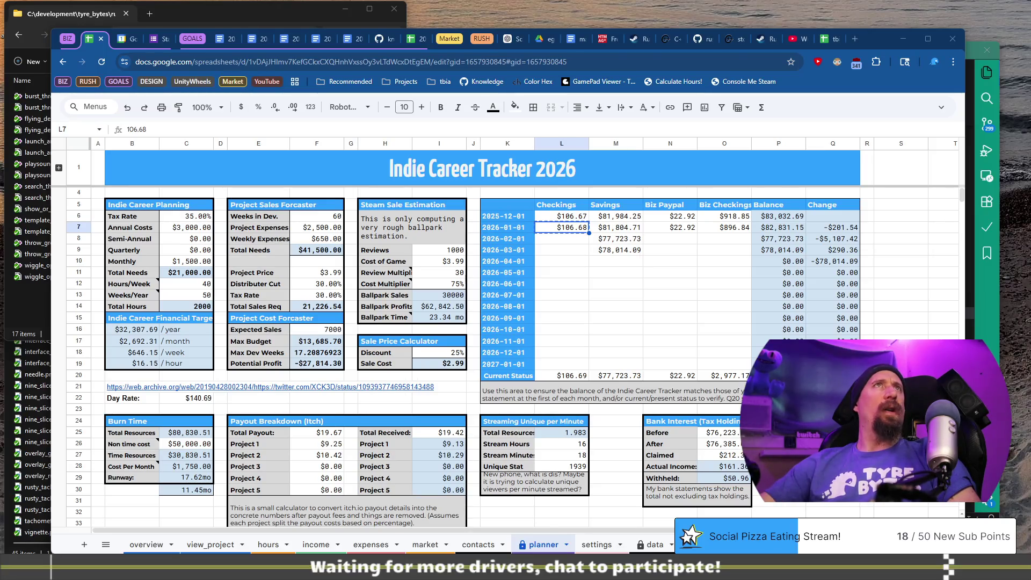
click(580, 239)
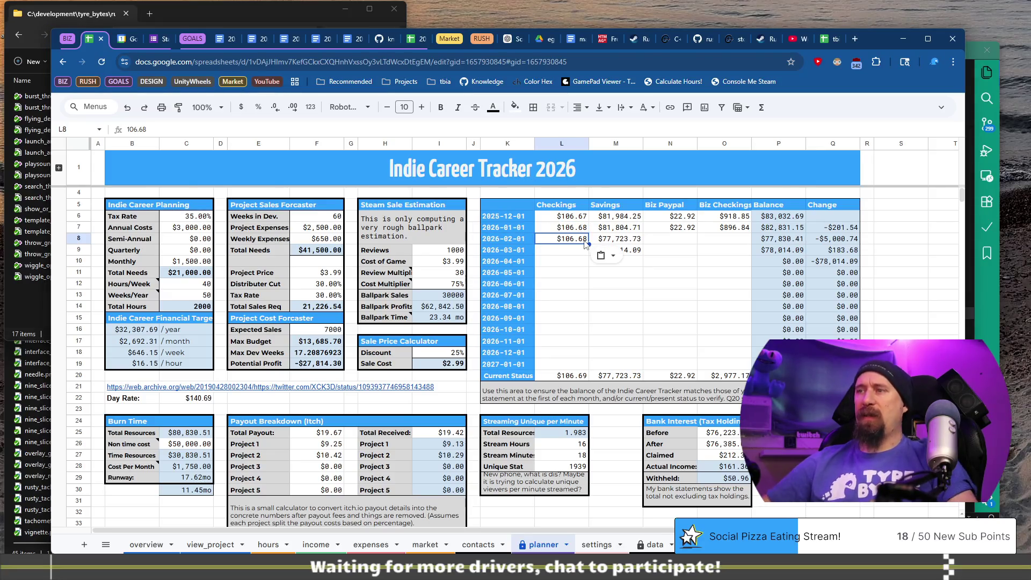
key(ctrl+shift+v)
key(BackSpace)
text(9)
key(Return)
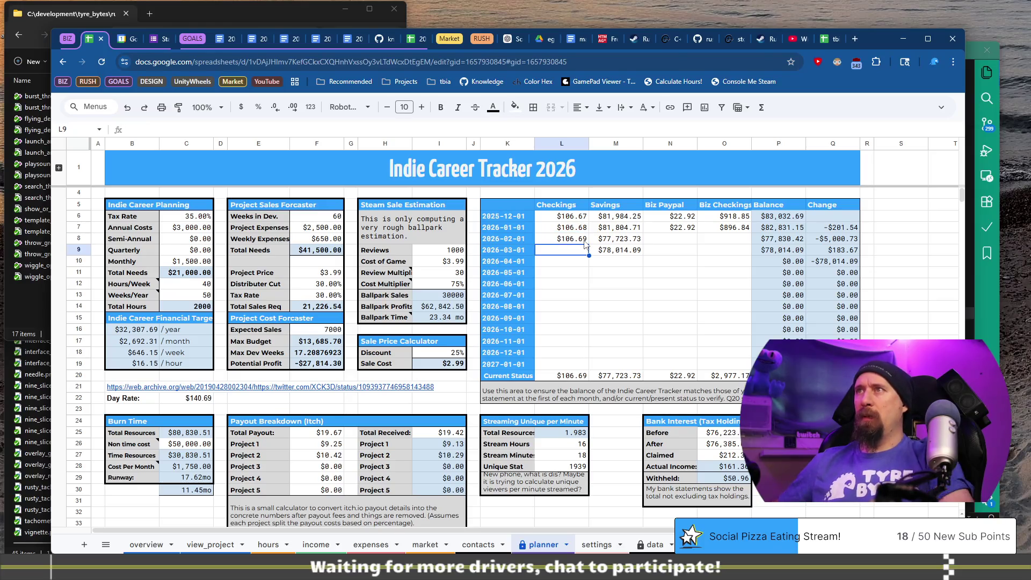
key(ctrl+shift+v)
key(Return)
key(BackSpace)
key(BackSpace)
text(709)
key(Return)
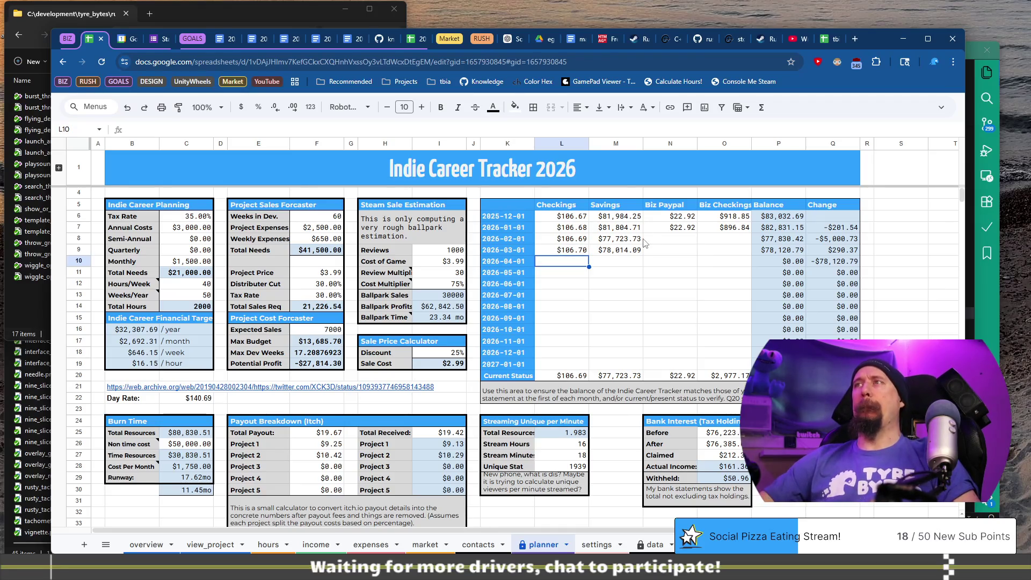
click(680, 230)
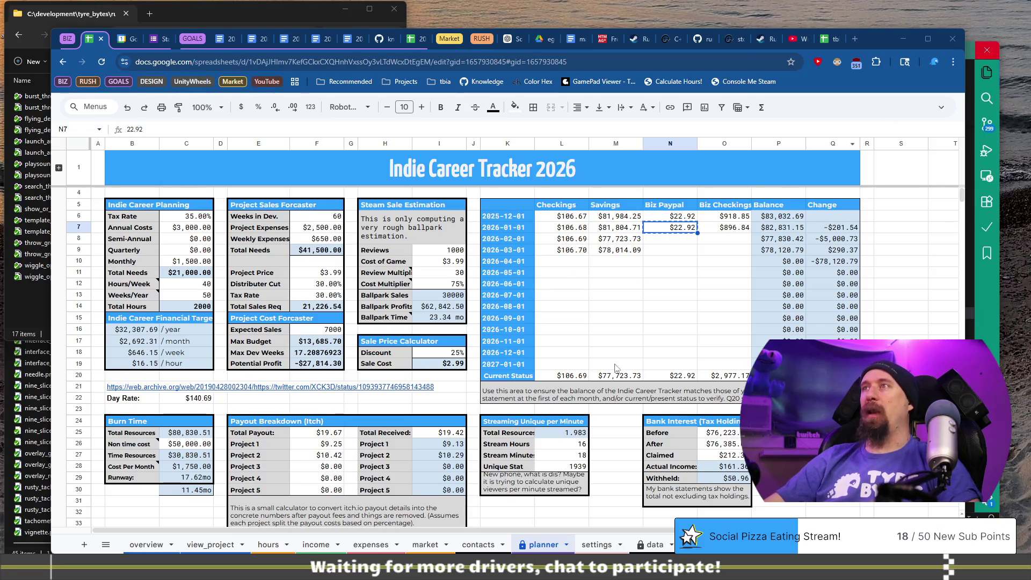
Step: Fill Biz Paypal N8:N9 with $22.92 and March Biz Checkings O9 with $1,569.72
click(678, 235)
key(ctrl+v)
key(Down)
key(ctrl+v)
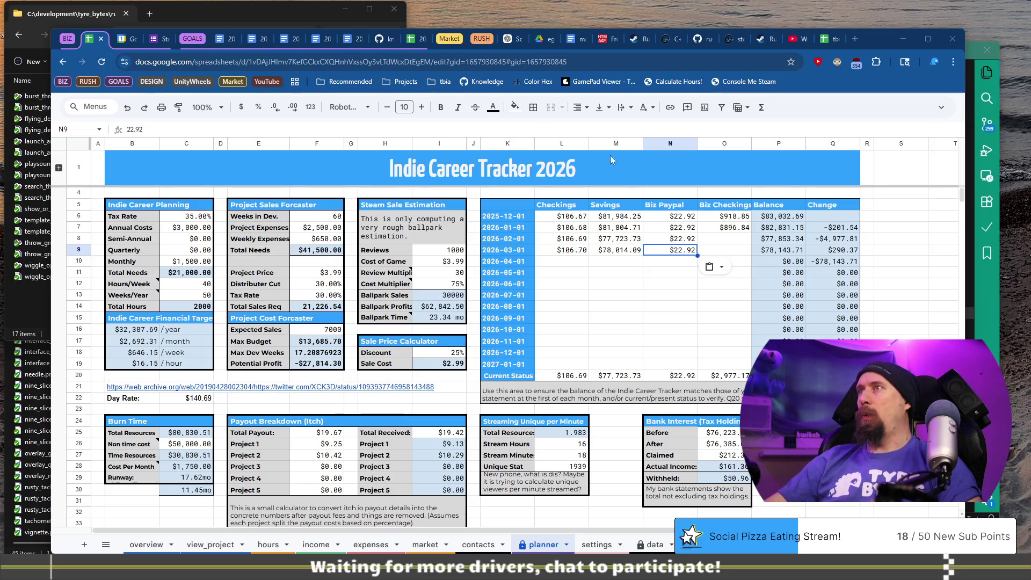
click(720, 251)
key(ctrl+v)
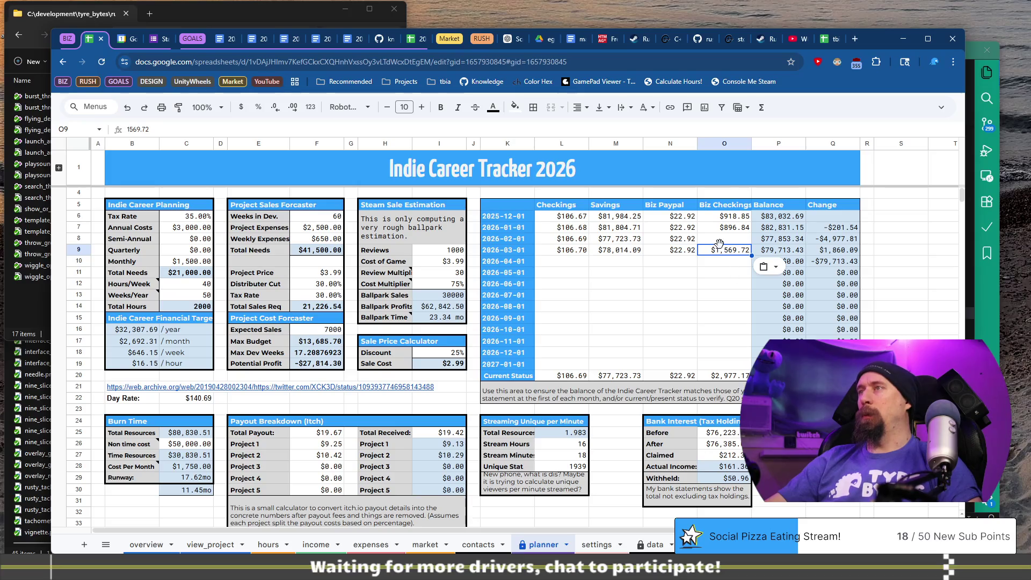
Step: Copy March's balances L9:O9 into Current Status row L20 and set February Biz Checkings to $2,977.17
shift+click(570, 251)
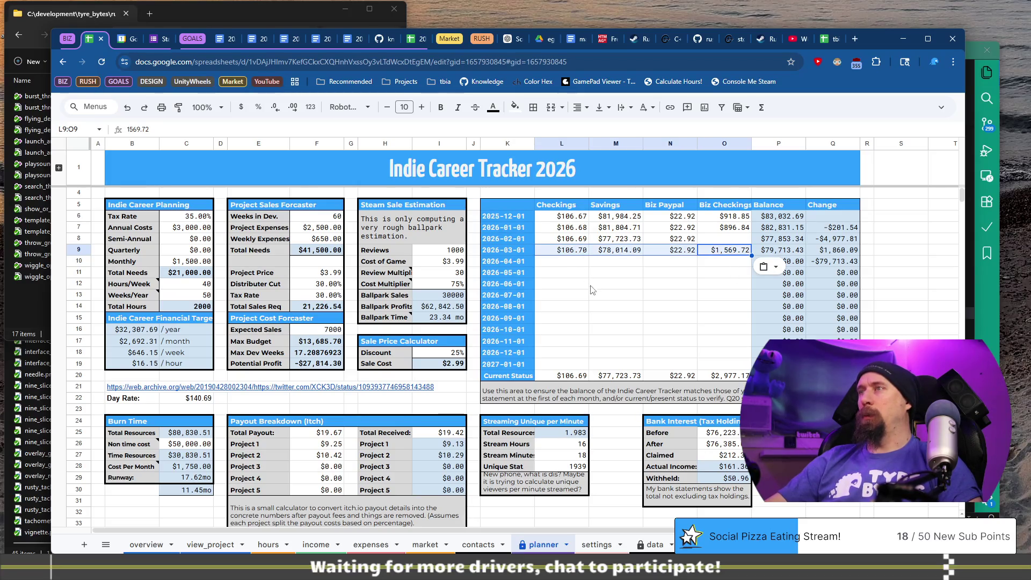
key(ctrl+c)
click(562, 376)
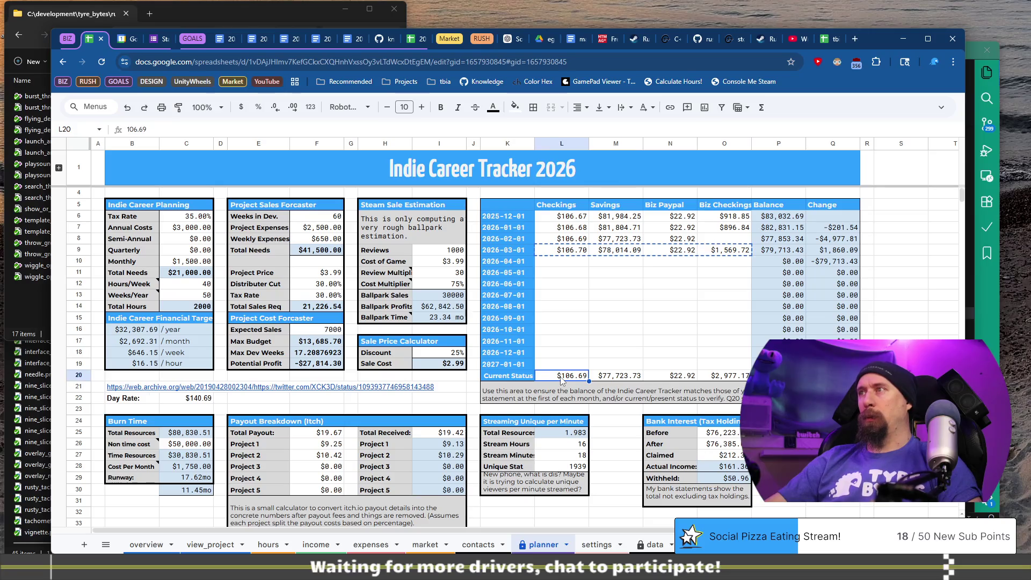
key(ctrl+v)
click(579, 323)
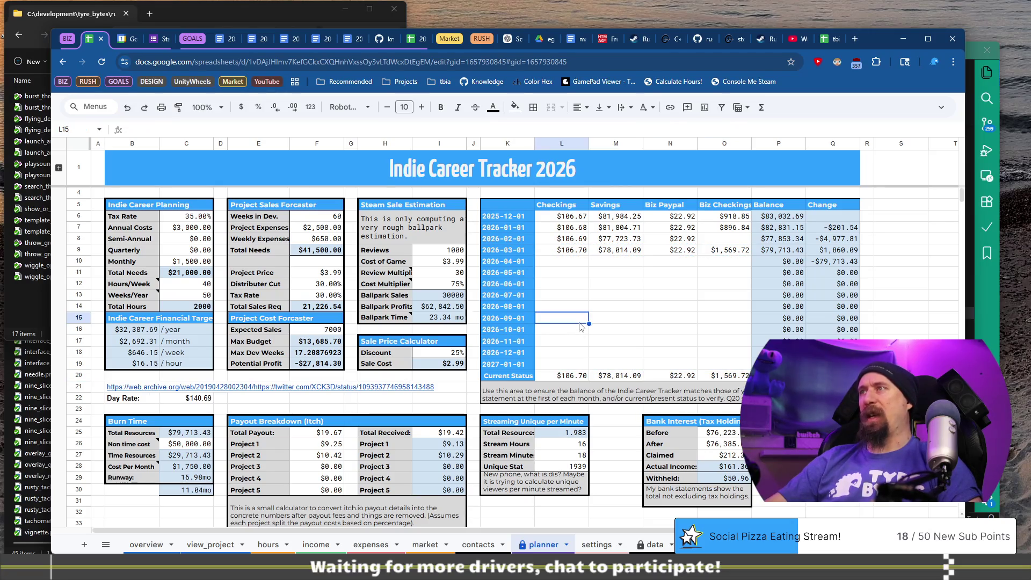
click(712, 239)
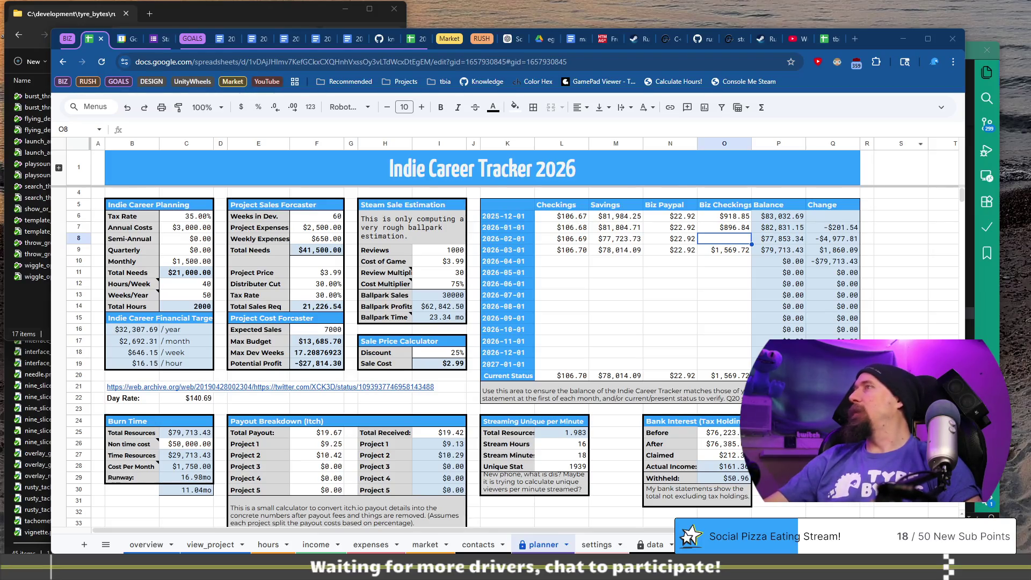
key(ctrl+z)
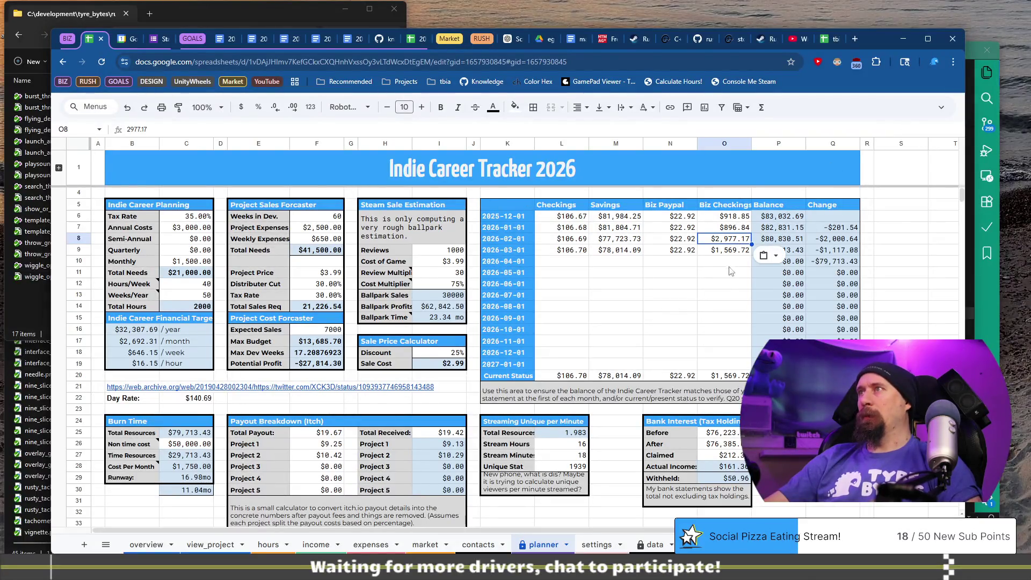
click(723, 290)
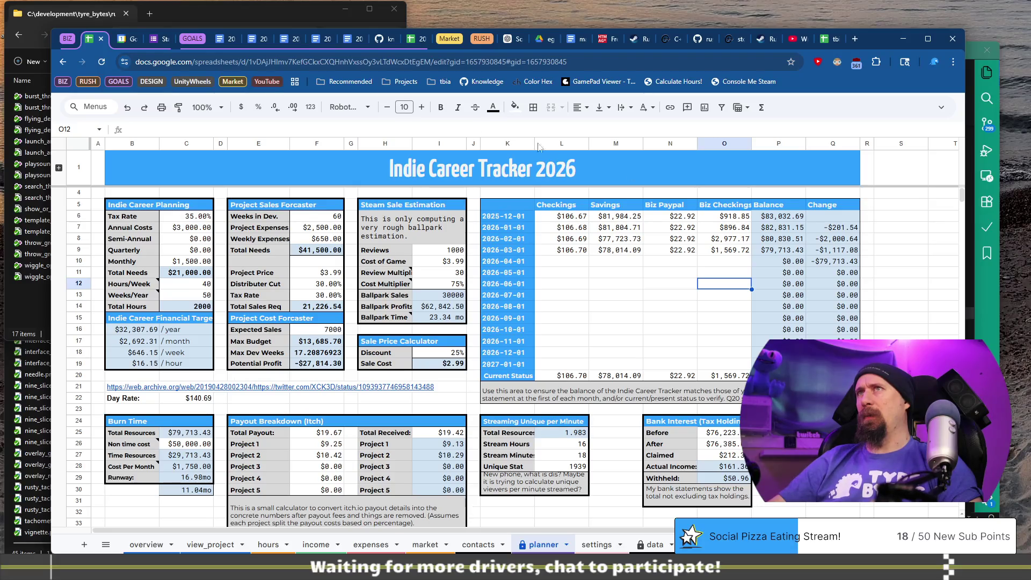
click(293, 40)
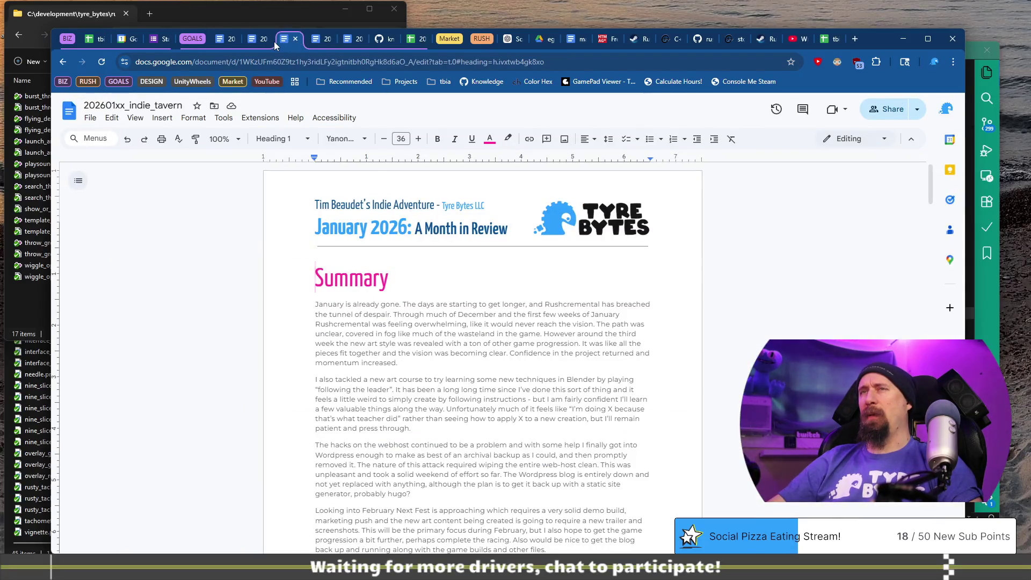
scroll(539, 329, down, 7)
scroll(539, 329, down, 5)
scroll(597, 342, up, 2)
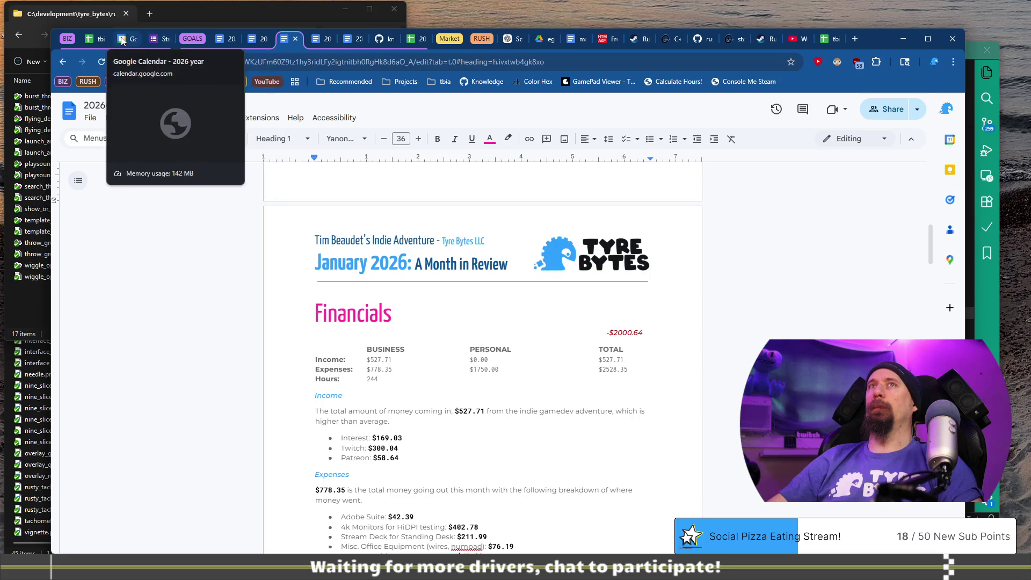
click(94, 39)
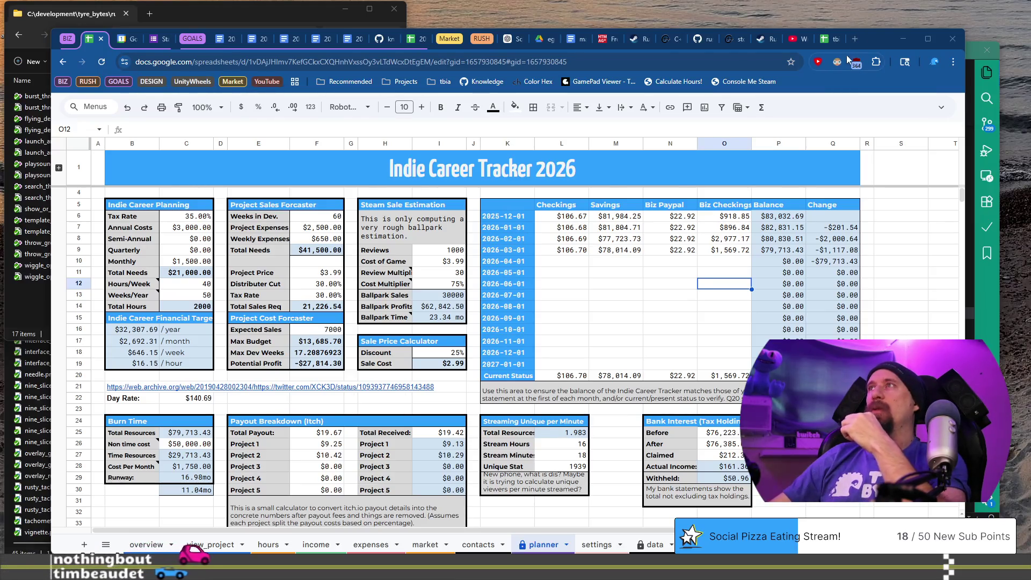
click(829, 39)
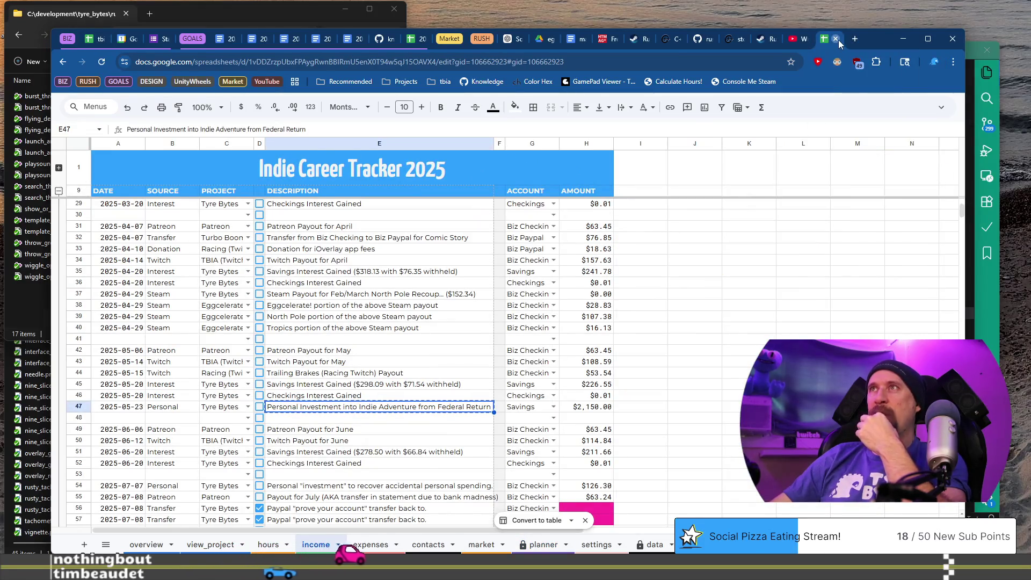
Step: Close the old 2025 tracker, Steam and cppreference tabs, then switch to the document tabs
click(835, 39)
click(795, 42)
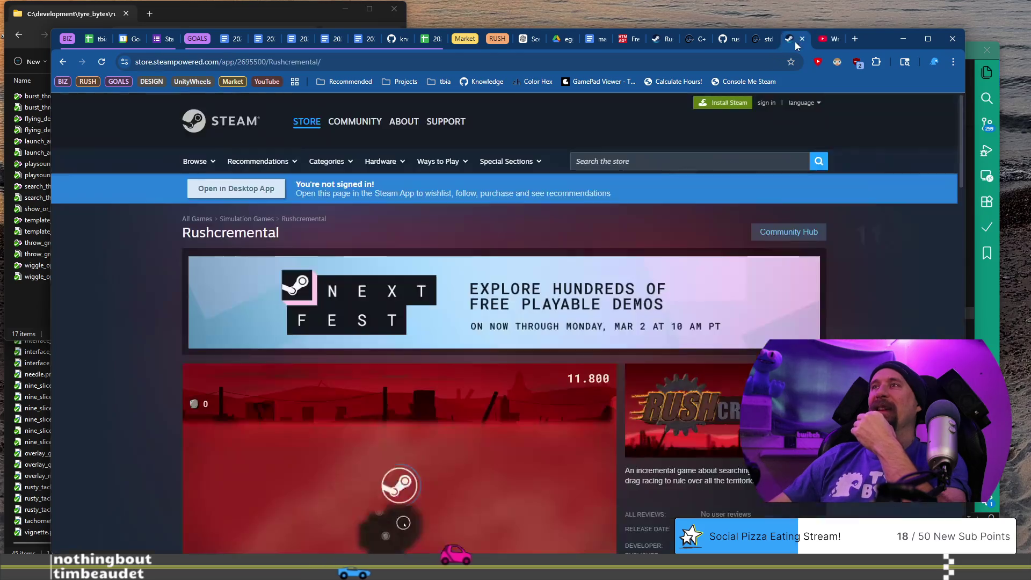
click(800, 40)
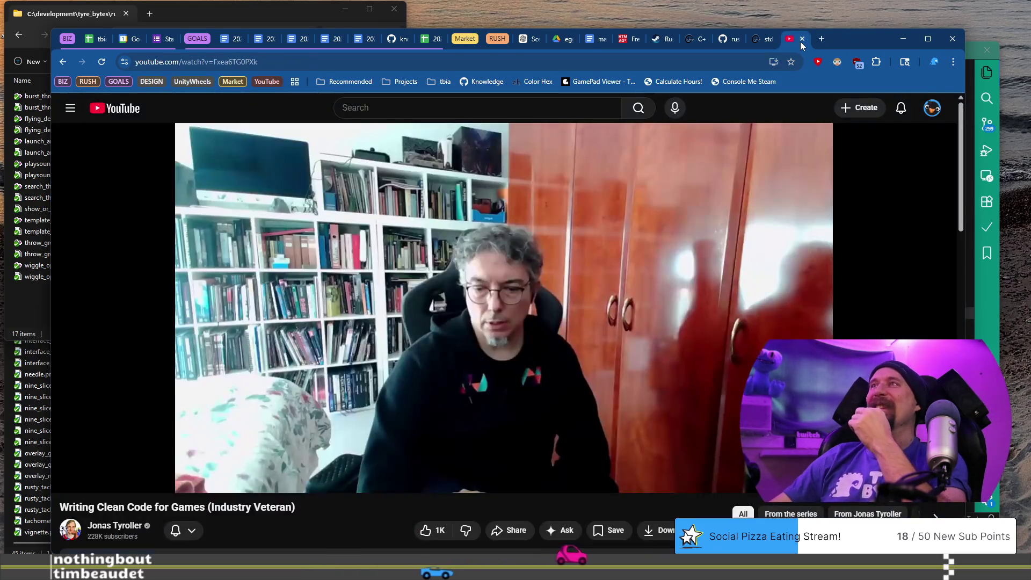
click(774, 37)
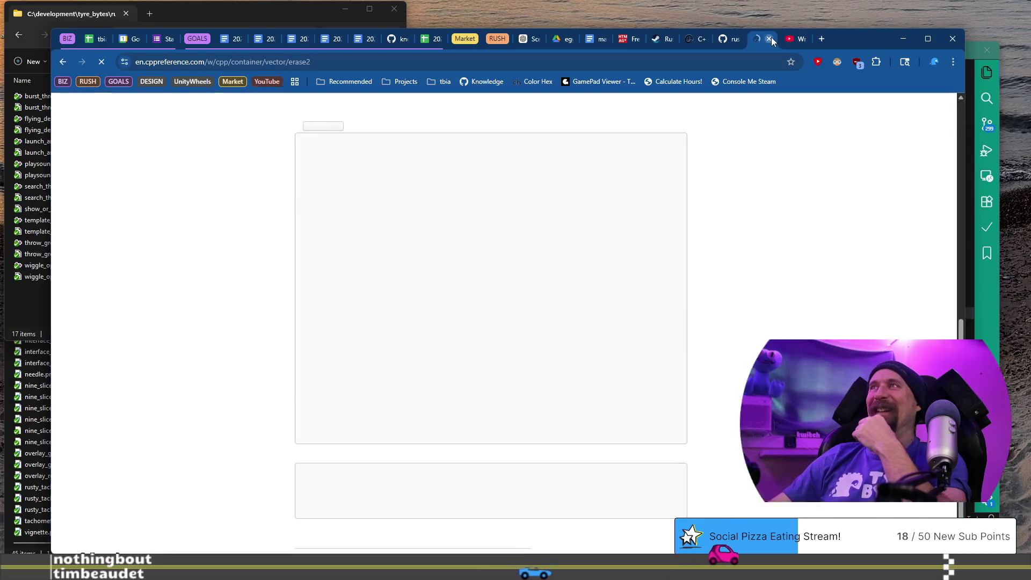
click(769, 39)
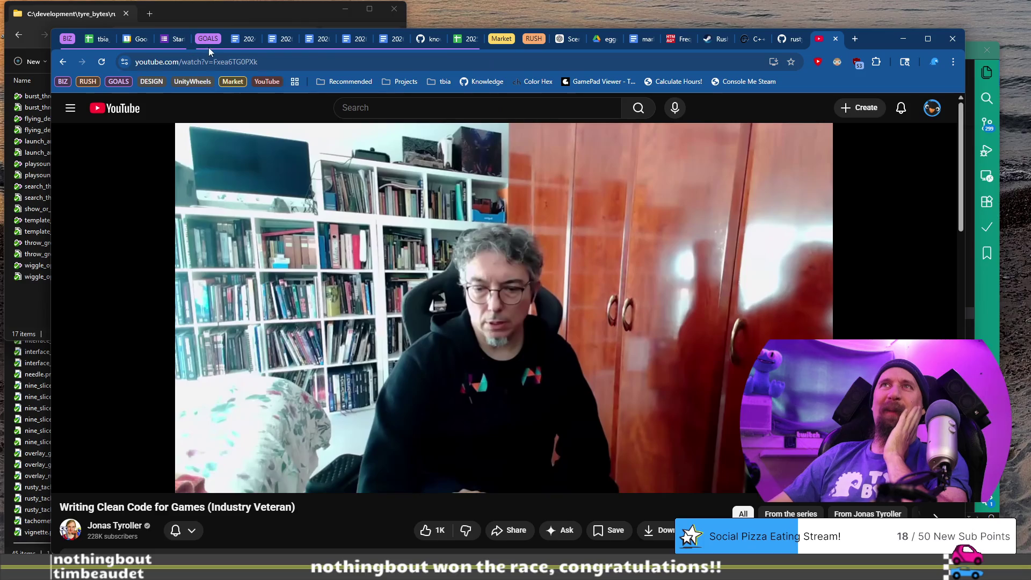
click(245, 42)
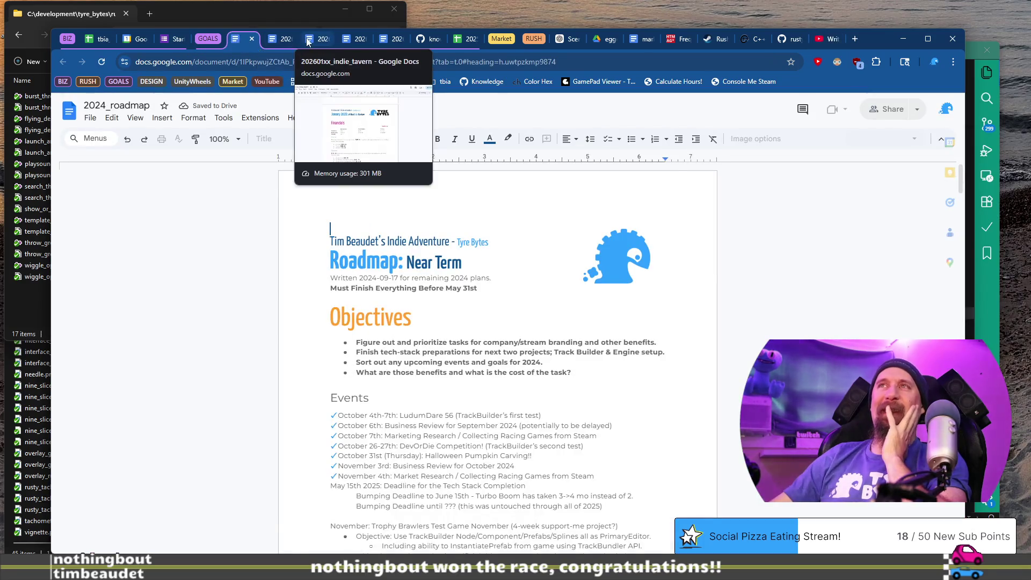
Step: Compare the January and February 2026 reviews' Financials, still showing $527.71 income and $2528.35 expenses
click(317, 42)
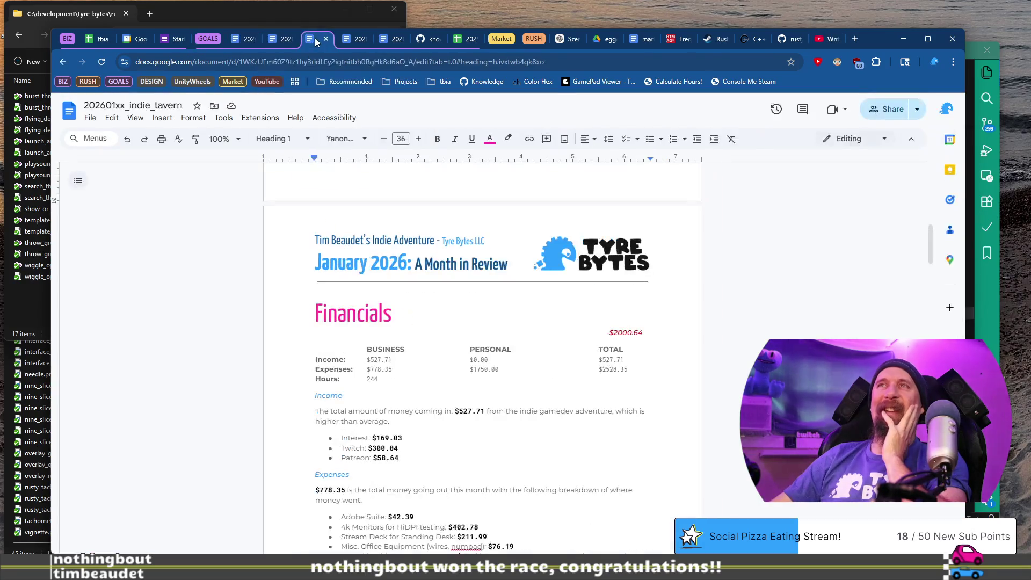
click(363, 43)
scroll(335, 238, up, 5)
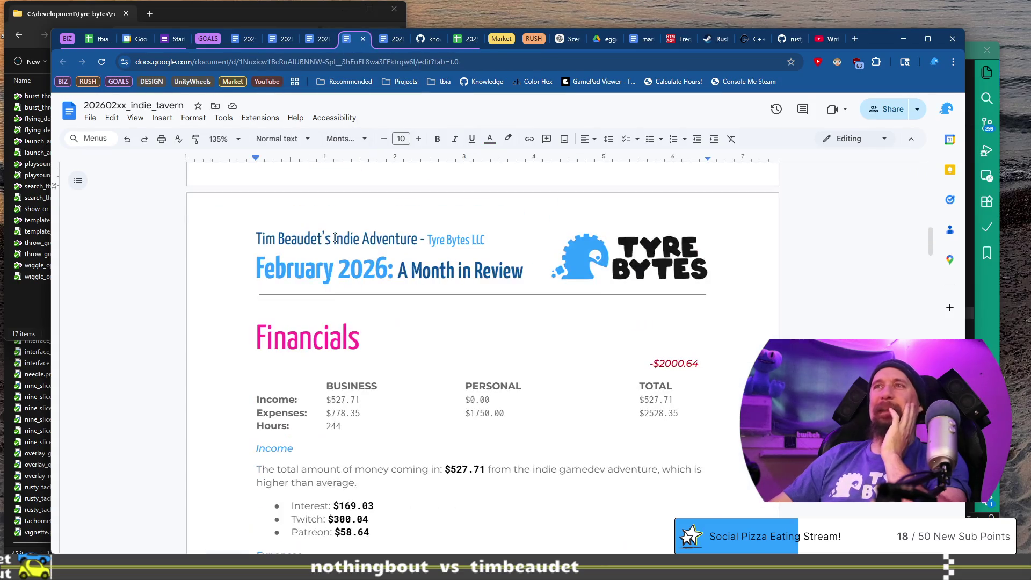
scroll(335, 238, up, 15)
scroll(324, 205, down, 14)
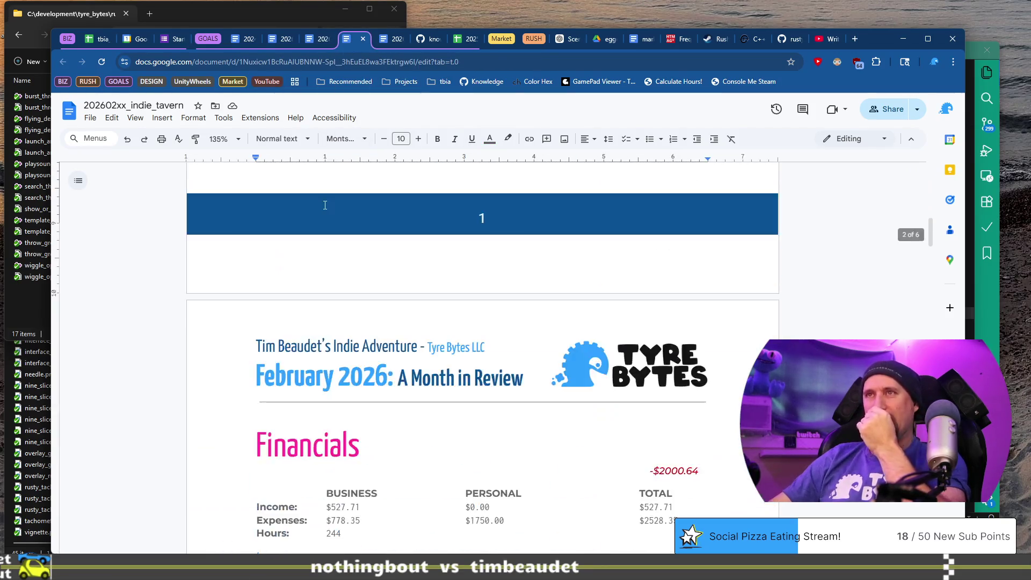
scroll(325, 205, down, 1)
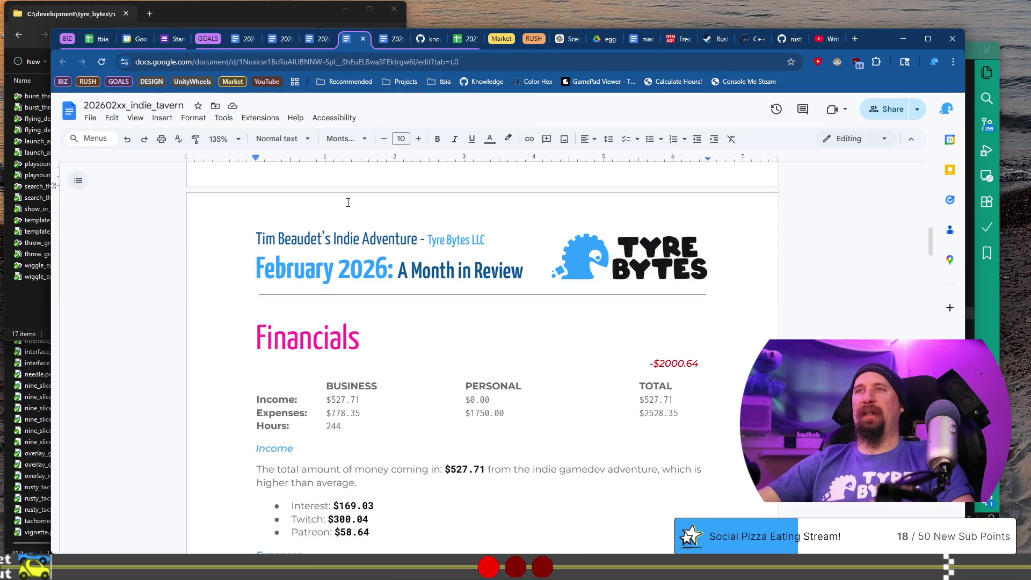
click(87, 42)
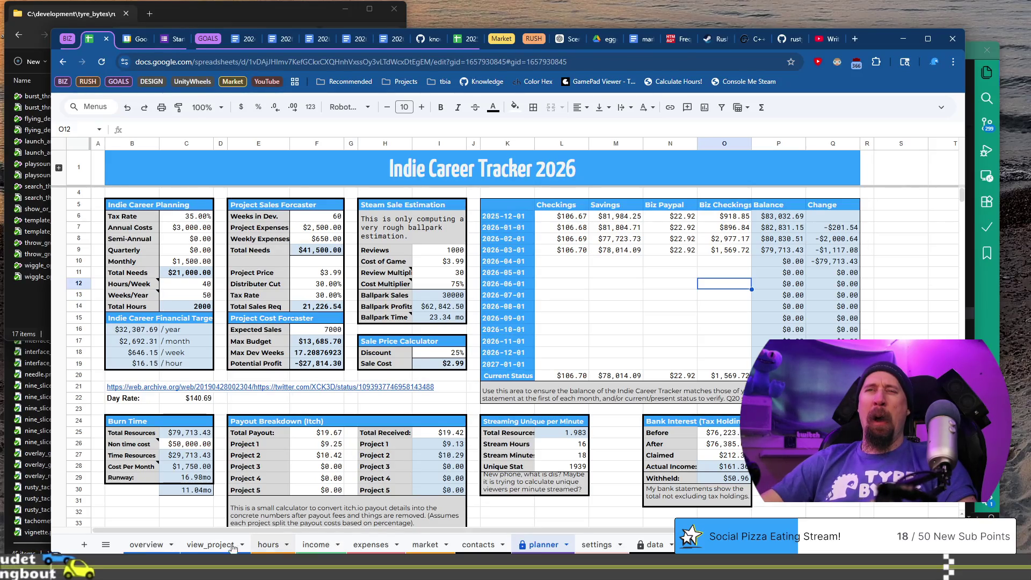
Step: Check February on the overview income chart and sum the income sheet's February amounts H19:H22
click(145, 545)
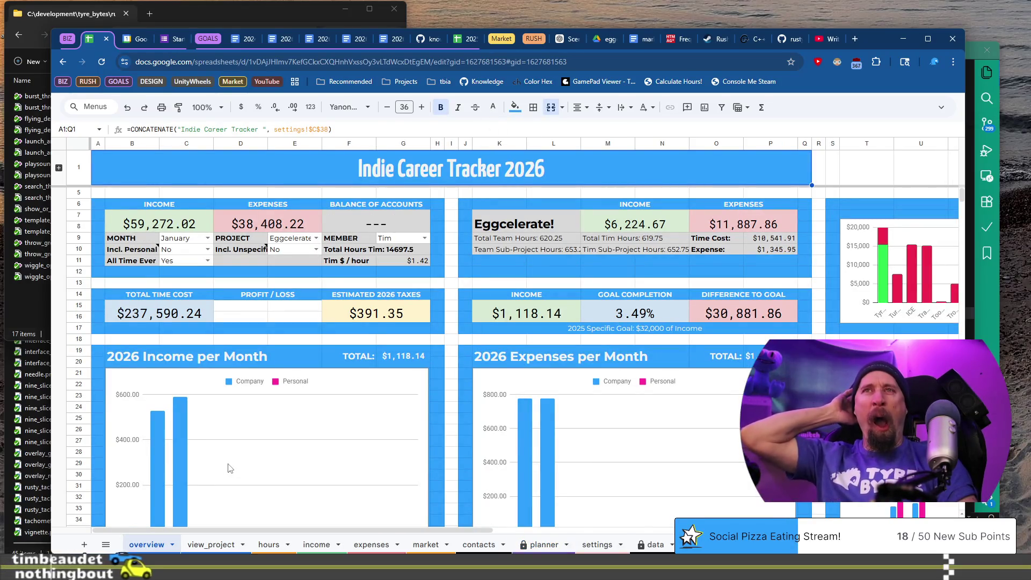
scroll(230, 468, down, 3)
click(185, 371)
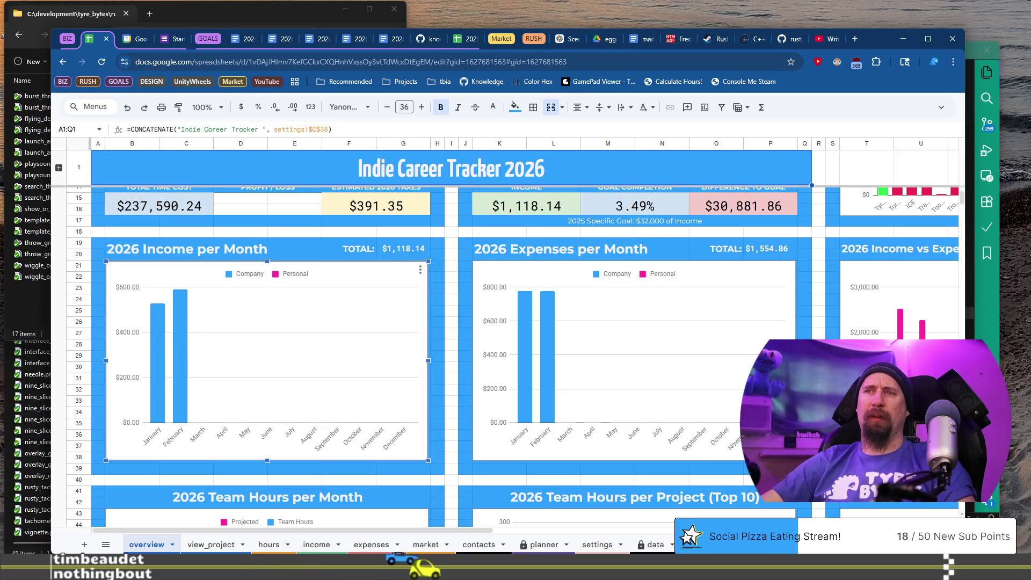
click(316, 544)
drag(586, 306, 586, 317)
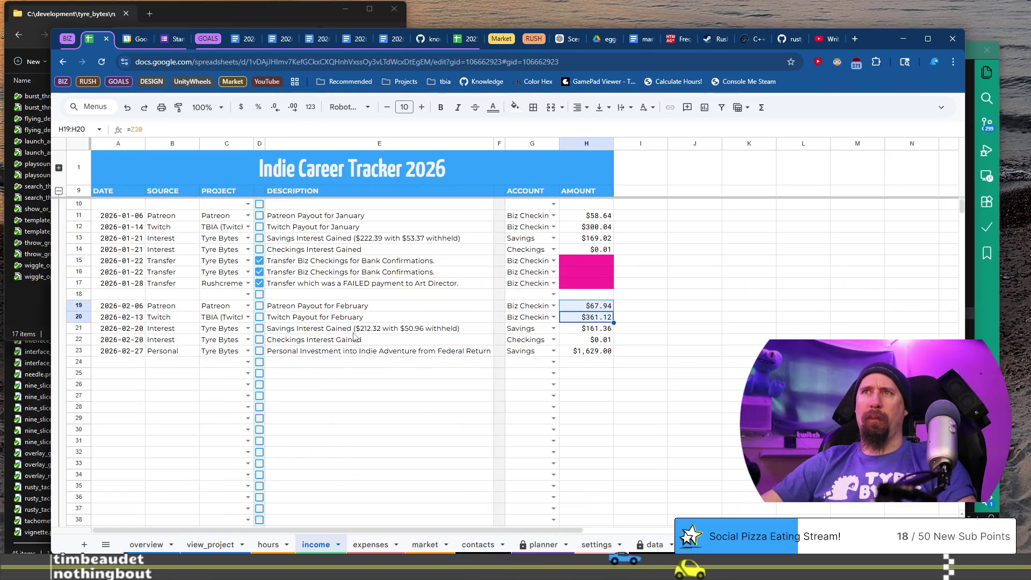
drag(605, 334, 597, 343)
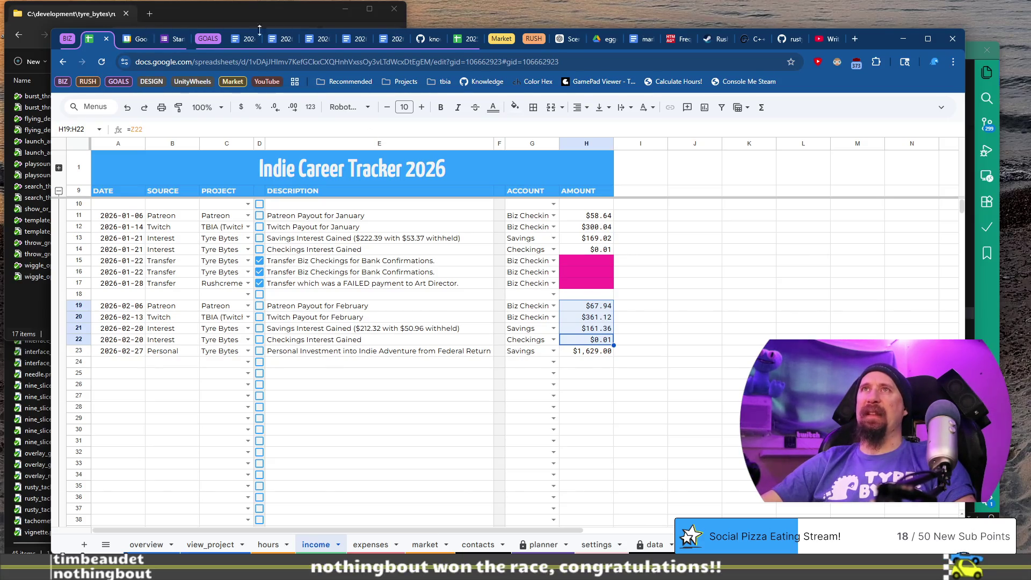
click(323, 39)
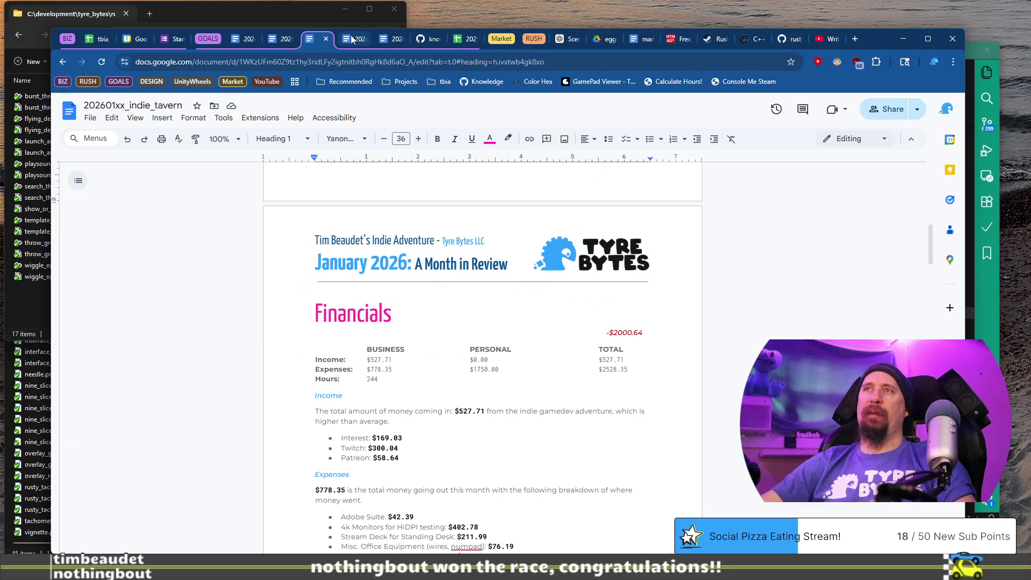
Step: Replace the February Business Income with $590.43 and begin retyping the Personal Income amount
click(351, 40)
drag(334, 400, 355, 398)
key(shift+Right)
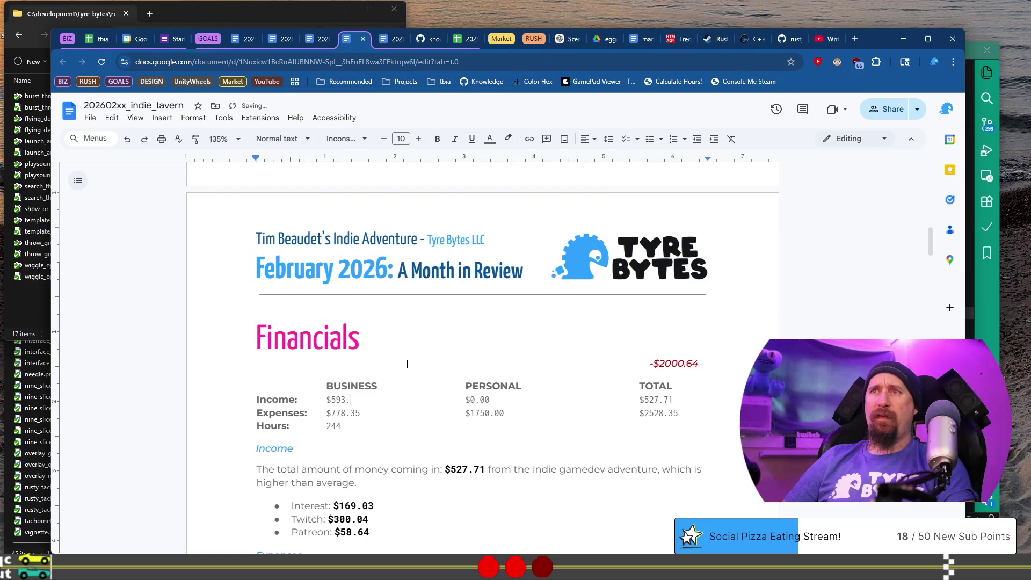
text(43)
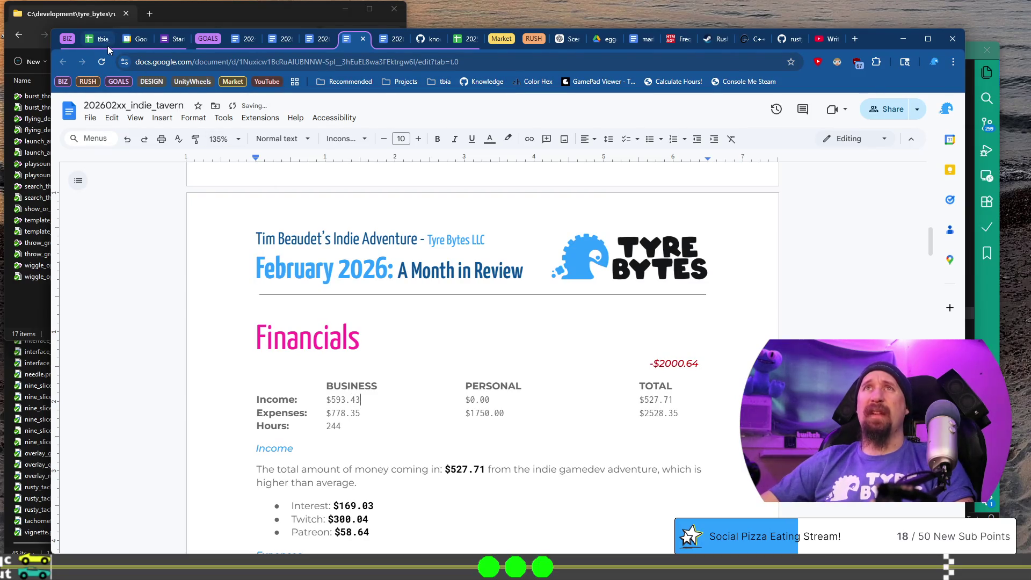
click(106, 39)
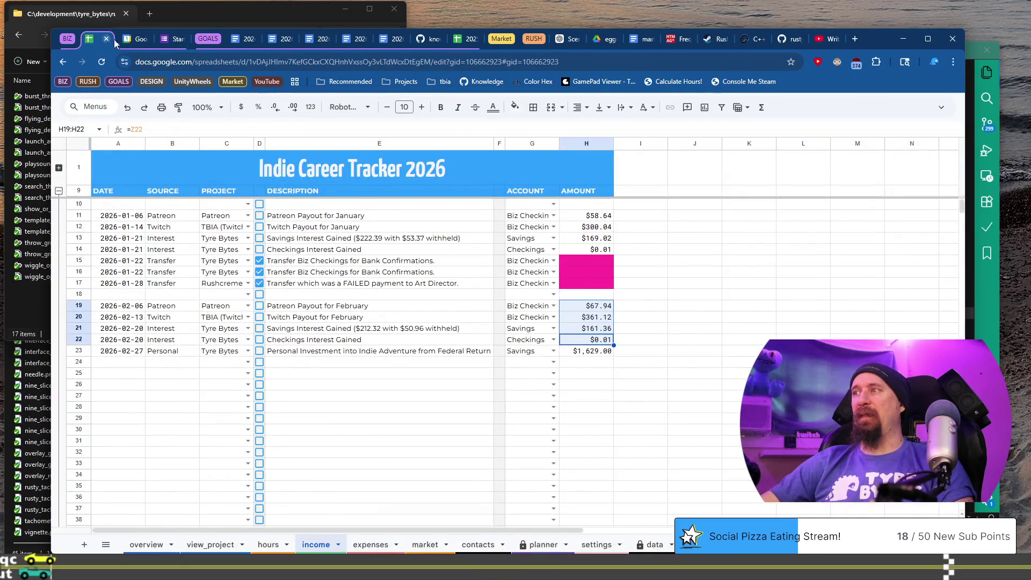
click(314, 38)
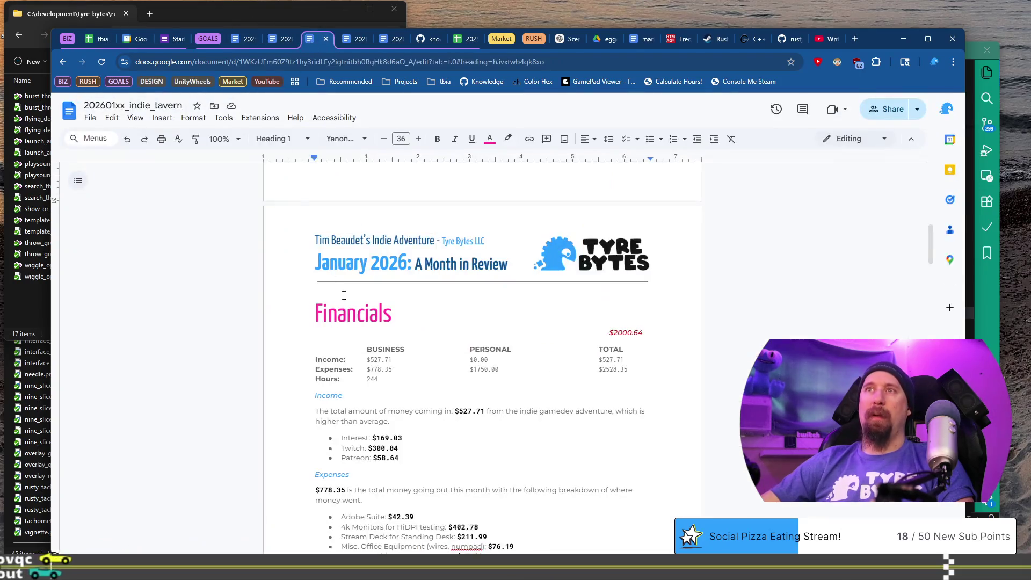
click(351, 38)
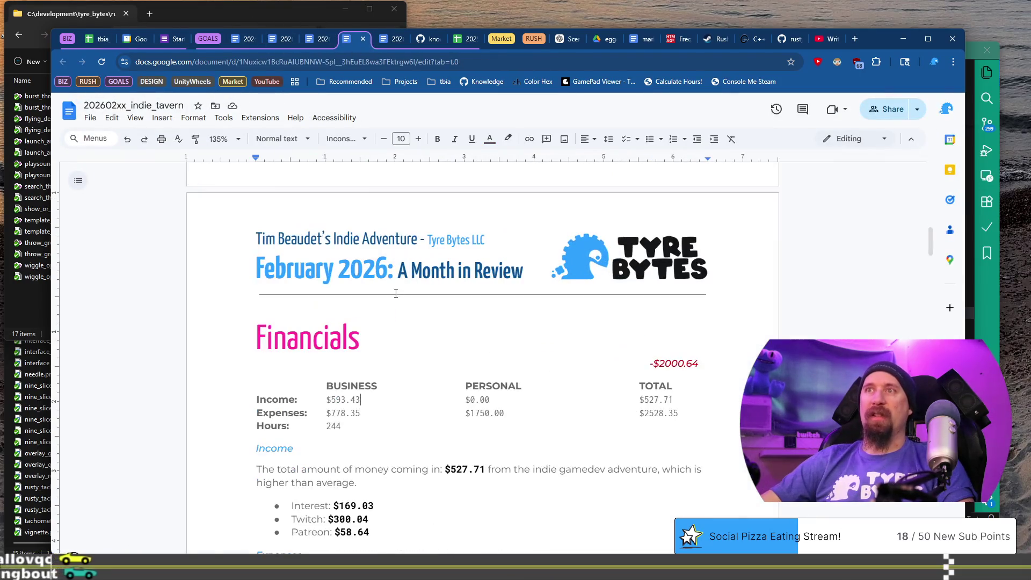
key(BackSpace)
text(0)
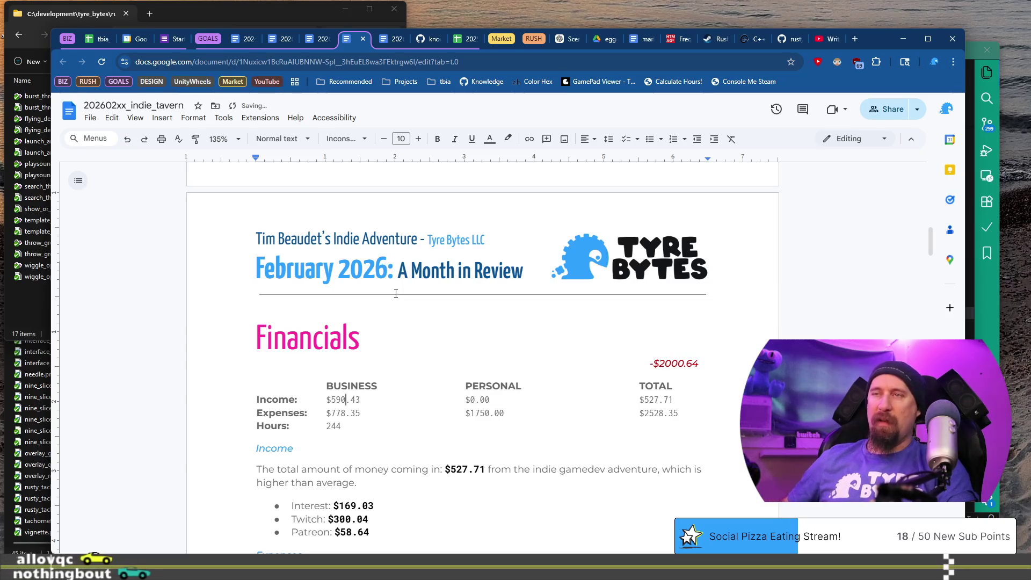
key(Right)
key(Right)
key(Right)
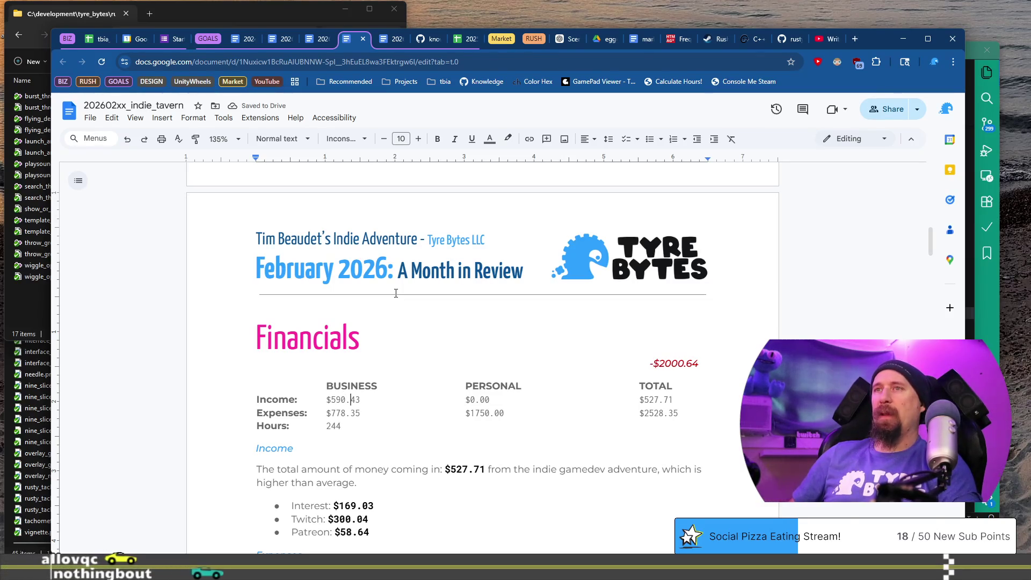
key(Right)
key(Right)
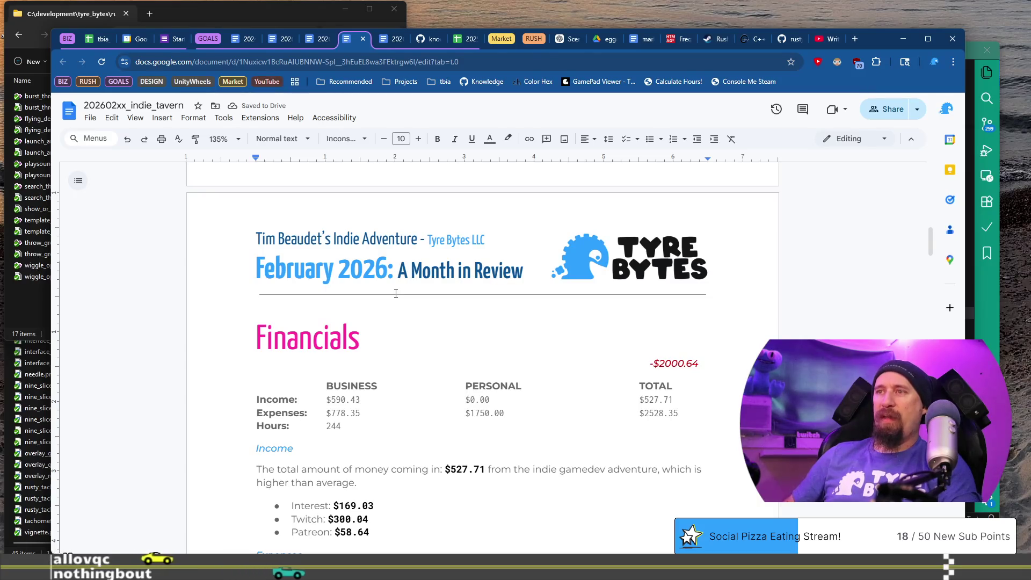
text(16)
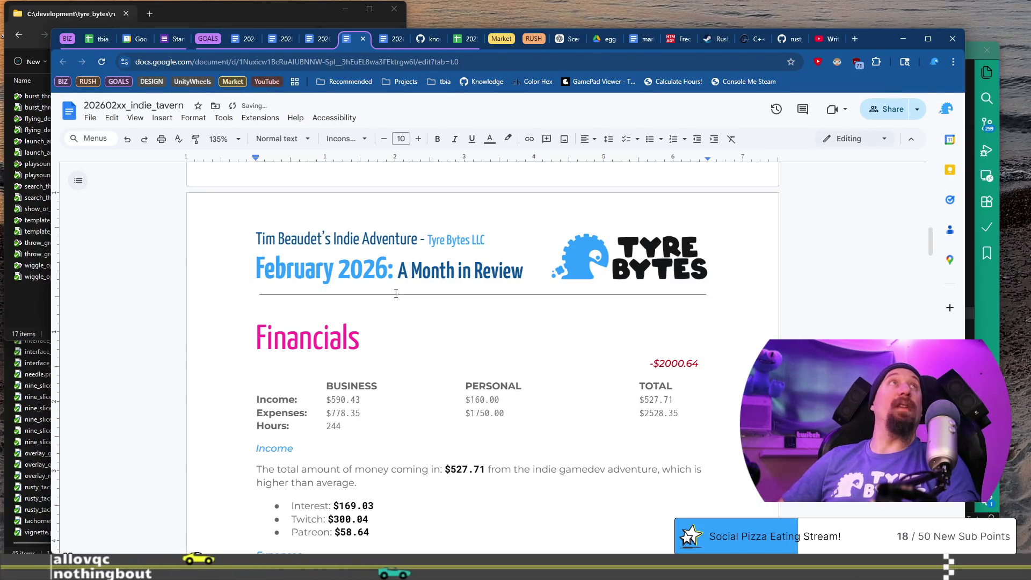
Step: Set February's Personal Income to $1629.00
click(98, 41)
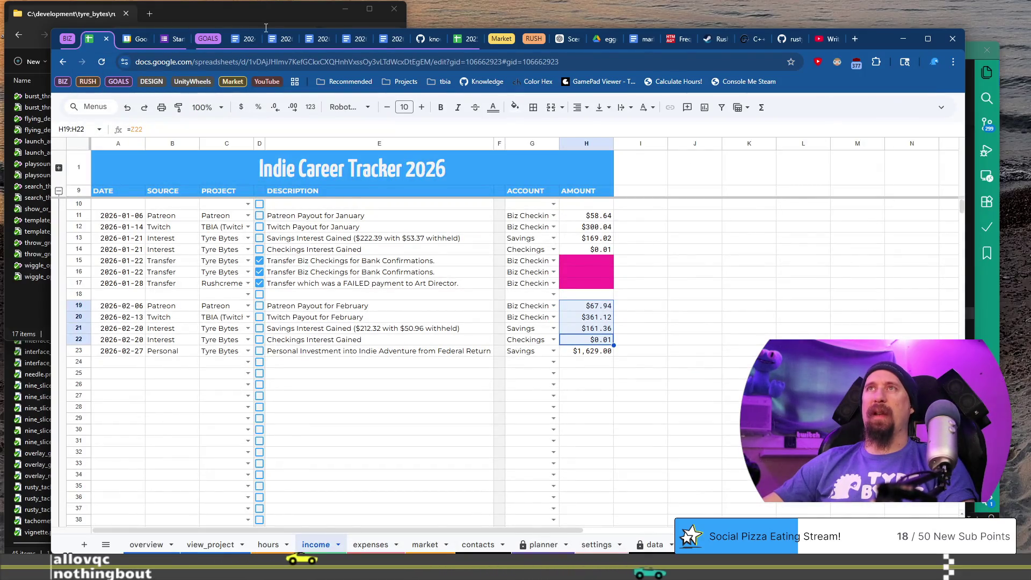
click(365, 41)
key(Delete)
text(29)
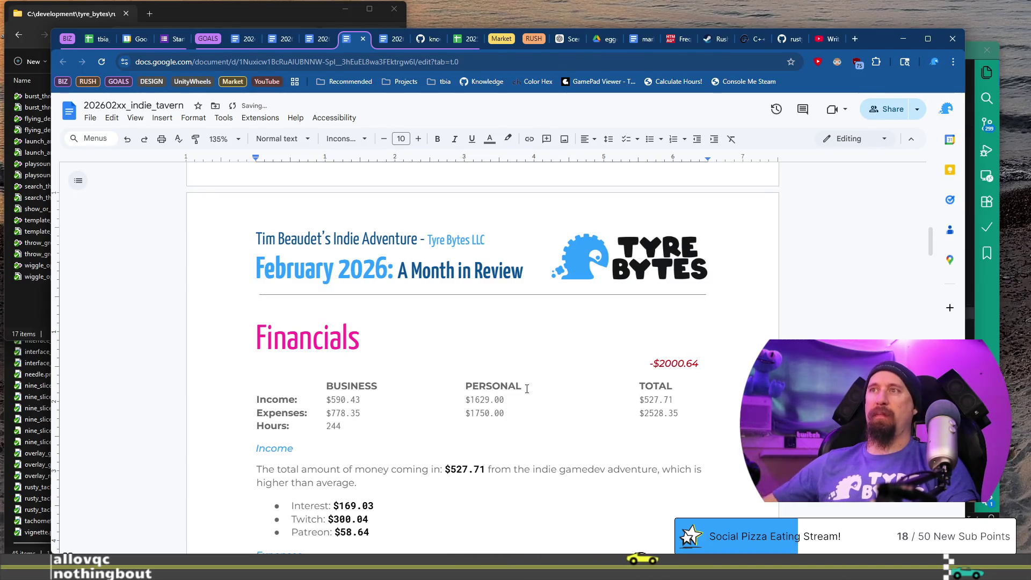
Step: Add the business and personal incomes together in a new tab's address bar
drag(510, 399, 334, 396)
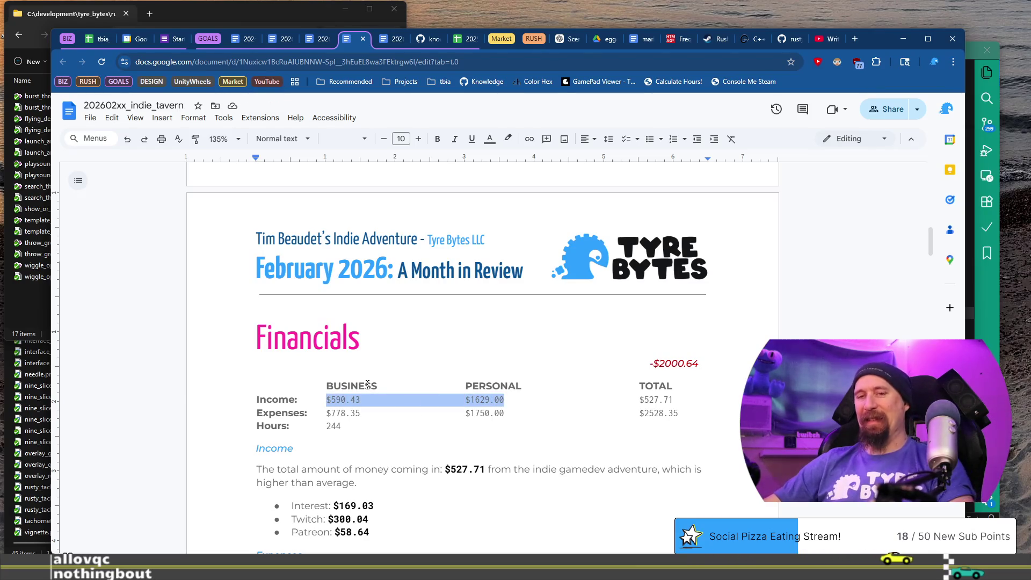
key(ctrl+t)
key(ctrl+v)
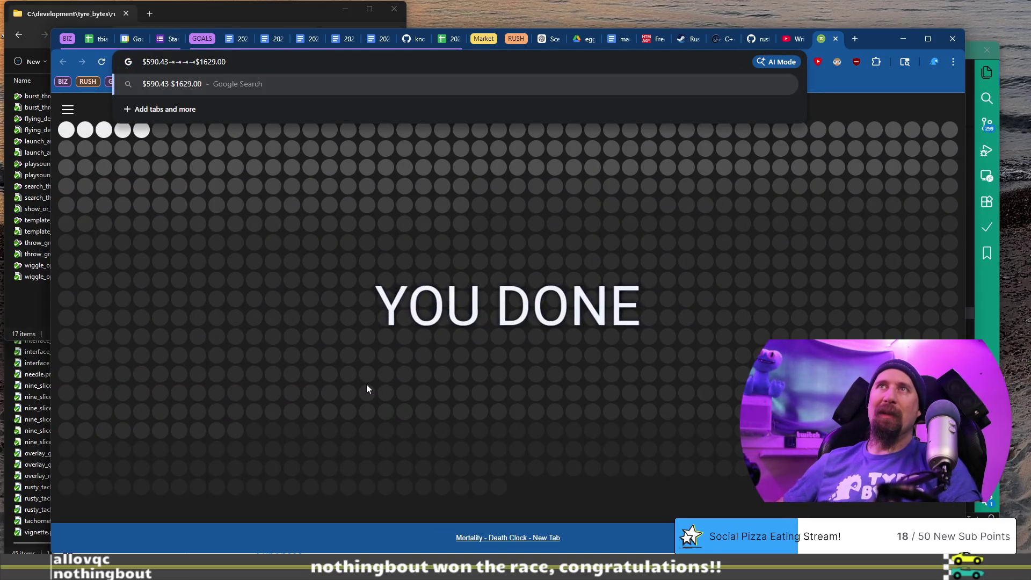
key(Left)
key(Left)
key(Left)
key(BackSpace)
key(BackSpace)
key(BackSpace)
text(+)
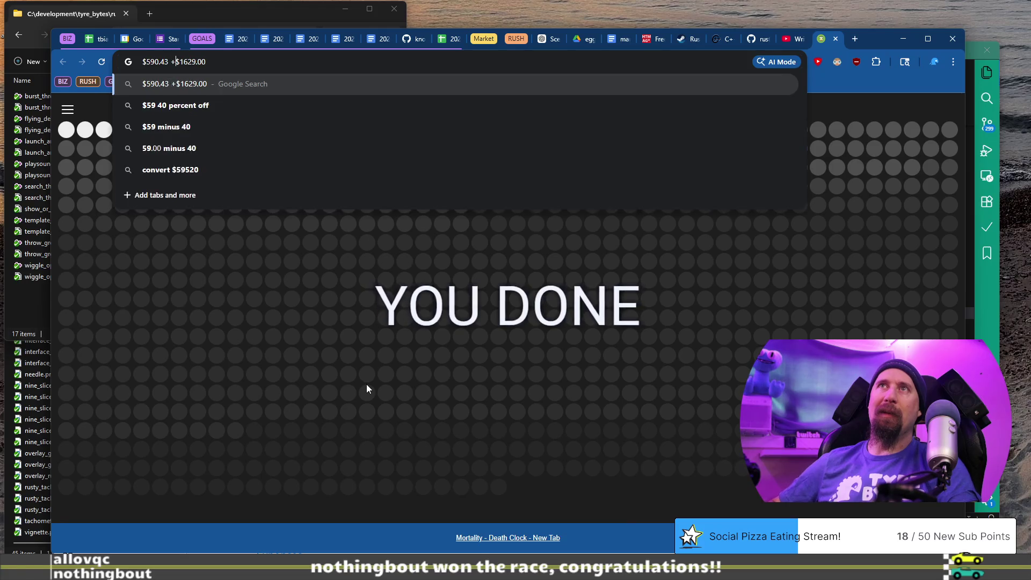
key(Delete)
key(Home)
key(Delete)
key(Return)
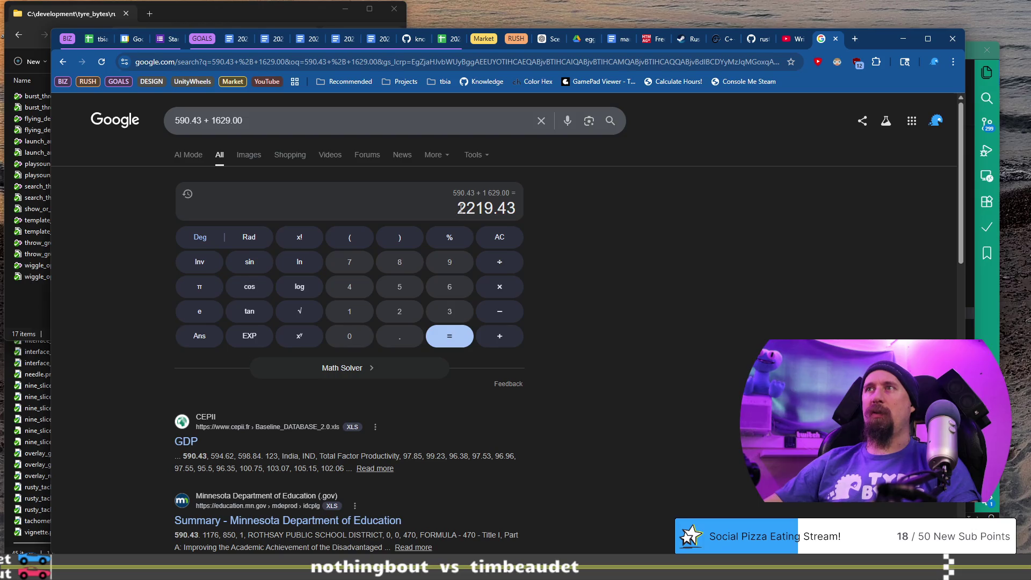
Step: Enter $2219.43 as the February Total Income
click(89, 41)
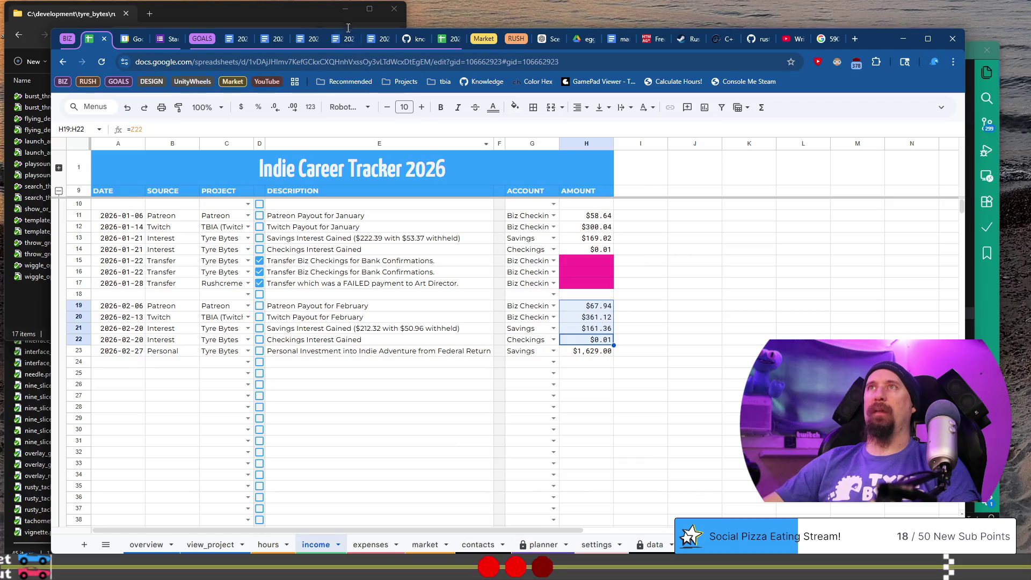
click(317, 39)
click(337, 39)
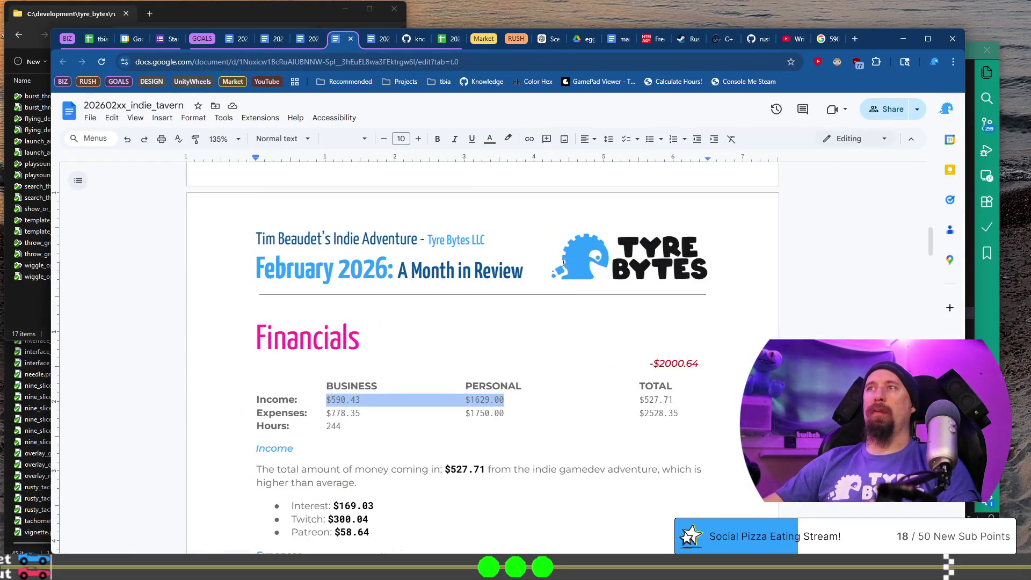
drag(674, 399, 643, 399)
text(2219.43)
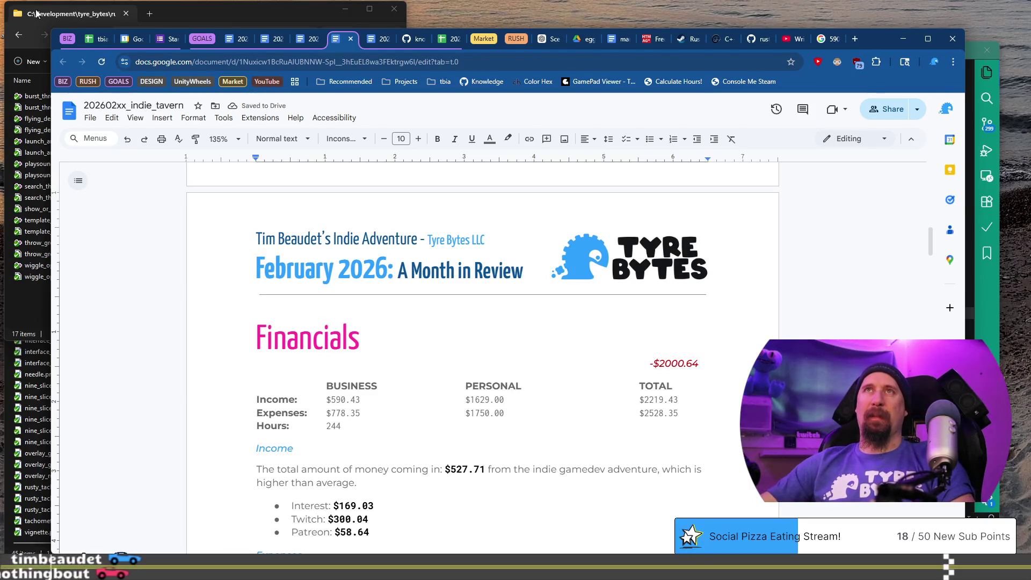
key(ctrl+1)
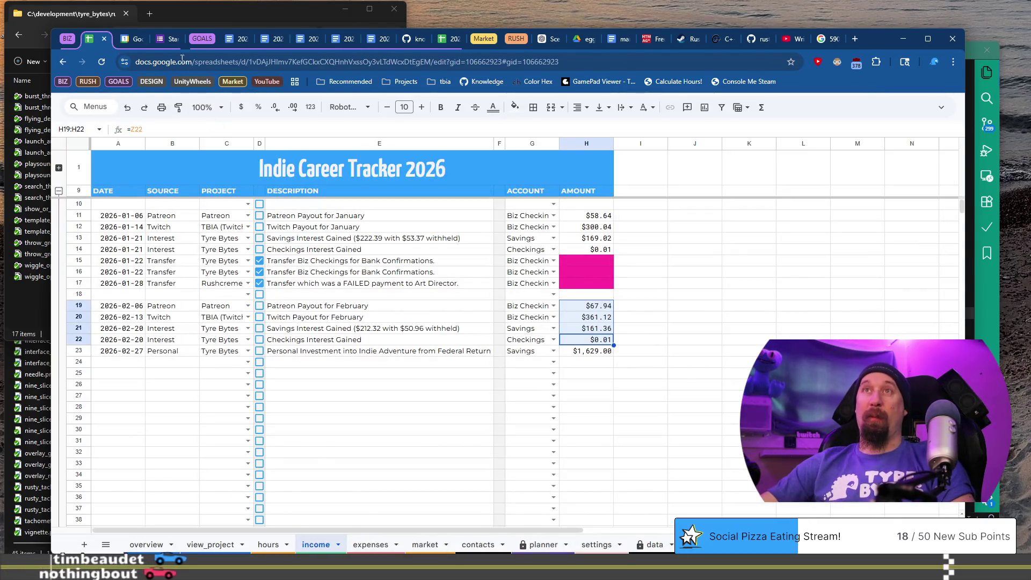
Step: Check the overview's monthly expenses chart, then select the business expense's last digits in the February review
click(141, 545)
scroll(251, 288, up, 3)
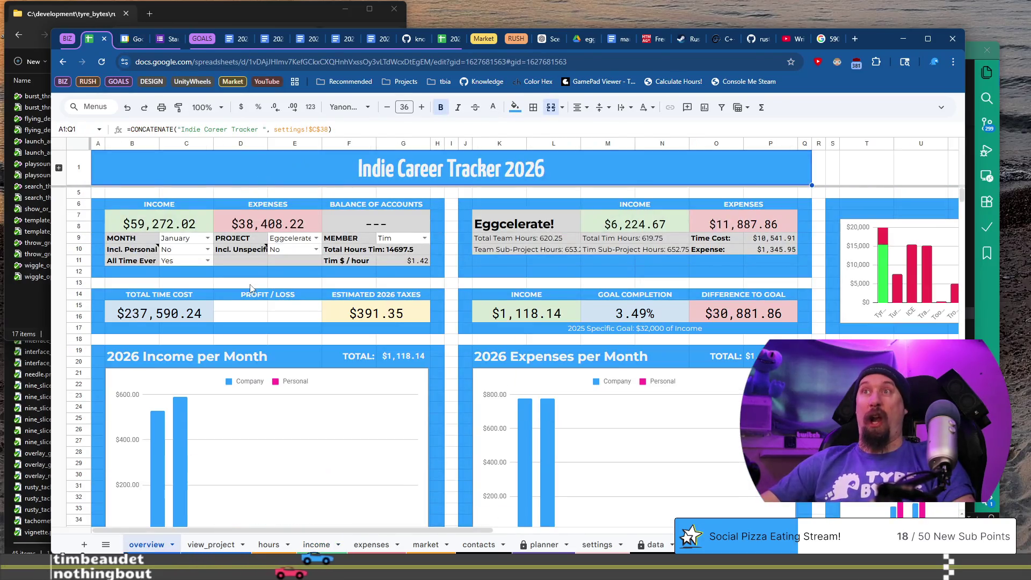
scroll(527, 317, down, 4)
click(553, 323)
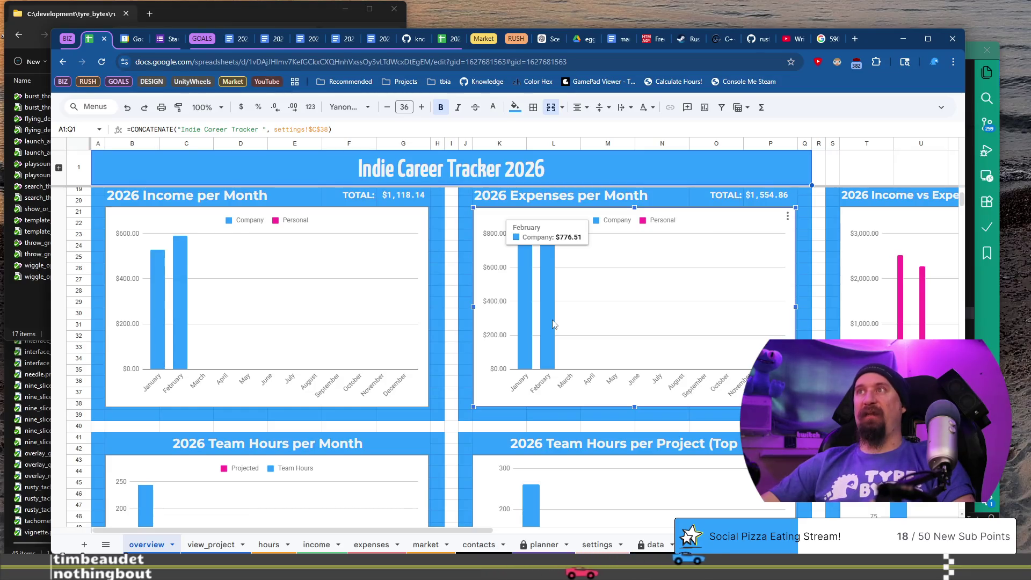
click(339, 39)
drag(344, 414, 340, 414)
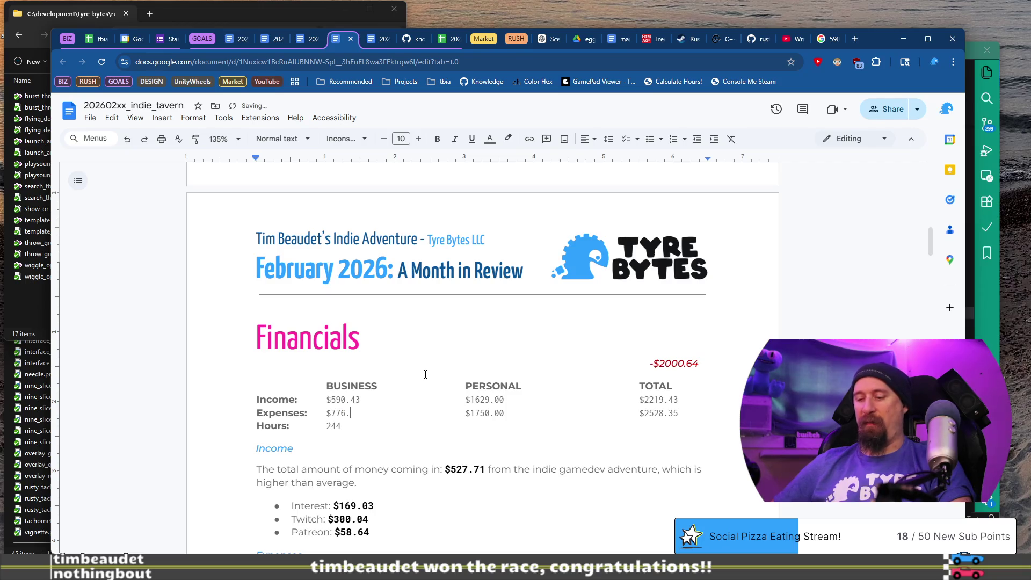
Step: Set business expenses to $776.51 and calculate 776.51+1500 = 2276.51
text(1)
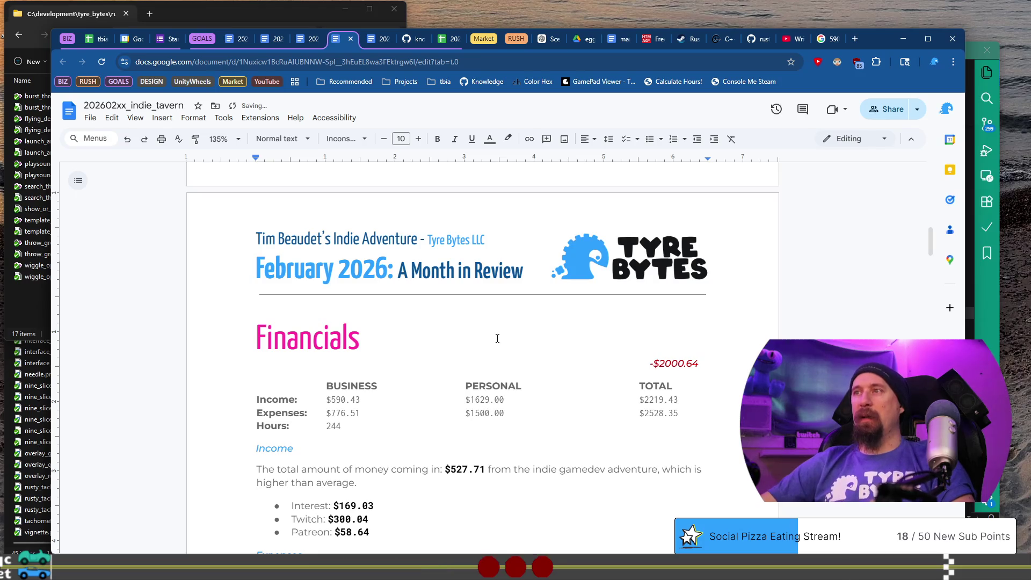
triple_click(215, 120)
text(77)
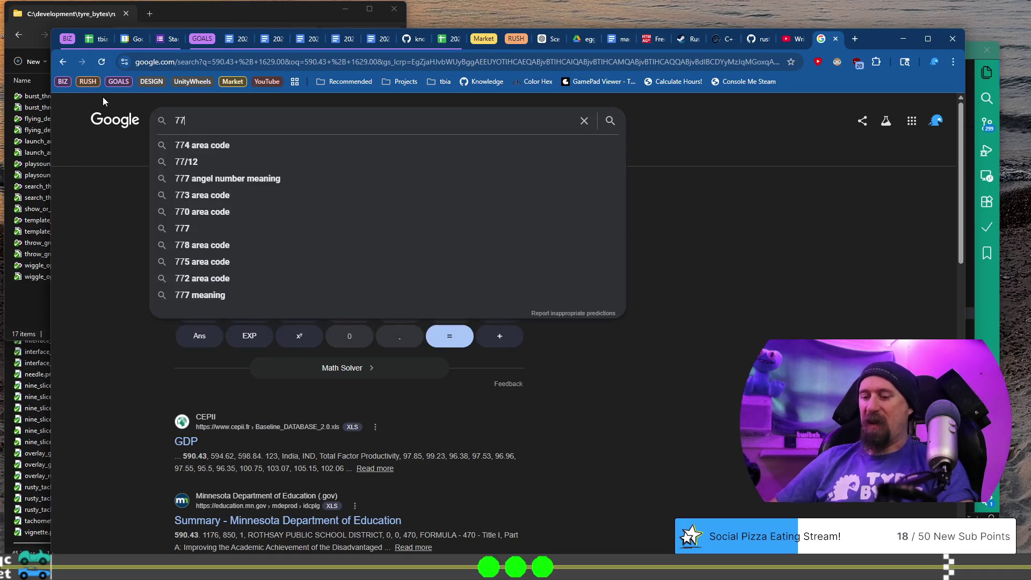
text(6.51+1500)
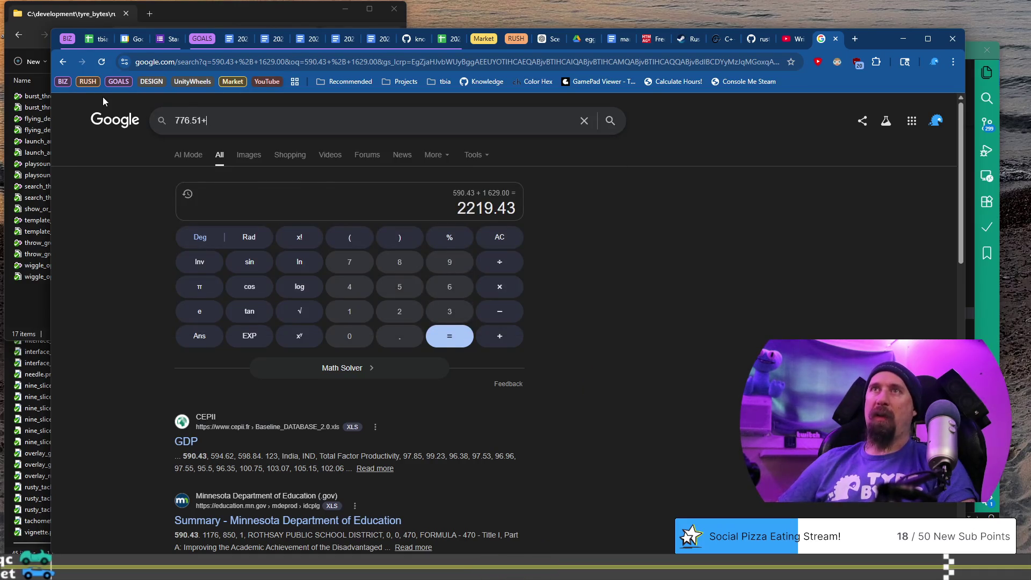
key(Return)
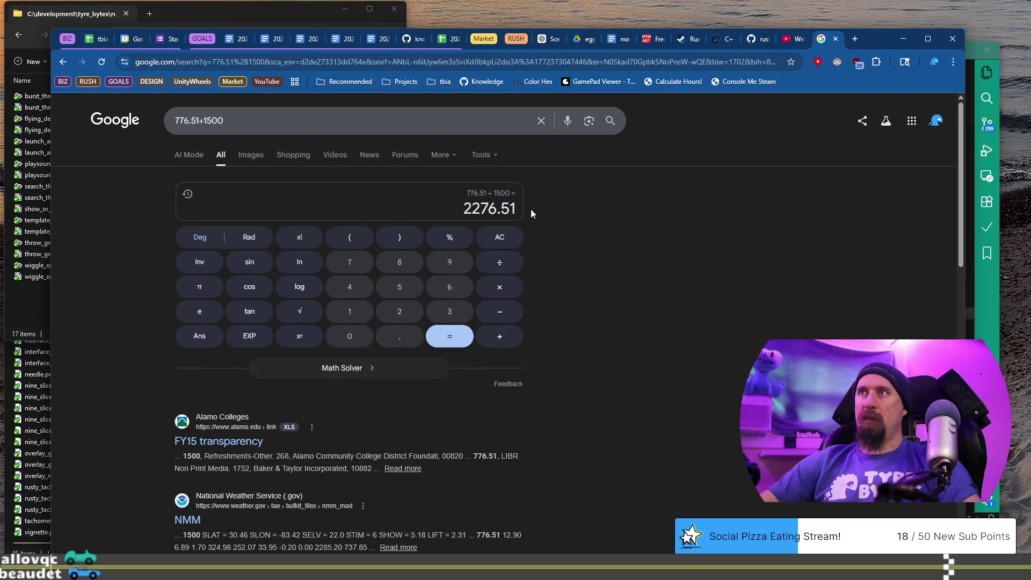
double_click(489, 208)
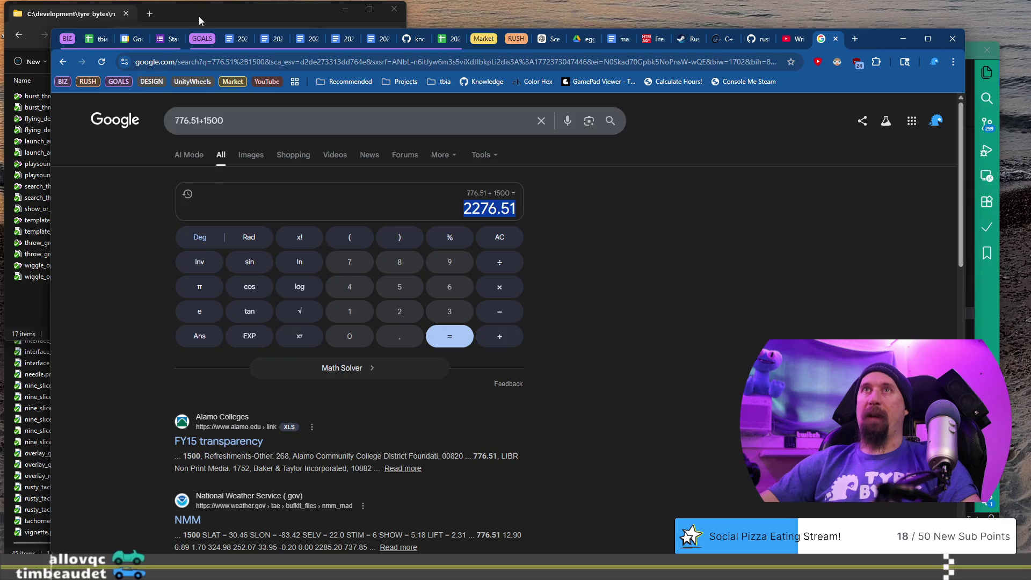
Step: Replace the TOTAL expenses figure with $2276.51
click(97, 38)
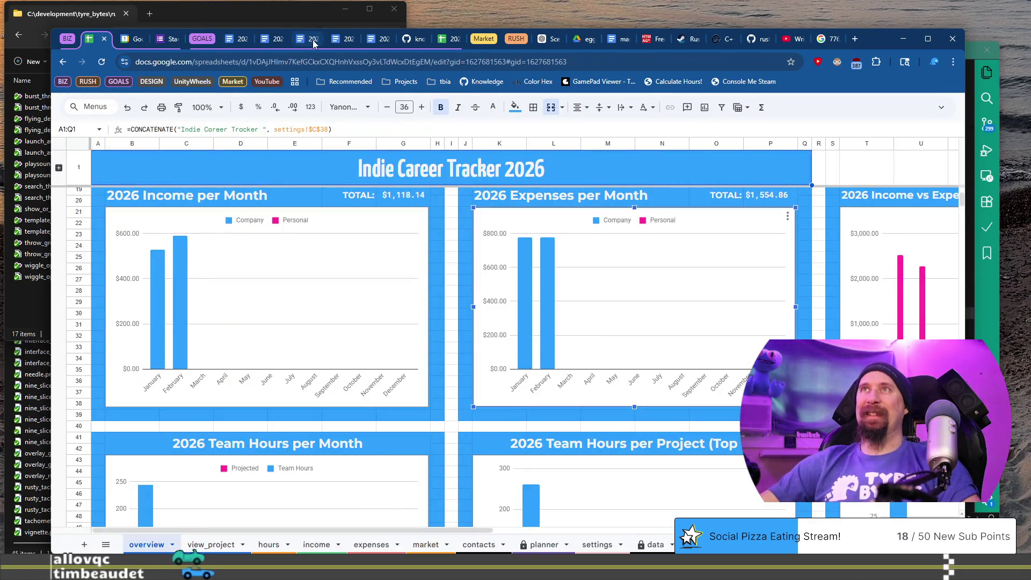
click(311, 40)
click(338, 38)
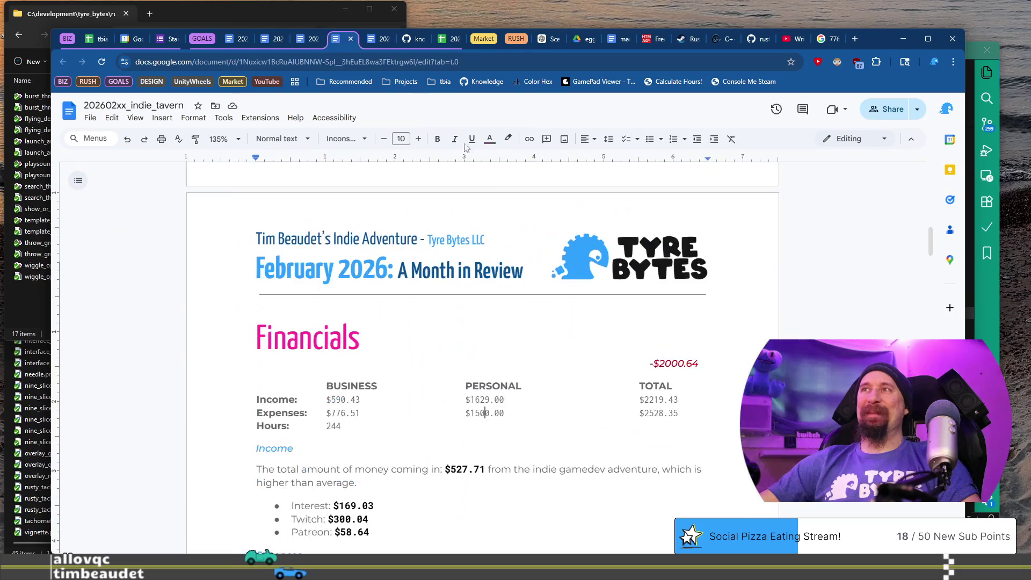
double_click(645, 412)
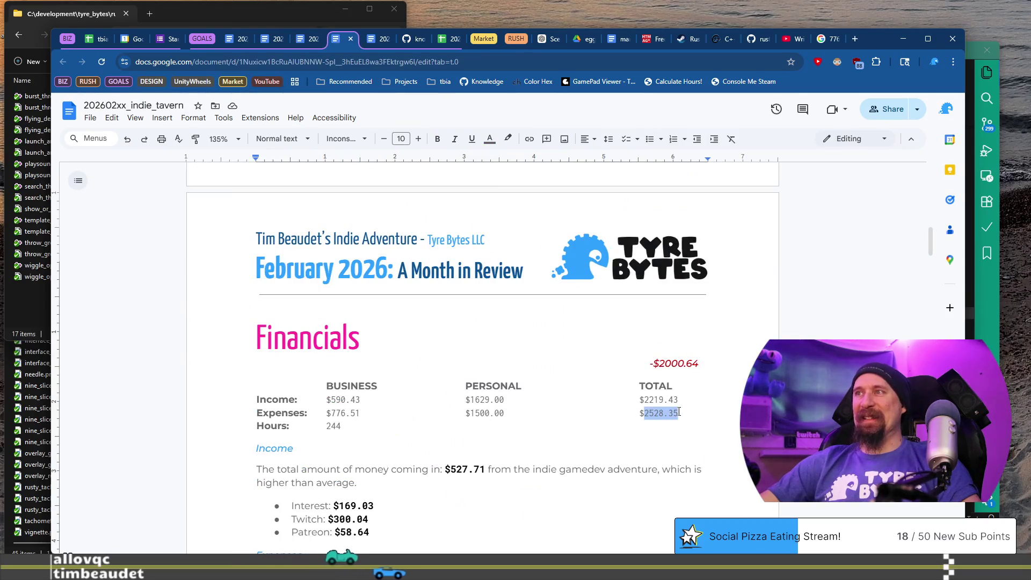
text(2276.51)
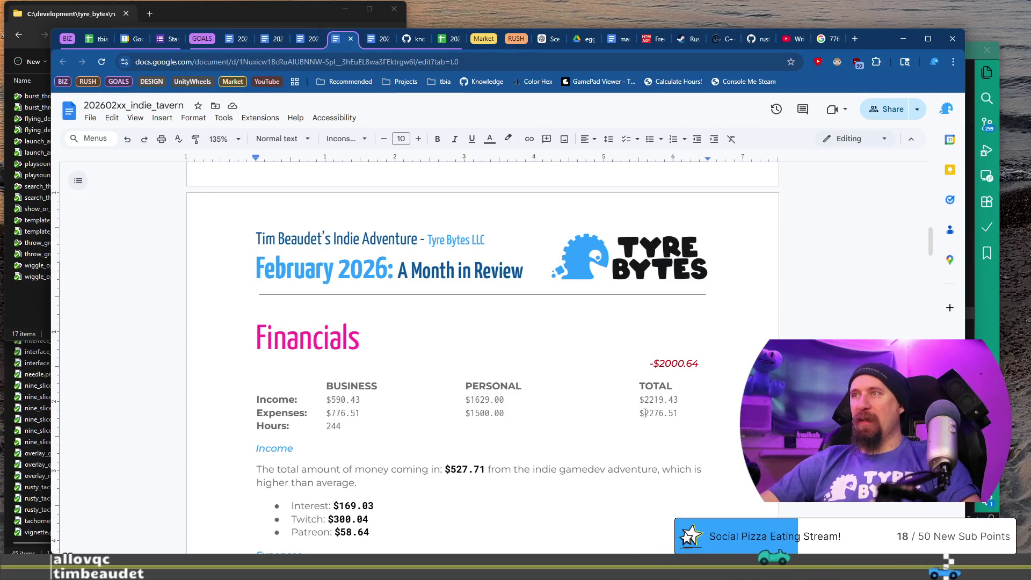
double_click(644, 412)
Step: Start a 2219.43- calculation in a new tab for the net difference
double_click(651, 400)
key(ctrl+c)
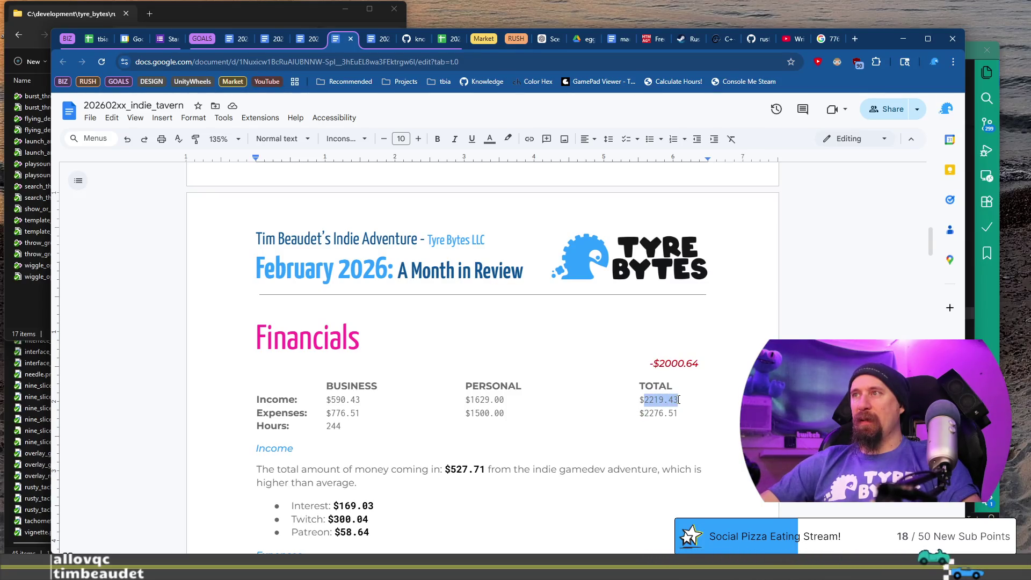
click(859, 39)
key(ctrl+v)
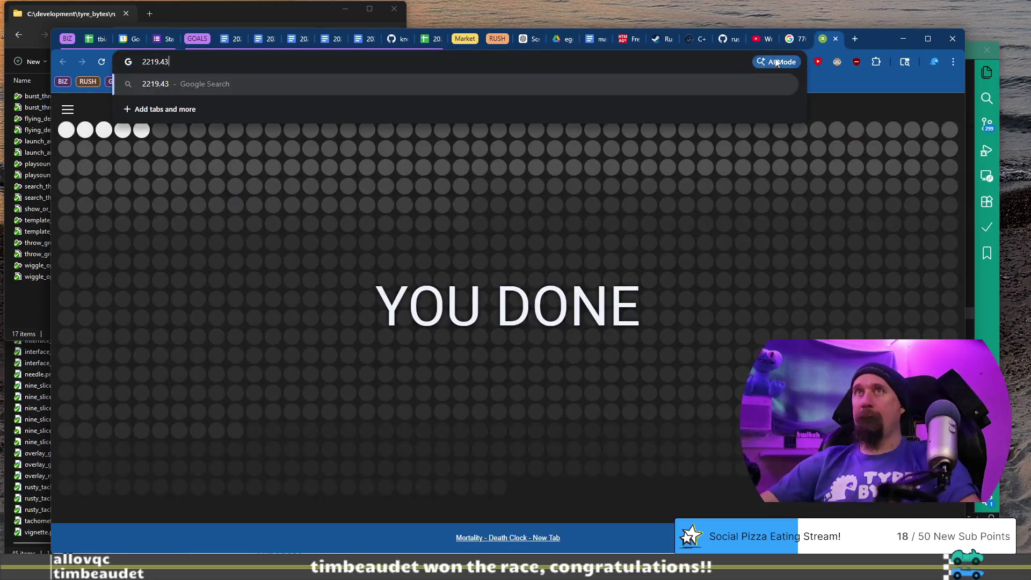
text(-)
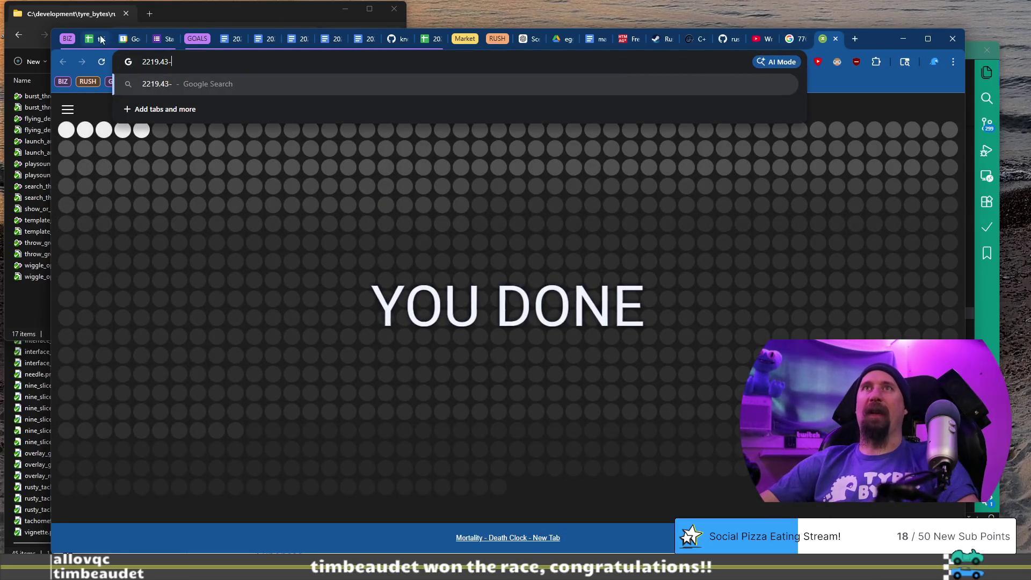
click(325, 38)
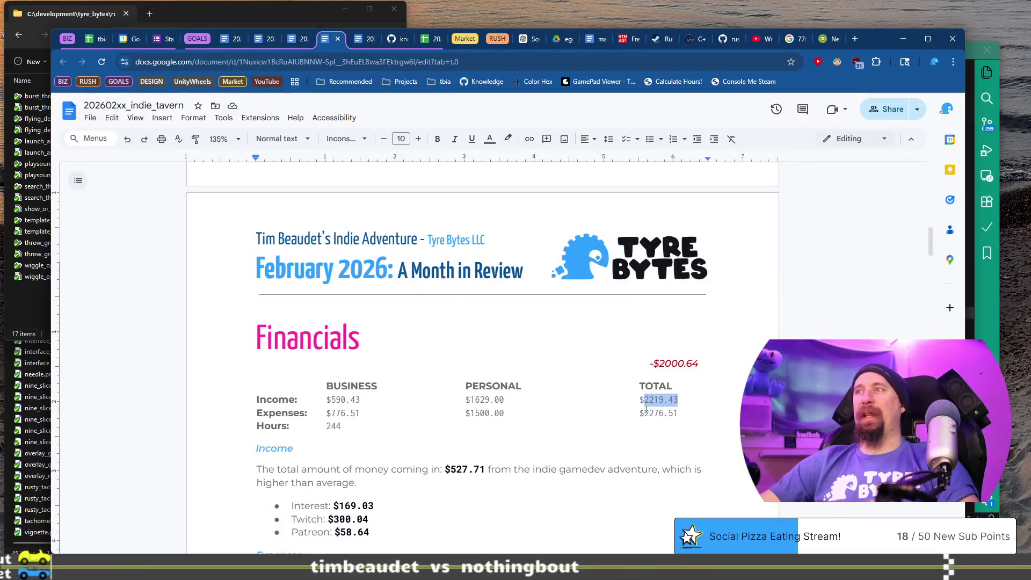
click(683, 414)
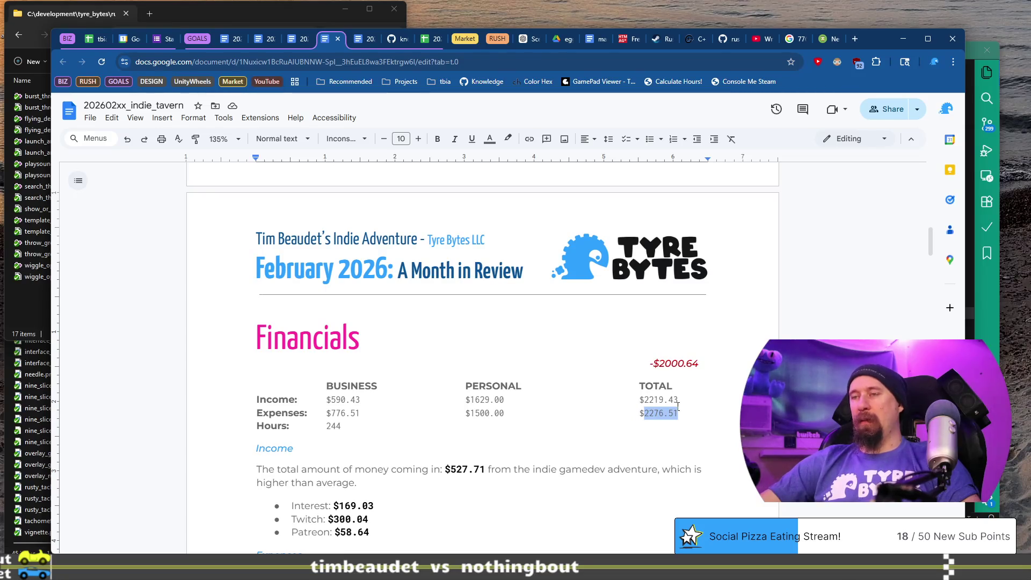
click(830, 40)
text(2219.43-)
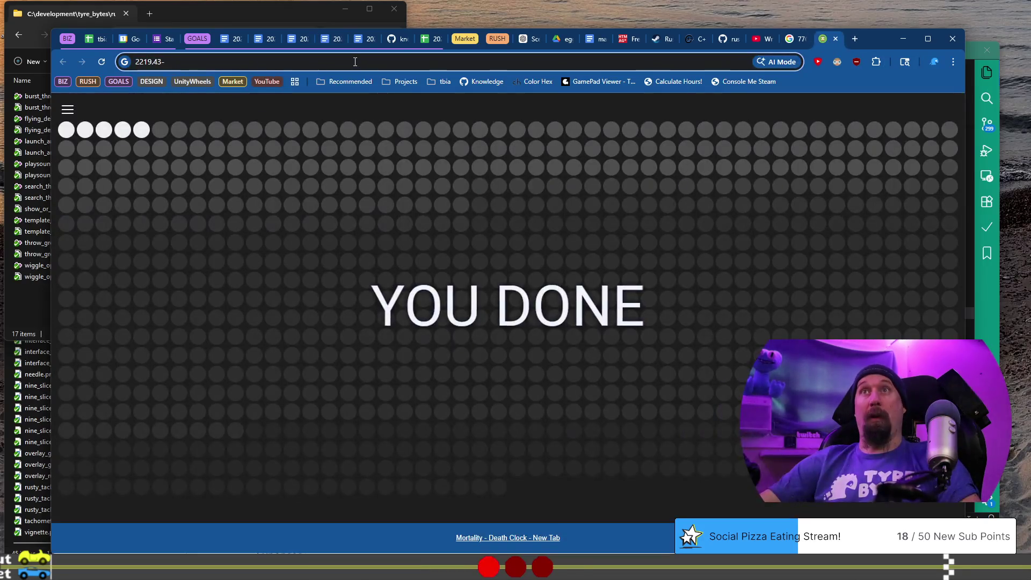
Step: Compute 2219.43-2276.51 and replace the -$2000.64 net figure with -$57.08
click(355, 62)
text(-2276.51)
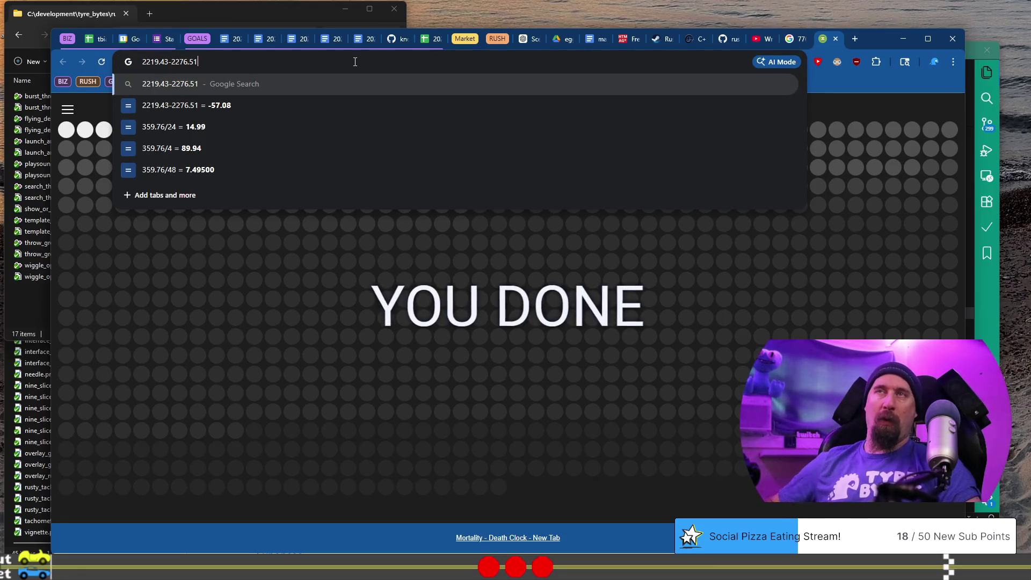
click(837, 39)
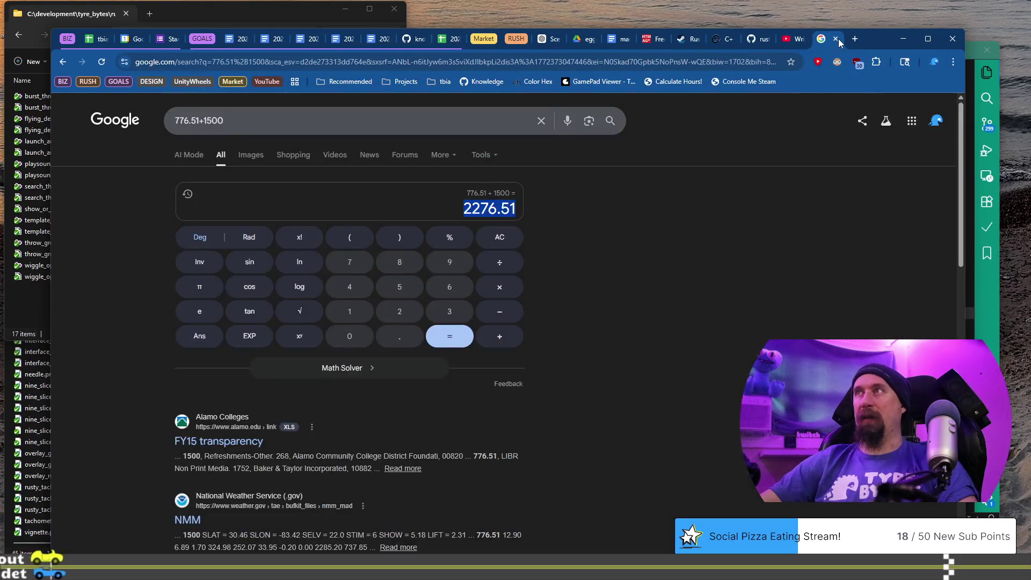
click(95, 41)
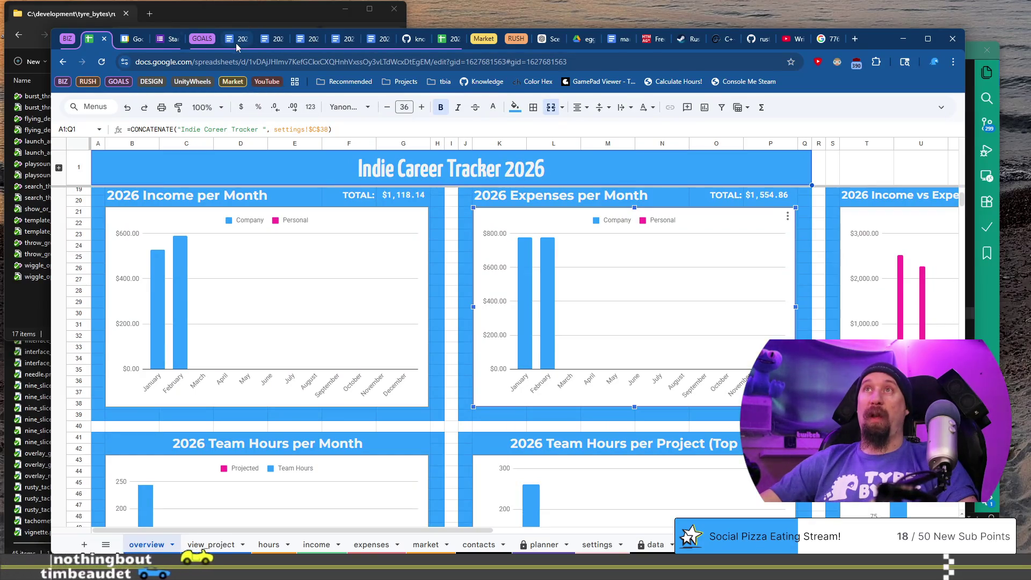
click(340, 47)
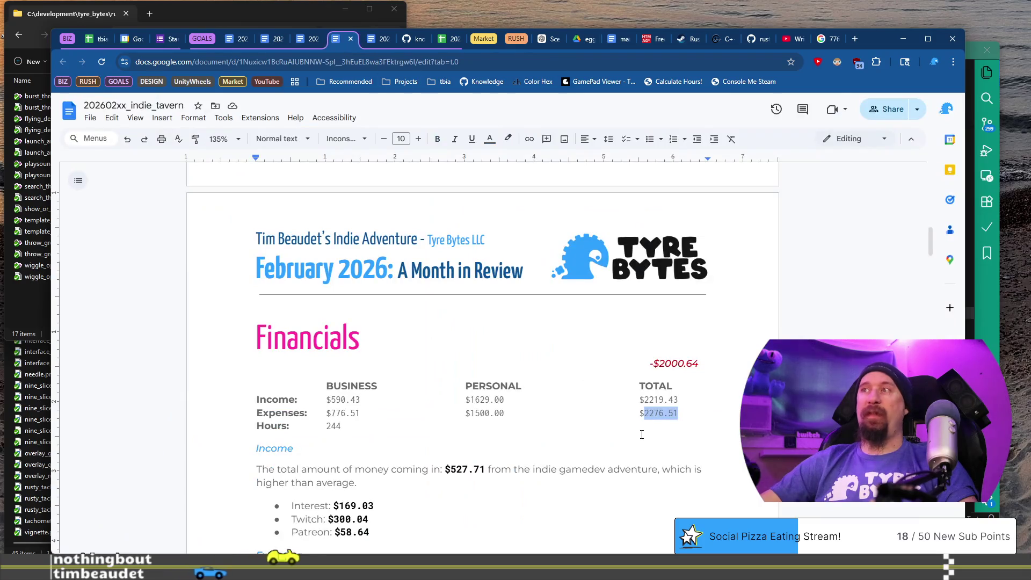
mouse_move(658, 364)
mouse_down()
mouse_move(696, 361)
mouse_move(684, 360)
mouse_up()
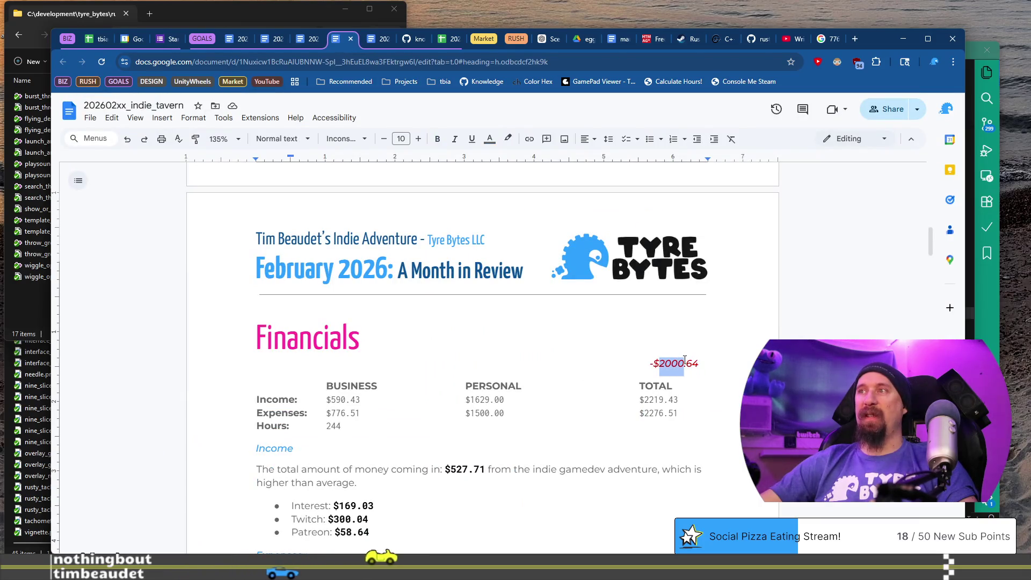
key(shift+End)
text(57)
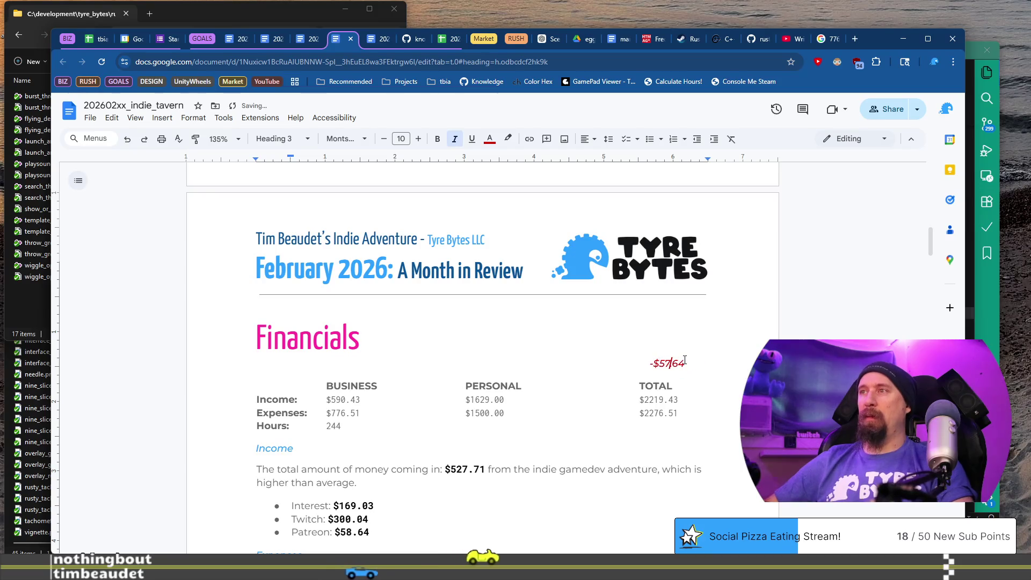
text(.0)
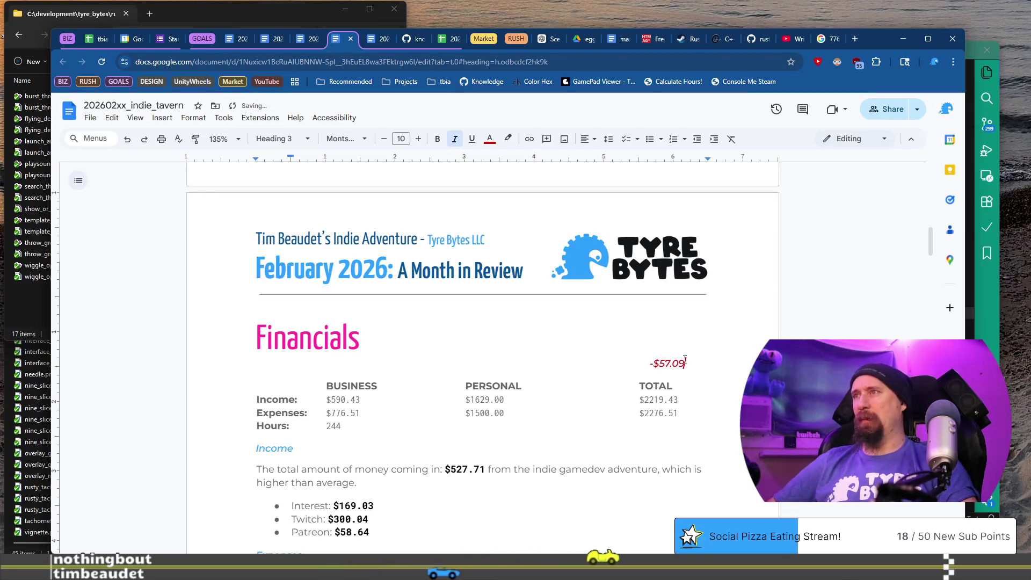
text(8)
scroll(355, 319, down, 2)
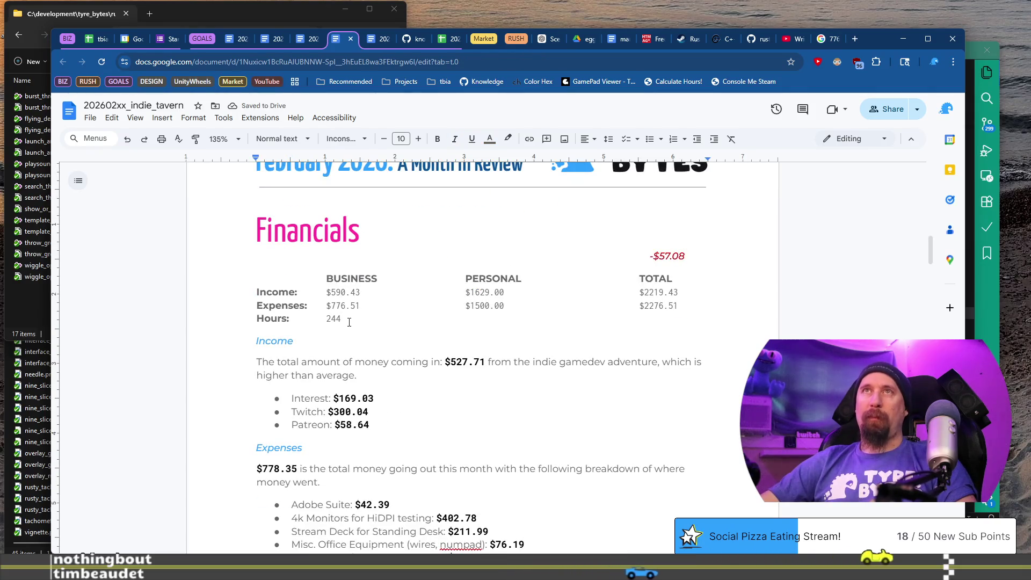
Step: Return to the 2026 tracker overview and confirm February's 162 member hours on the Hours per Month chart
click(100, 42)
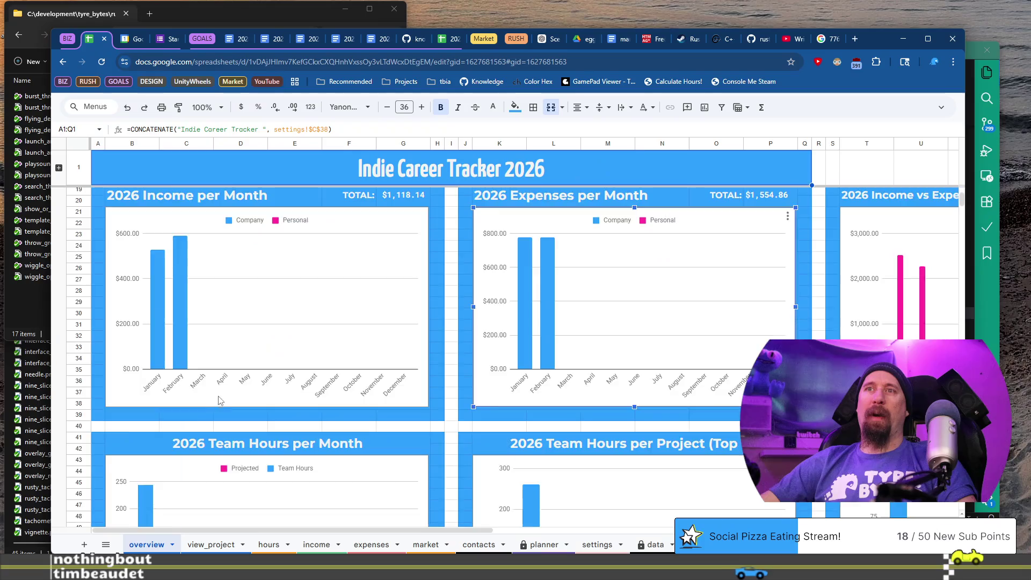
scroll(217, 400, down, 10)
scroll(220, 356, up, 2)
click(172, 386)
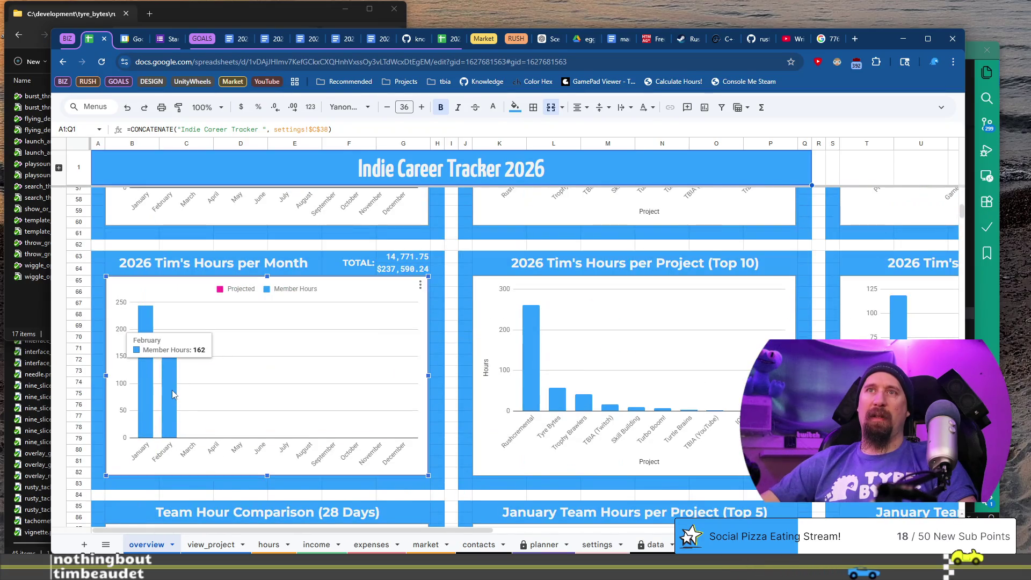
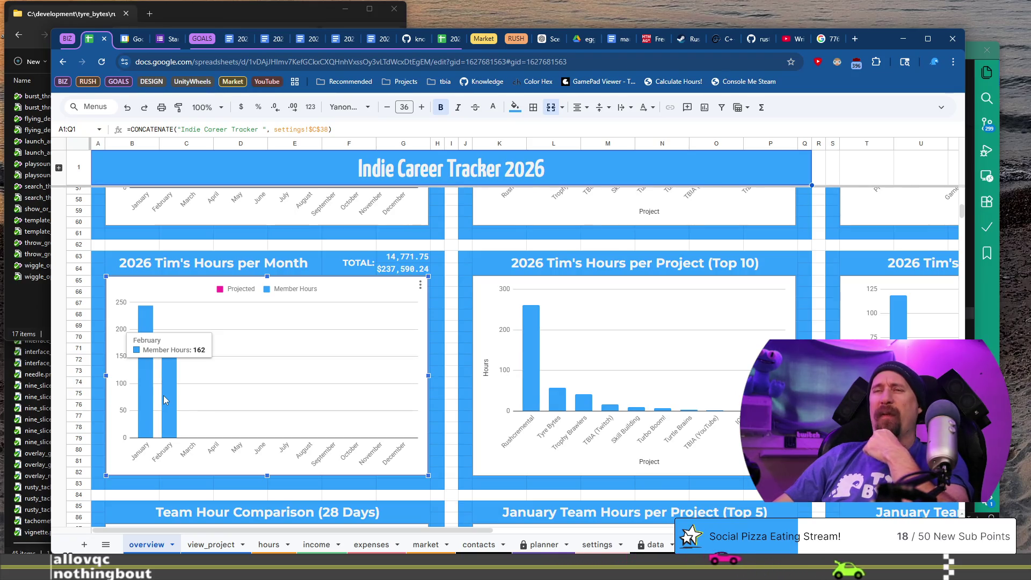
Step: Go back to the Indie Career Tracker 2026 spreadsheet and scroll to its charts
click(445, 39)
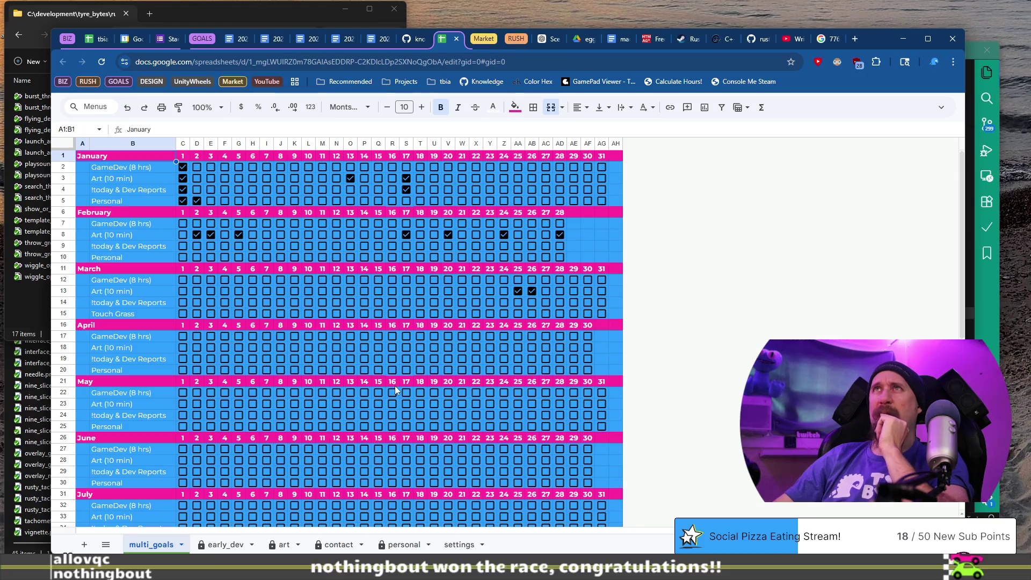
click(92, 40)
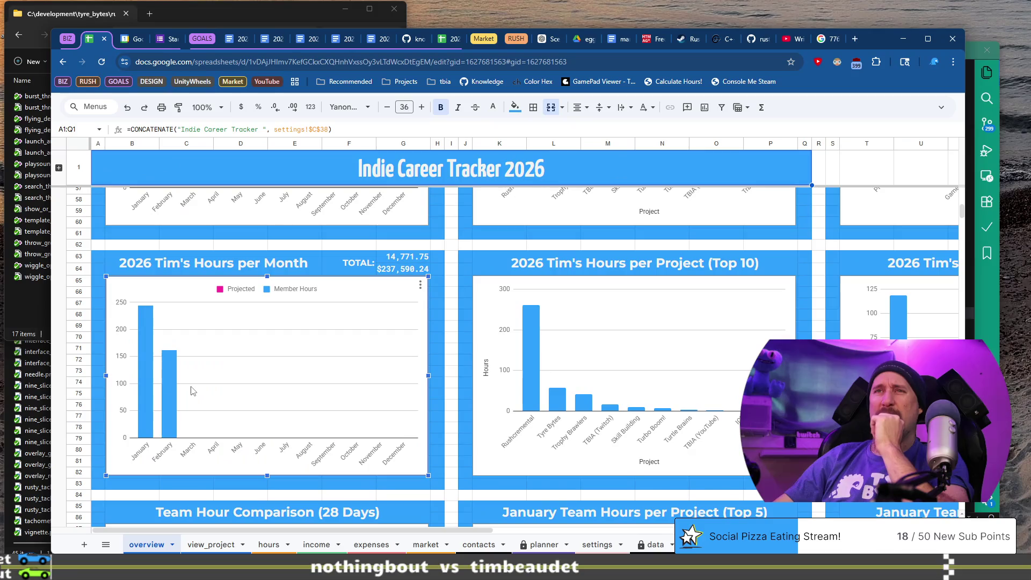
mouse_move(173, 387)
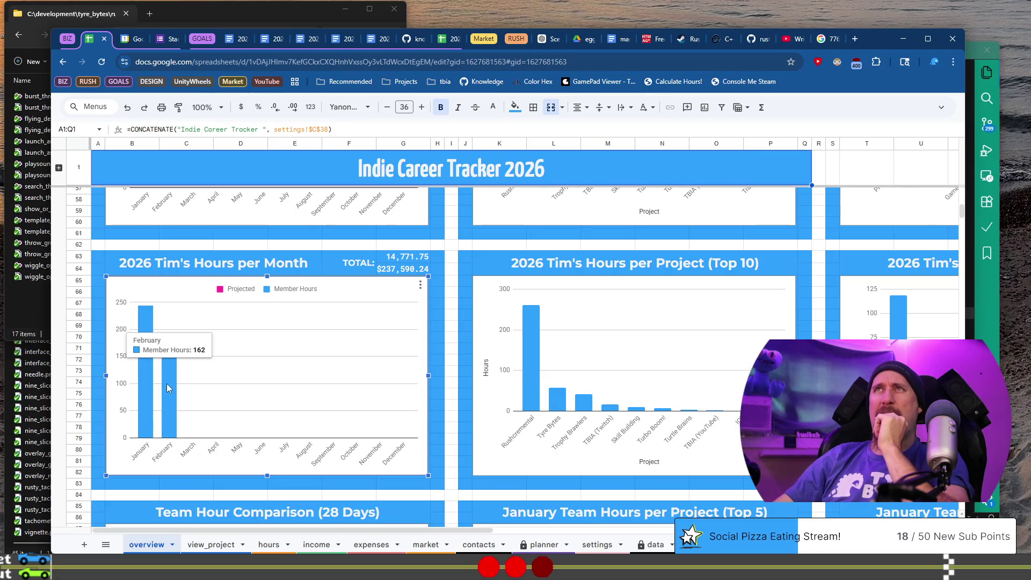
scroll(167, 384, down, 10)
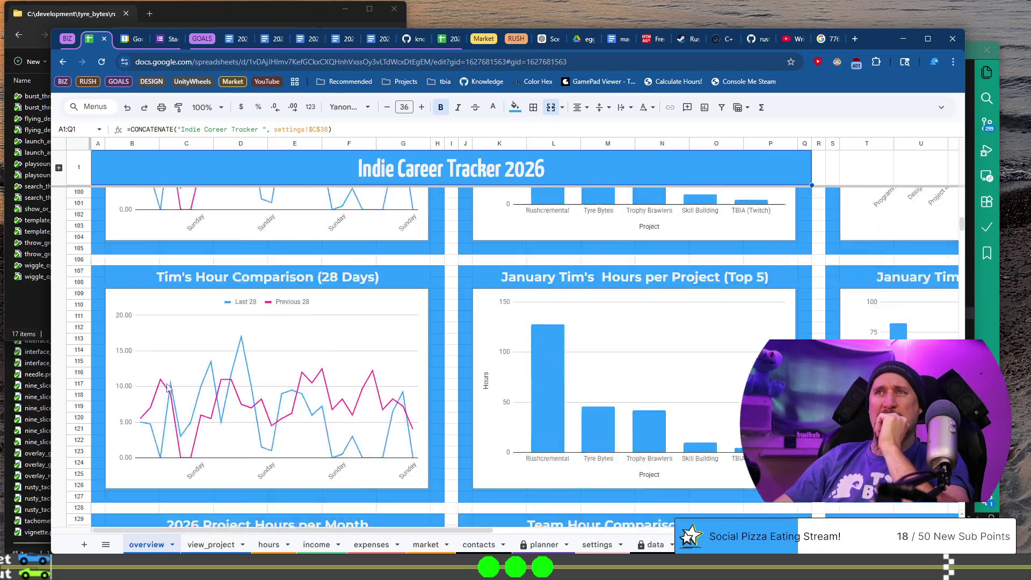
scroll(167, 388, down, 1)
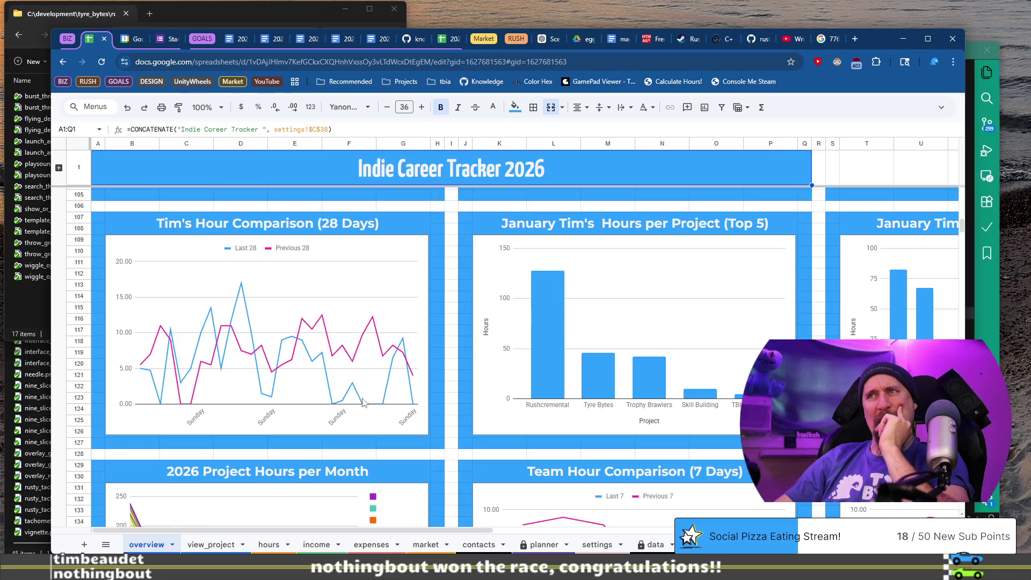
scroll(363, 403, up, 2)
scroll(363, 403, down, 6)
scroll(363, 402, up, 7)
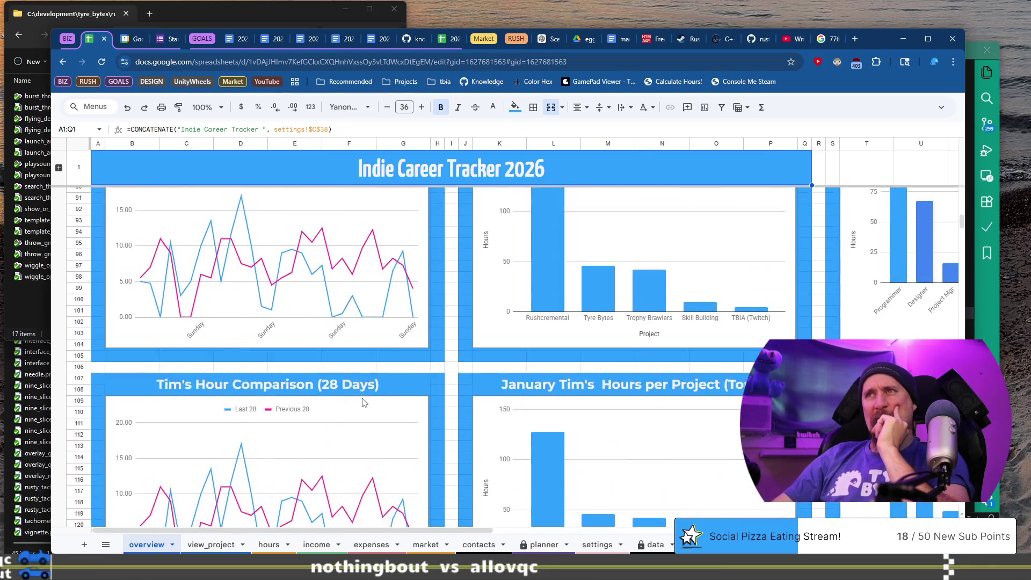
scroll(363, 403, up, 6)
Step: Read February's 162 hours on the Team Hours per Month chart, then return to the month-in-review doc
click(384, 321)
scroll(350, 280, up, 6)
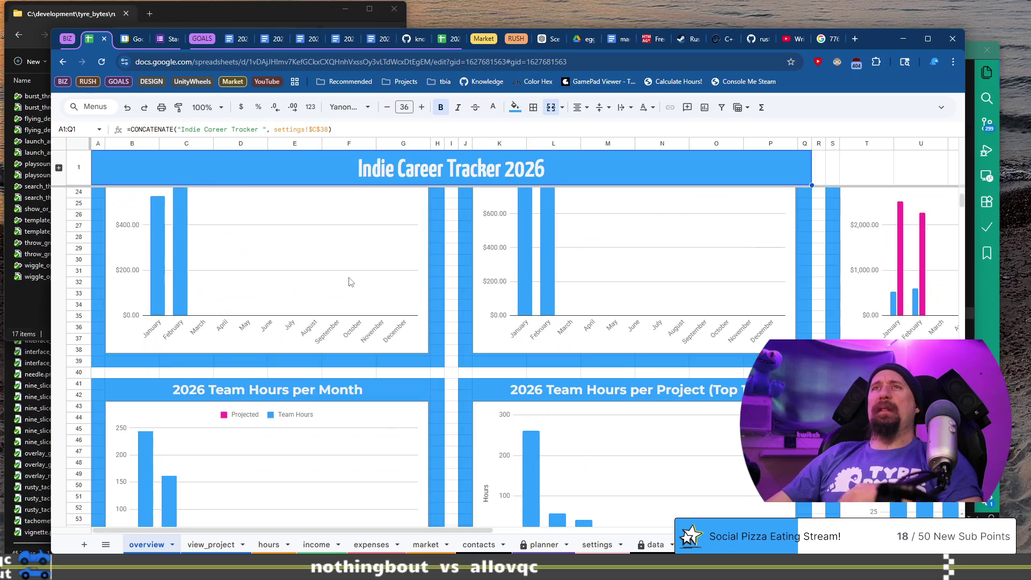
click(169, 419)
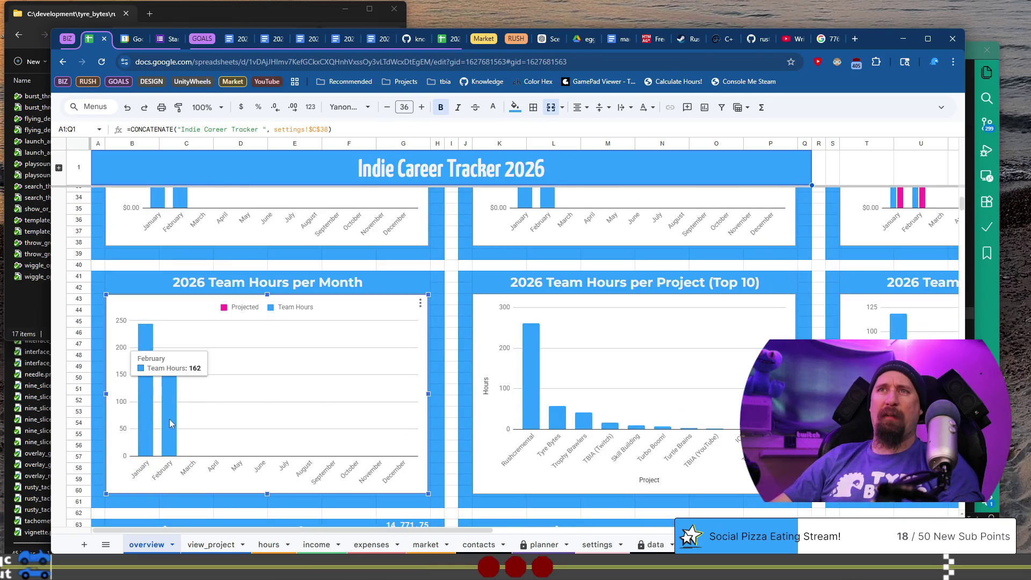
click(345, 40)
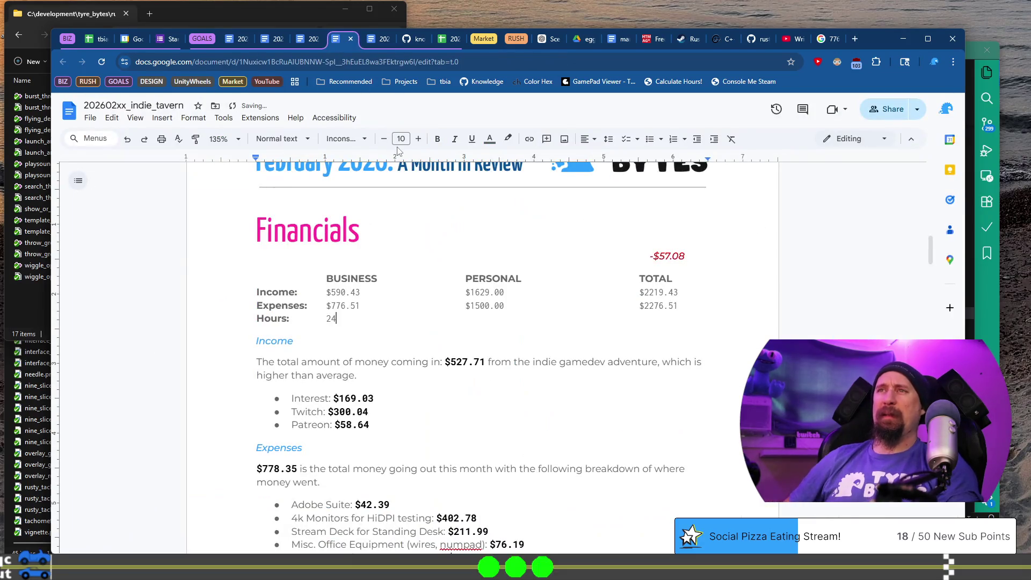
Step: Replace the Financials Hours value 24 with 162, then place the cursor in the Income sentence
key(BackSpace)
key(BackSpace)
text(16)
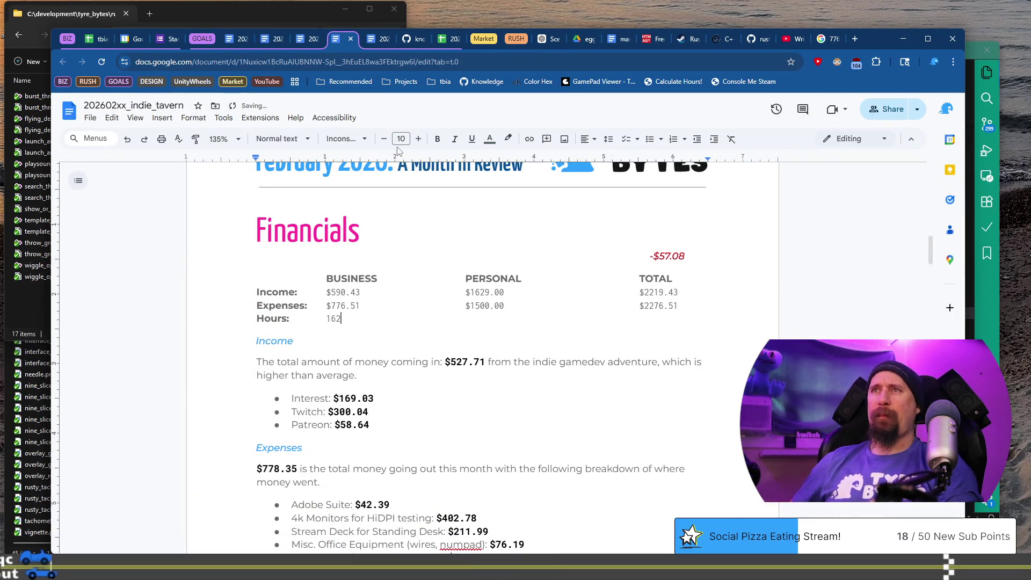
key(ctrl+1)
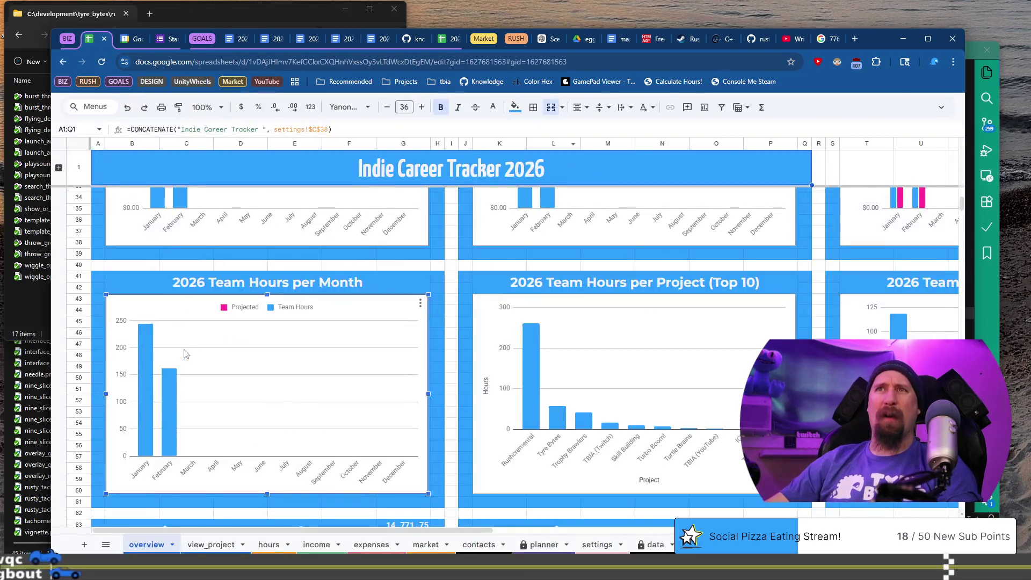
mouse_move(139, 370)
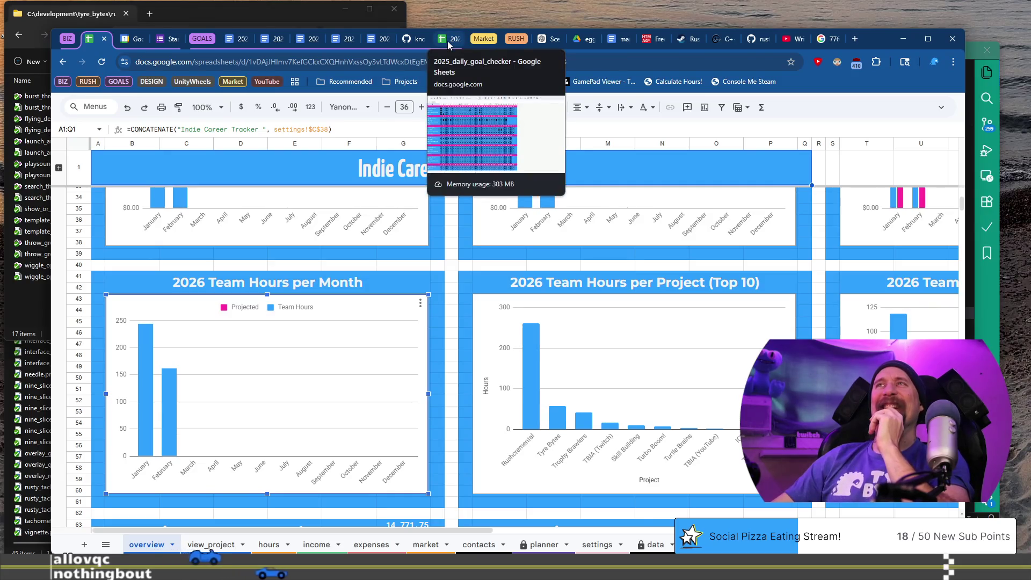
click(347, 42)
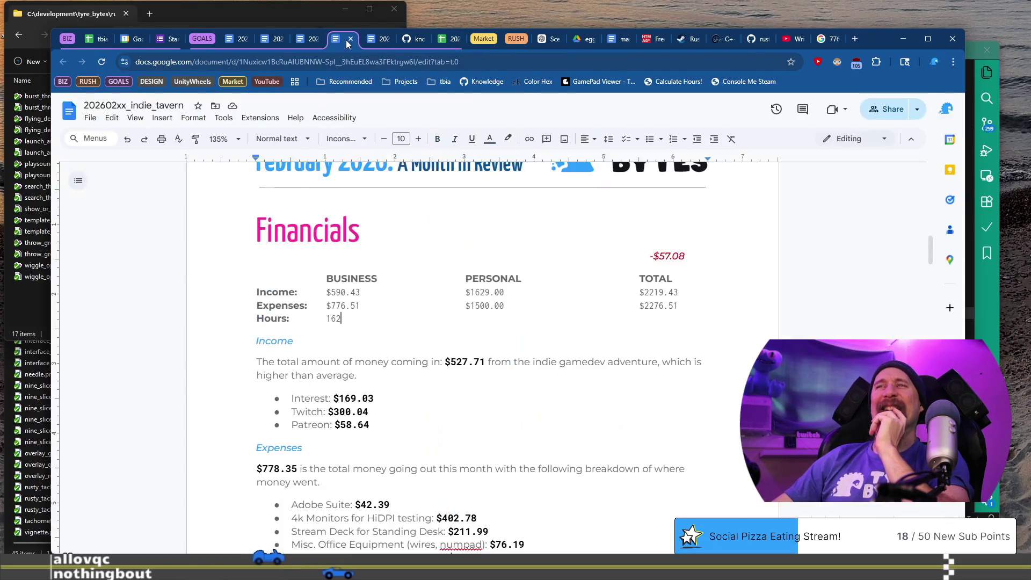
click(397, 368)
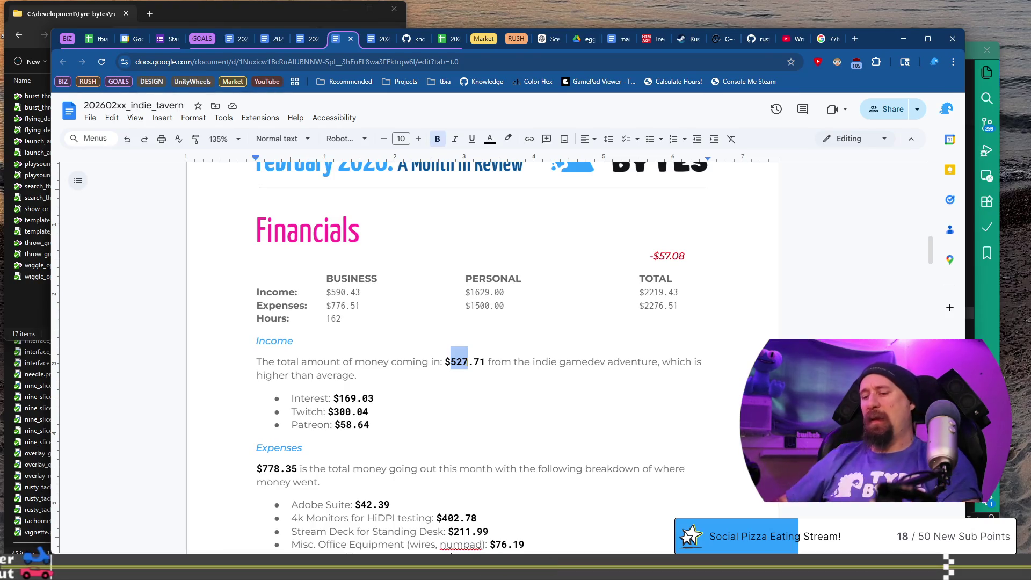
Step: Change the income total to $590.43 and the Twitch amount to $361.12
text(590)
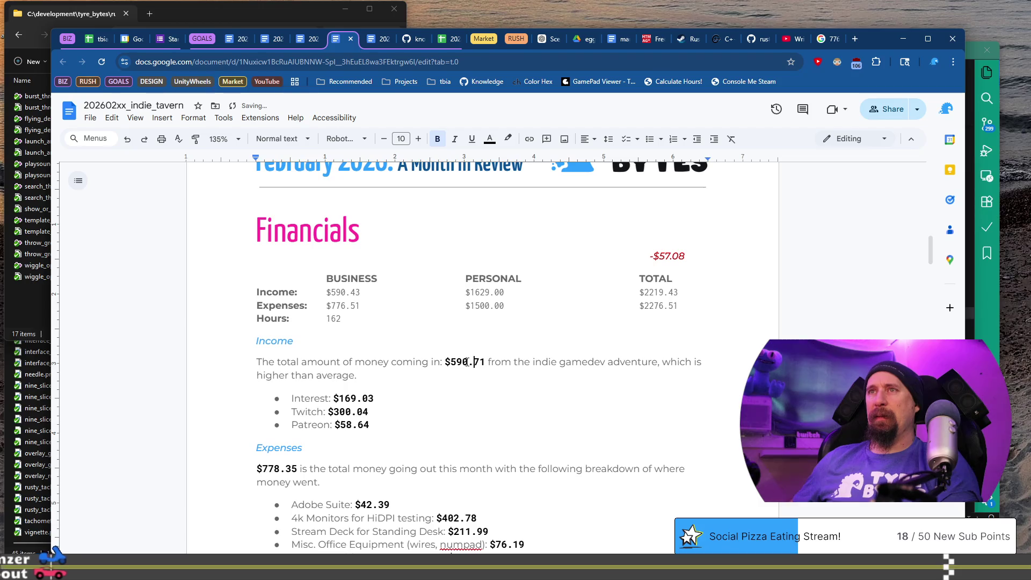
key(BackSpace)
key(Delete)
text(43)
key(Down)
key(Down)
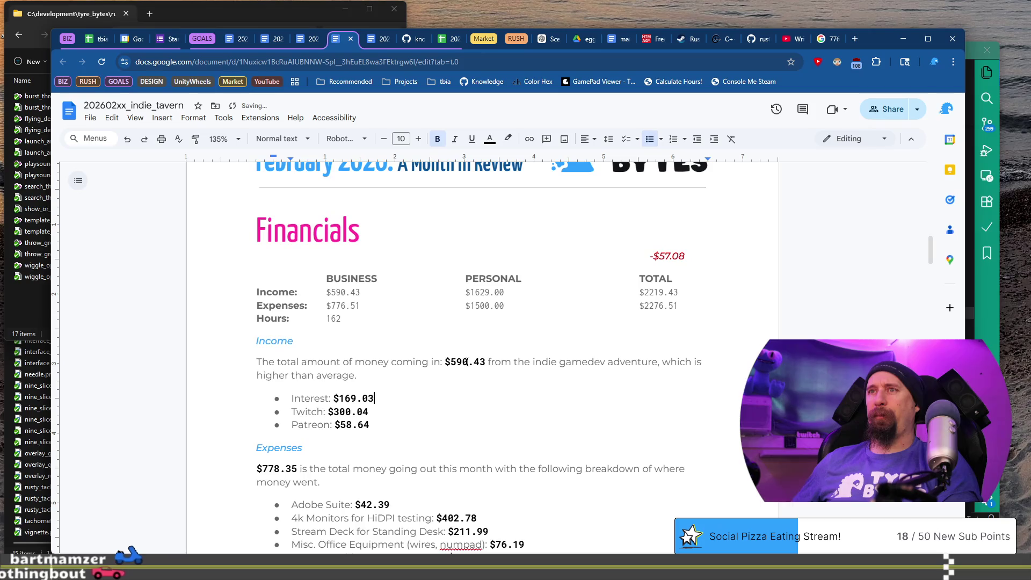
key(Down)
key(Left)
key(Left)
key(Left)
key(BackSpace)
text(61)
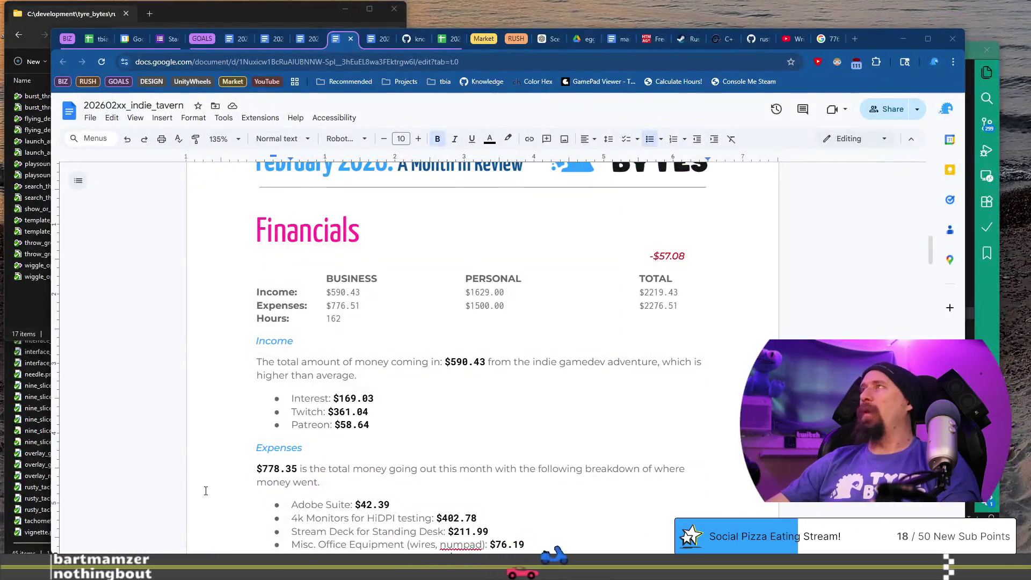
click(374, 409)
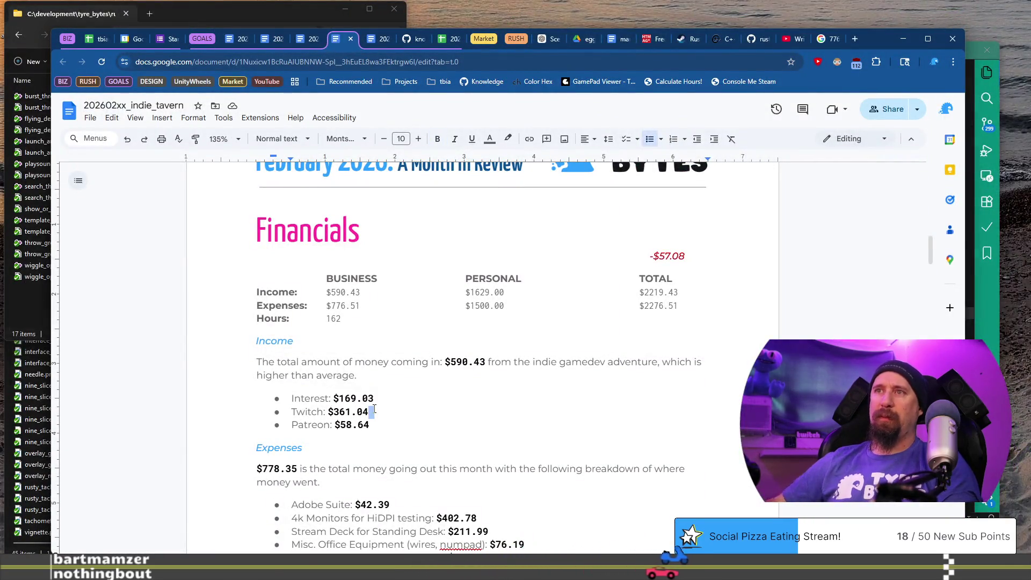
key(BackSpace)
key(BackSpace)
text(12)
Step: Set the Patreon amount to $67.94 and the Interest amount to $162.03
key(Down)
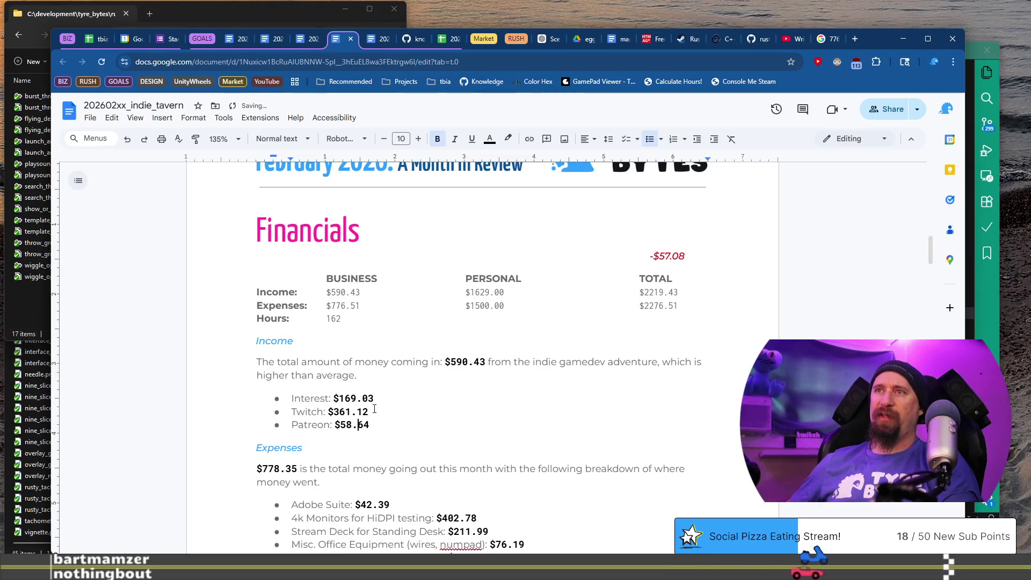
key(Left)
key(BackSpace)
key(BackSpace)
text(67)
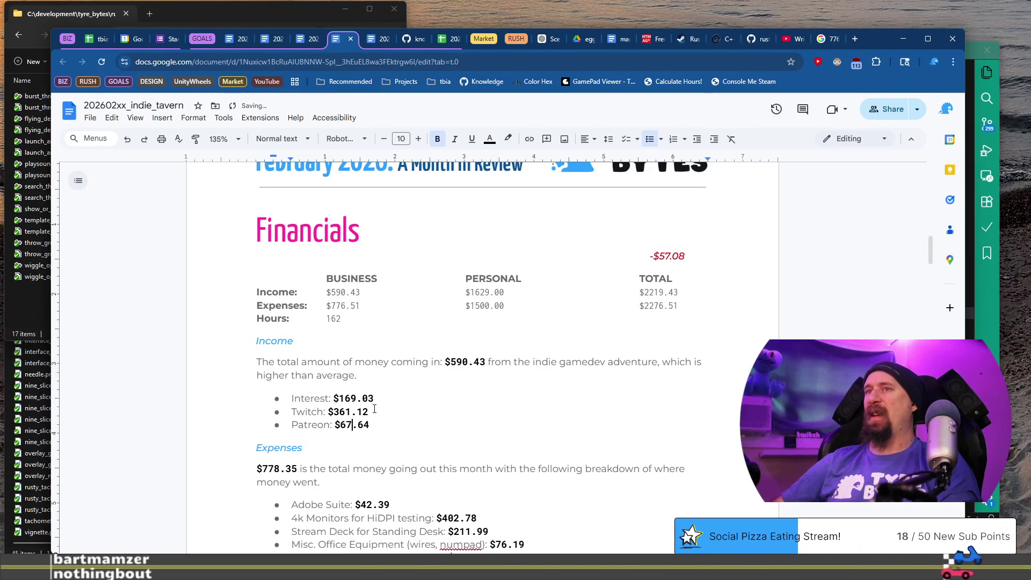
key(Right)
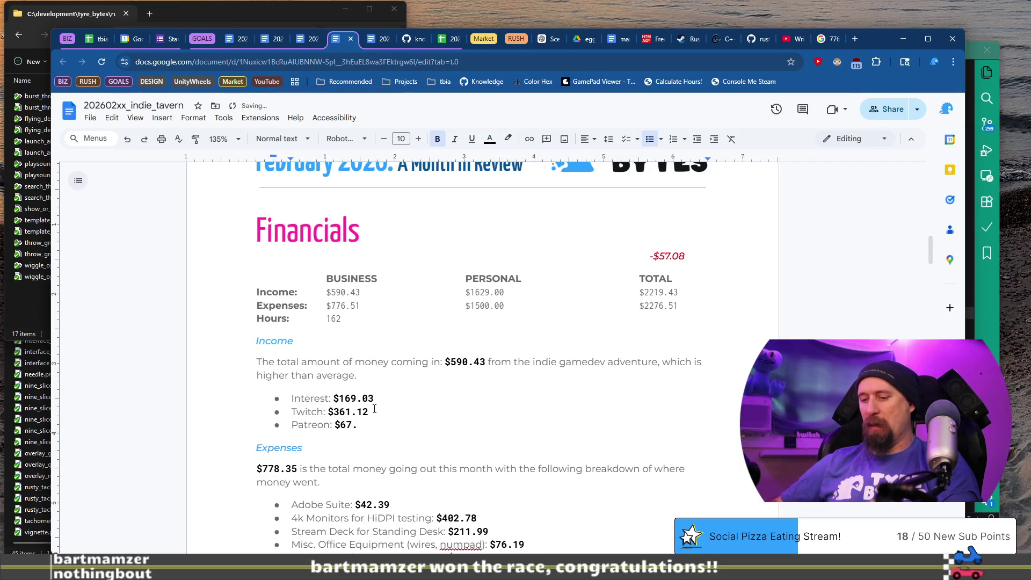
key(Up)
key(Up)
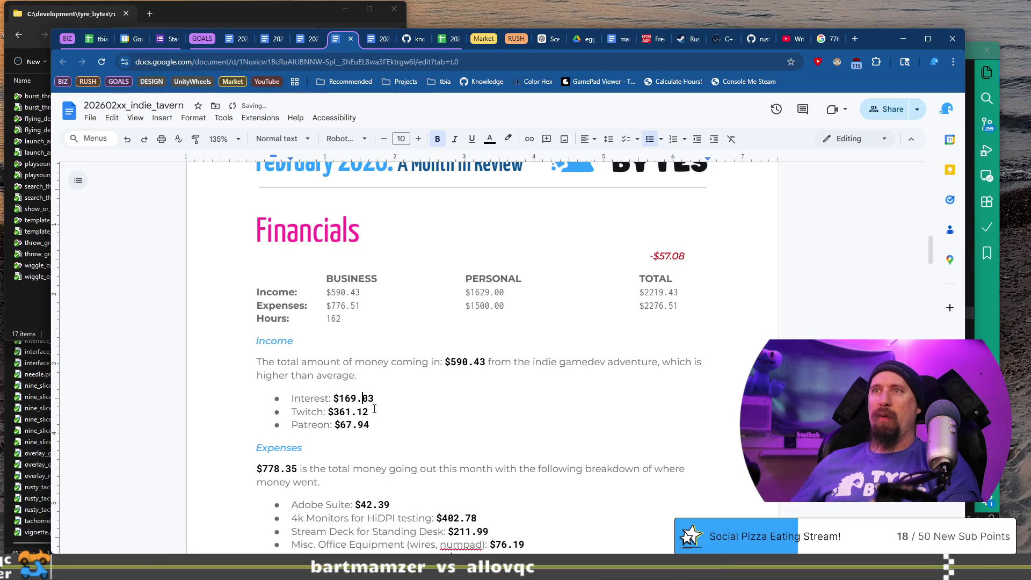
key(BackSpace)
text(2)
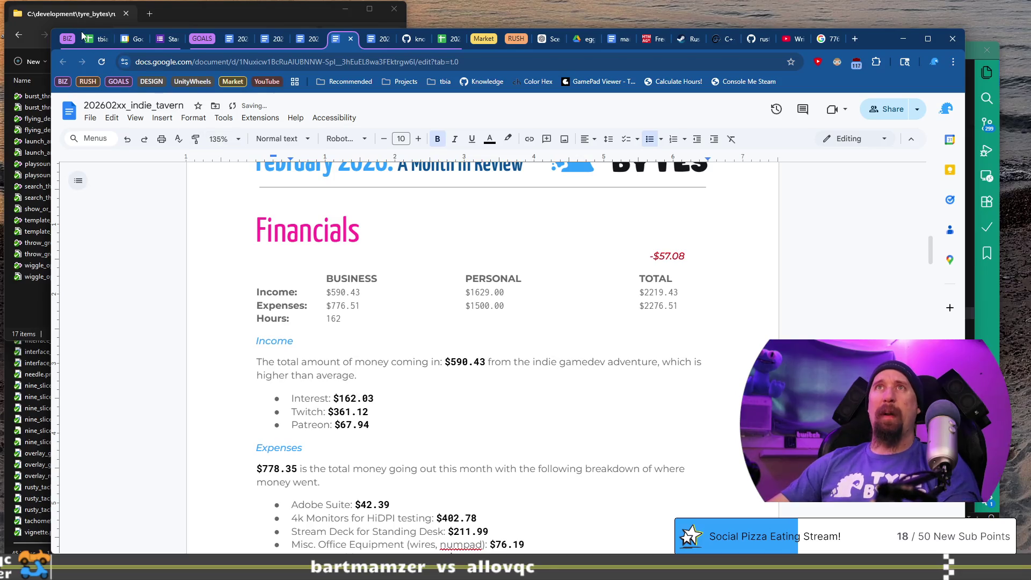
click(89, 38)
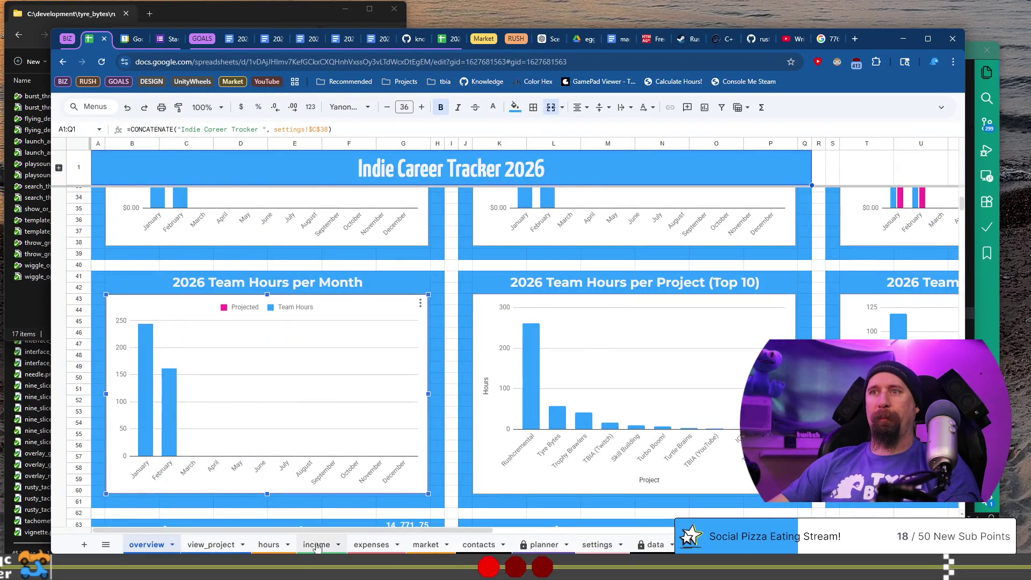
Step: Select February's interest entries H21:H22 on the income ledger to see their sum, then return to the doc
click(312, 544)
click(609, 399)
drag(604, 328, 598, 343)
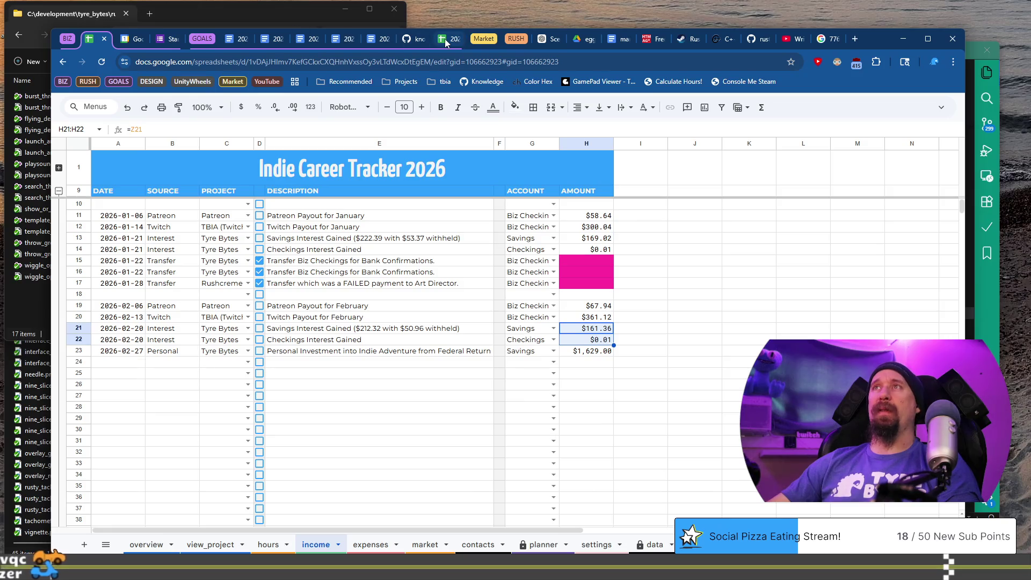
click(343, 39)
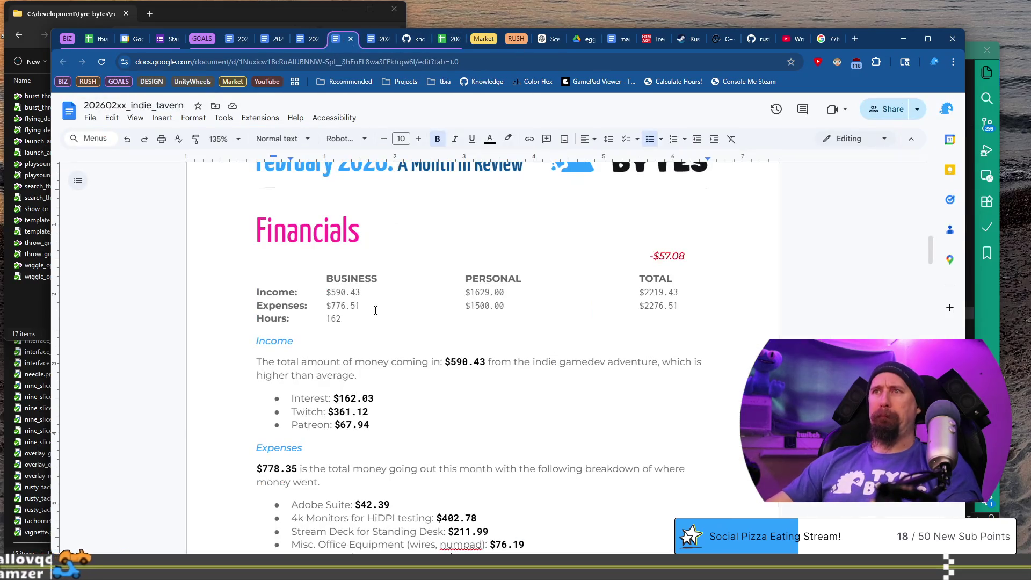
Step: Correct the Interest amount to $161.37
key(BackSpace)
text(1)
key(End)
key(BackSpace)
key(BackSpace)
text(37)
key(Down)
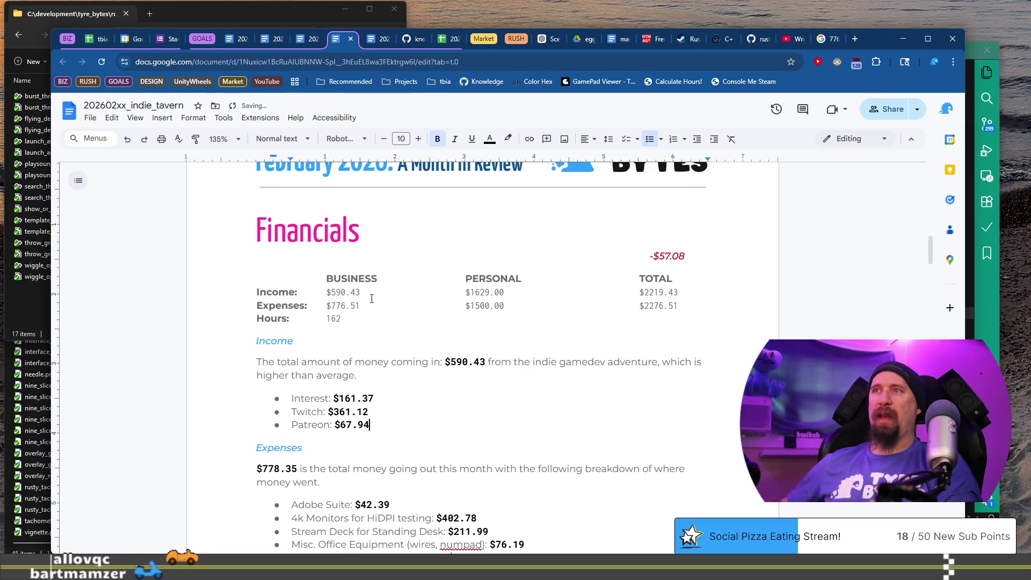
Step: Fix the Expenses paragraph total to read $776.51
scroll(371, 299, down, 3)
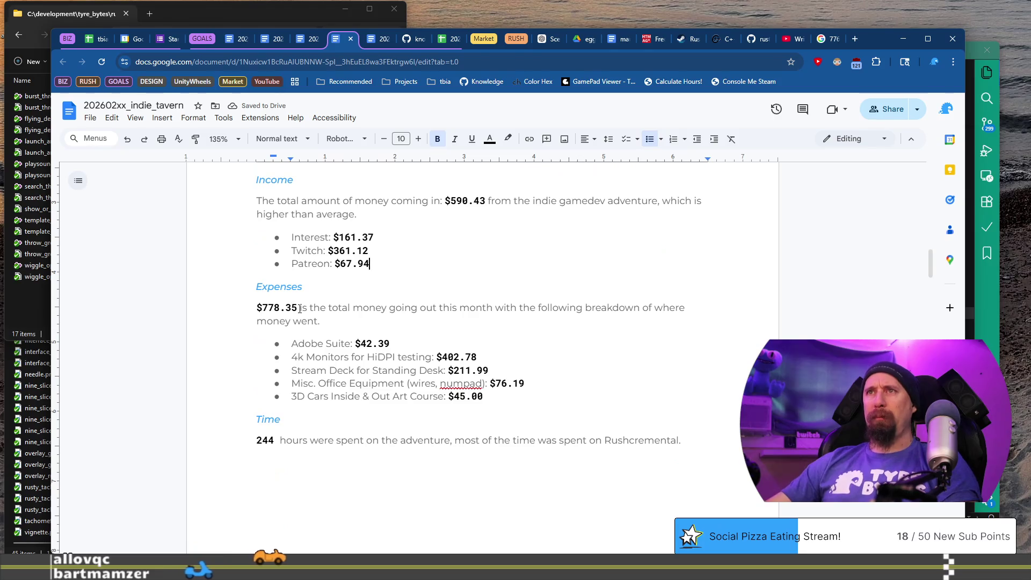
click(278, 307)
scroll(389, 289, up, 3)
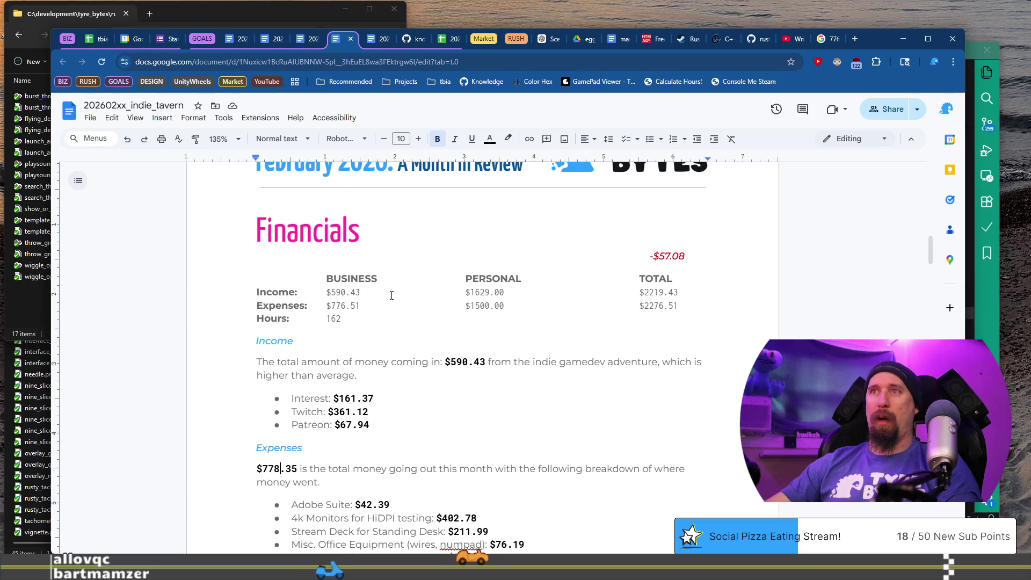
key(BackSpace)
text(6)
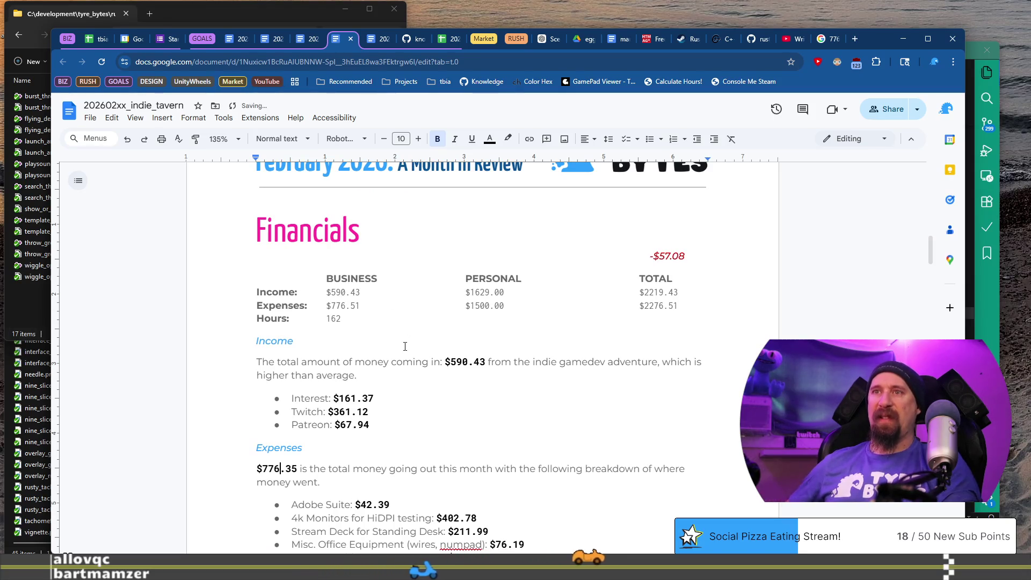
key(Delete)
key(Delete)
key(Delete)
text(.51)
scroll(405, 345, down, 4)
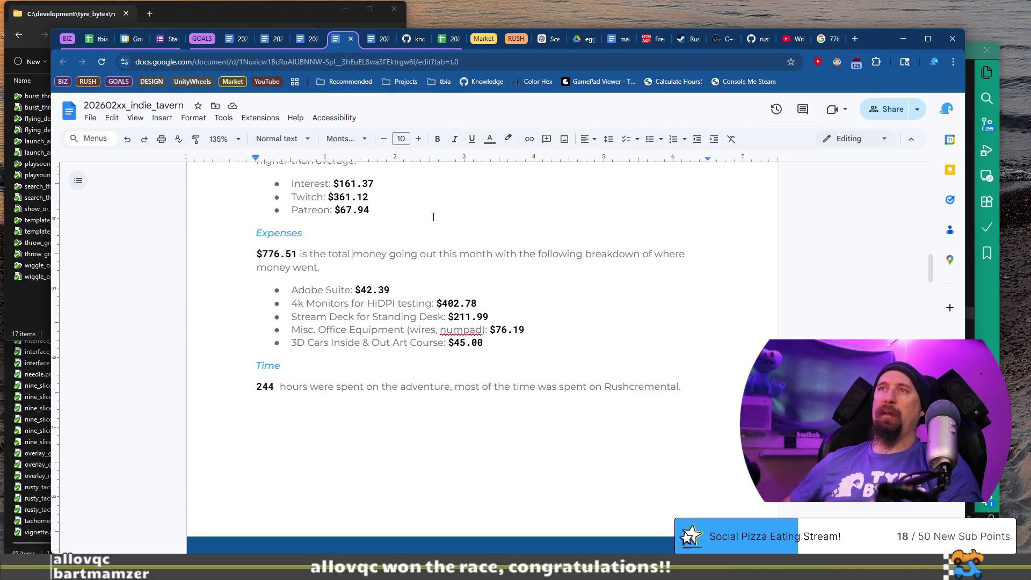
Step: Add a note that extra was spent on contract help and lawyer fees for Turtle Brains
key(ctrl+Right)
key(ctrl+Right)
key(ctrl+Right)
key(ctrl+shift+Right)
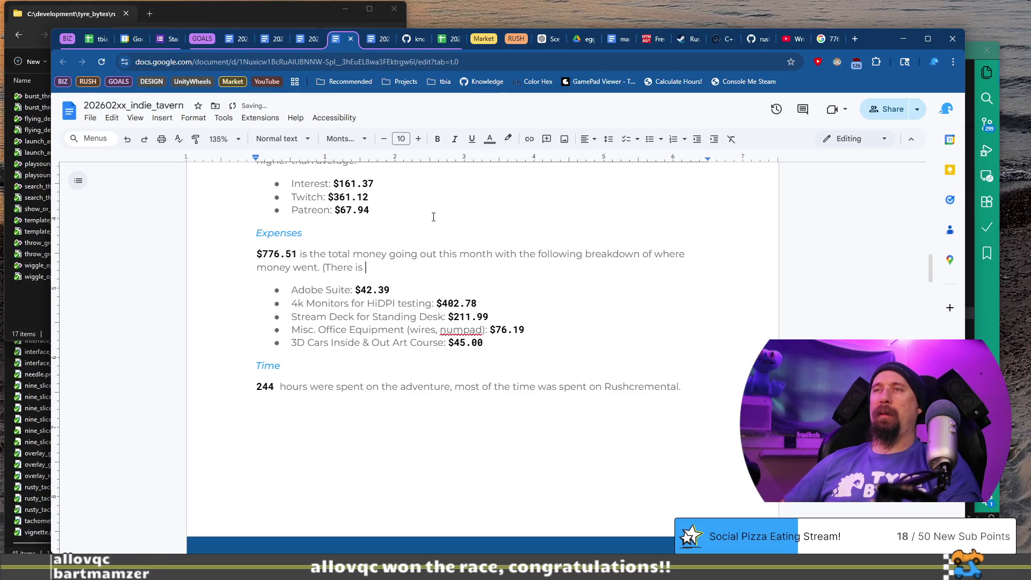
text(mo)
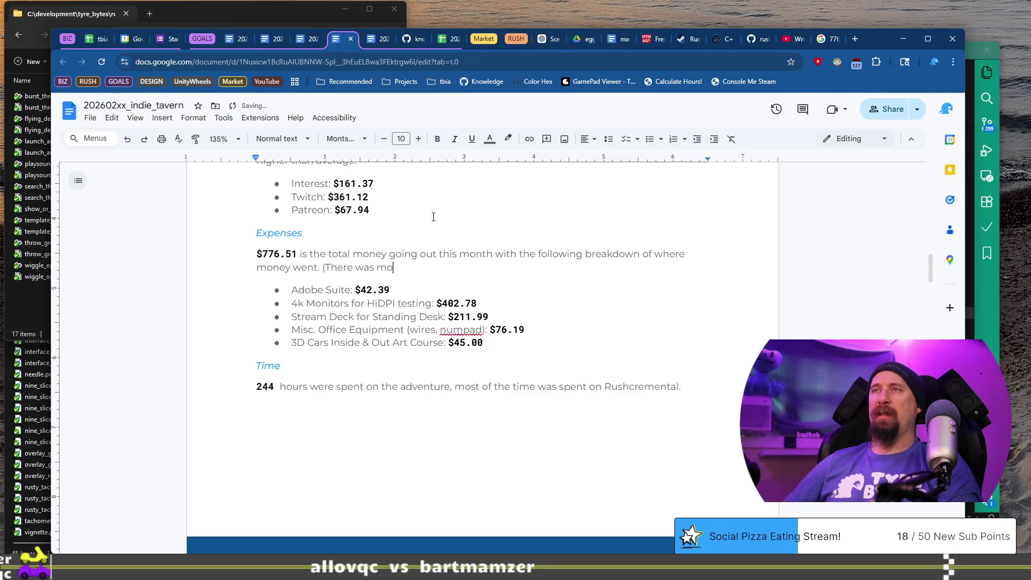
text(rext)
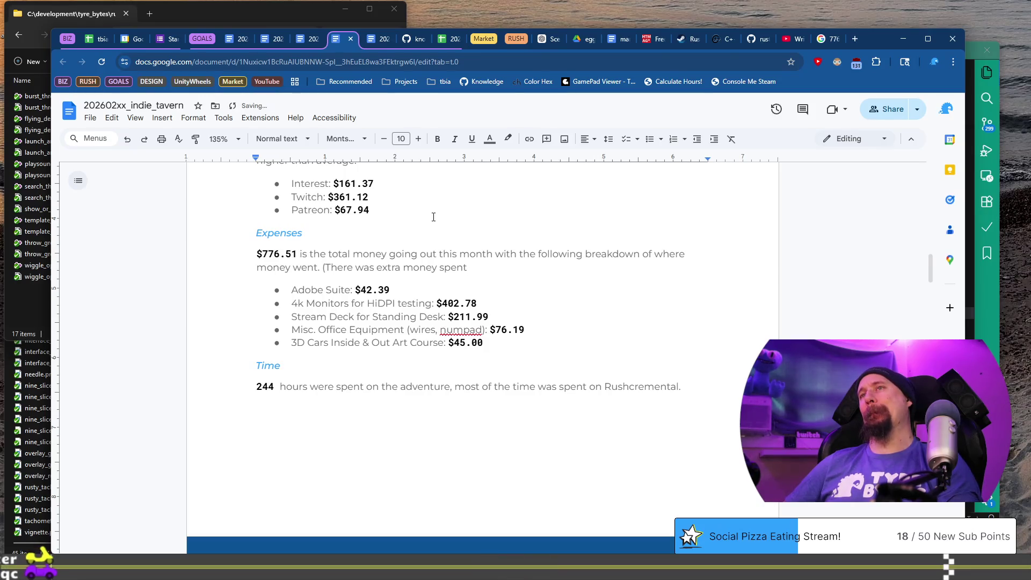
text( on contract help and a)
key(BackSpace)
text(lawyer fees for Turtle)
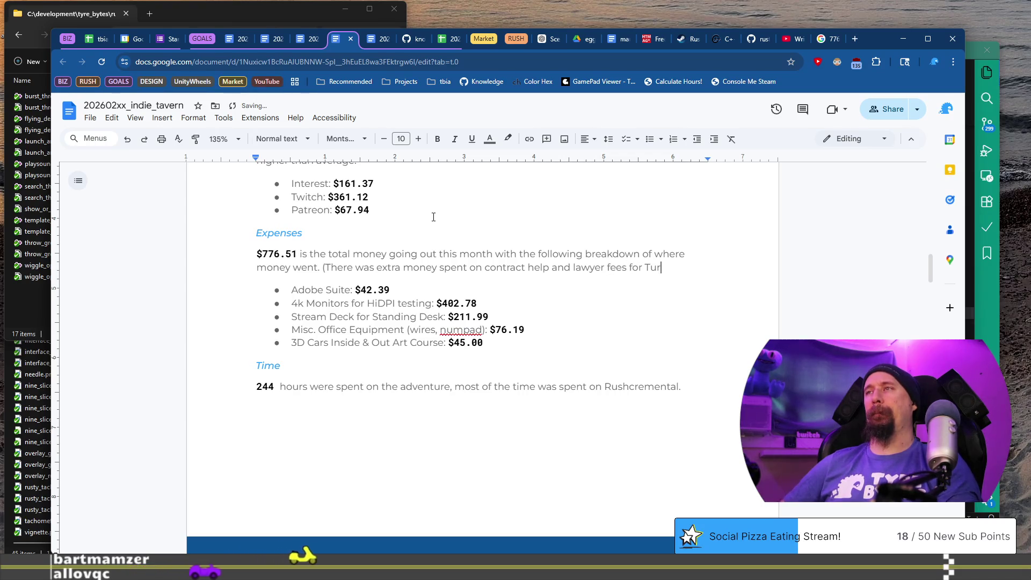
text( Brains))
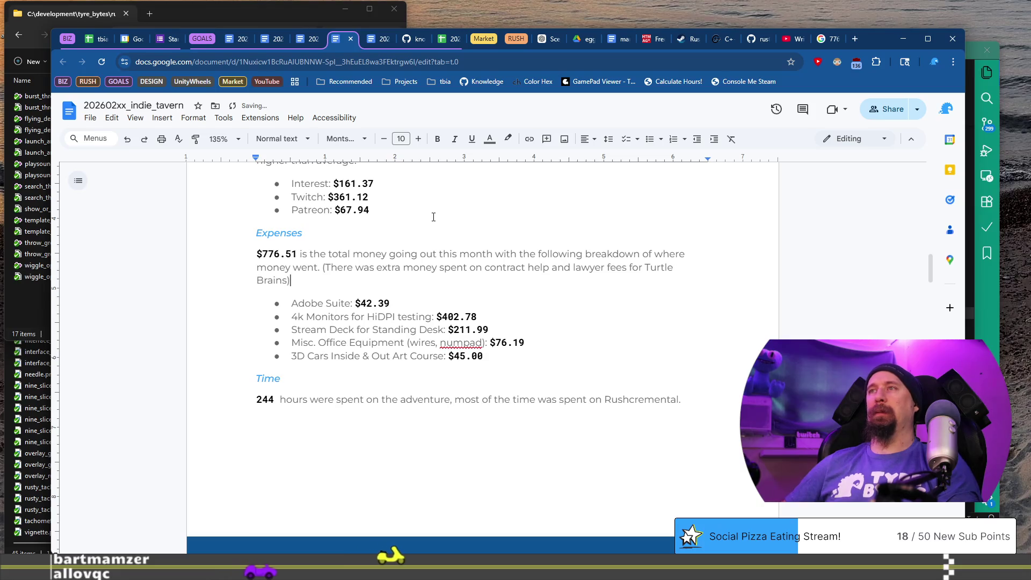
key(Up)
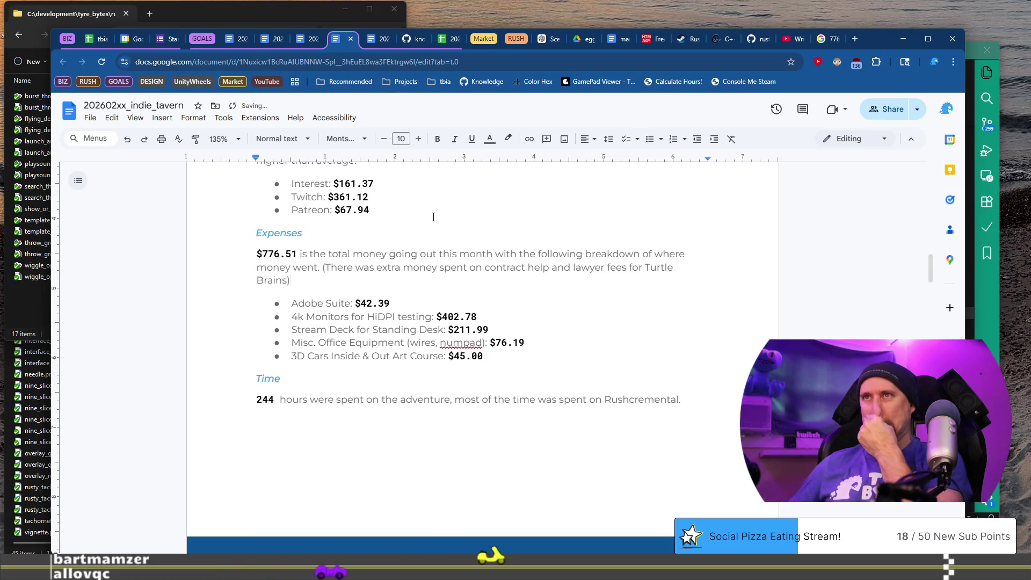
key(ctrl+shift+Right)
key(ctrl+shift+Right)
key(shift+Right)
text(E)
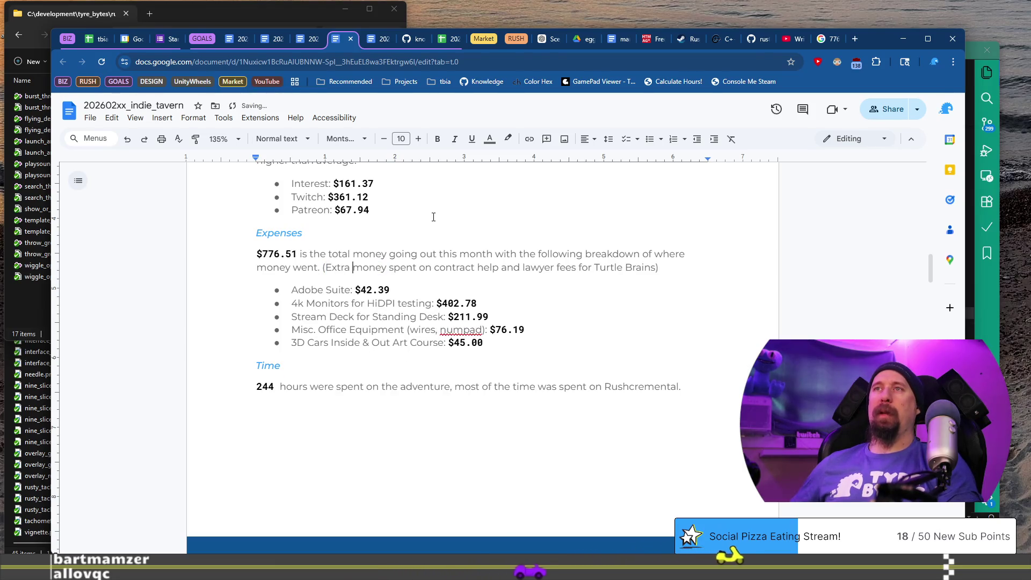
text(was)
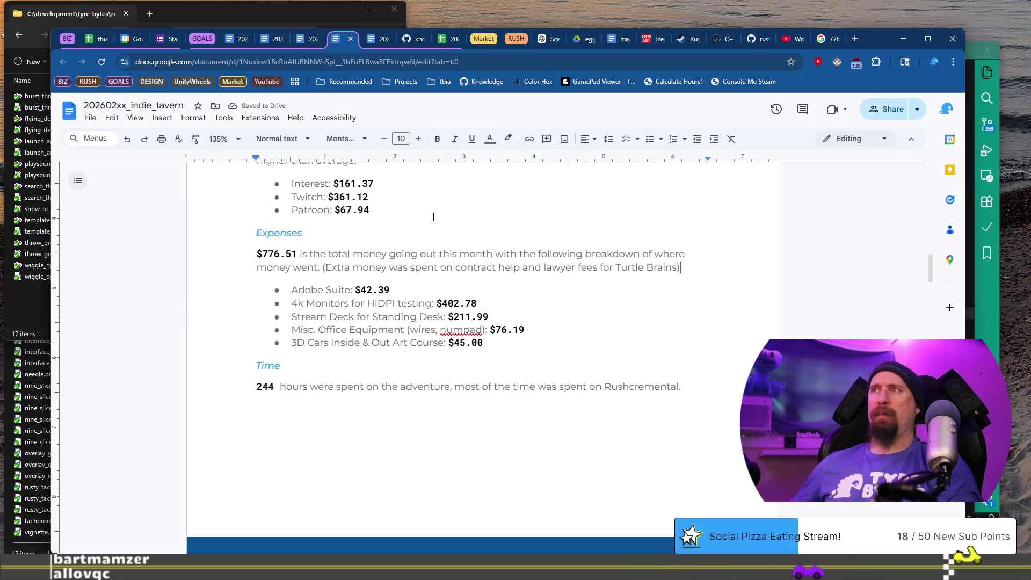
Step: Add a bullet above Adobe Suite by copying that line and relabeling it 'Lawy'
key(Down)
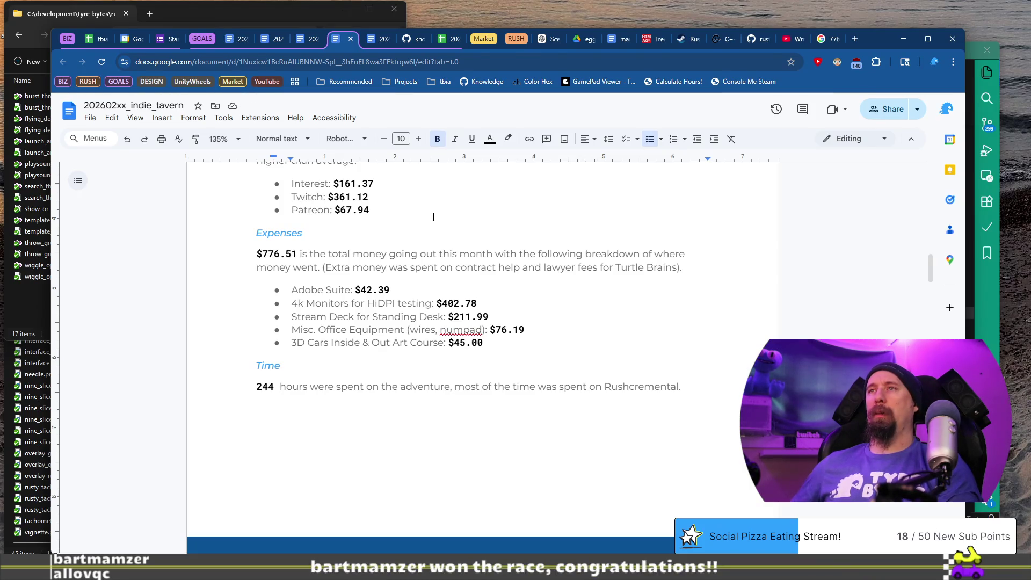
key(Up)
key(Home)
key(Return)
key(shift+End)
key(ctrl+c)
key(Up)
key(ctrl+v)
key(ctrl+shift+Right)
text(Lay)
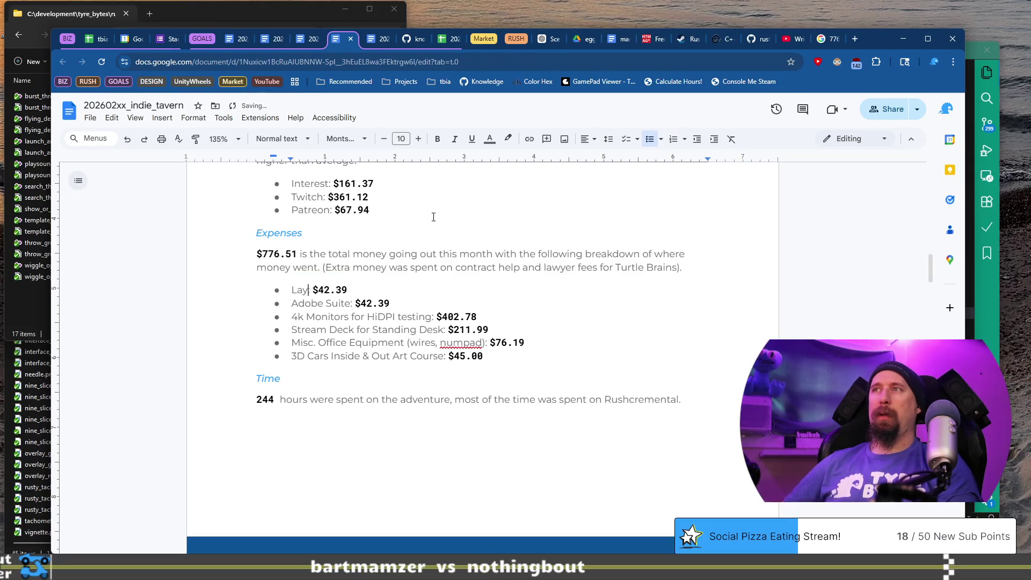
key(BackSpace)
text(wyer Fees:)
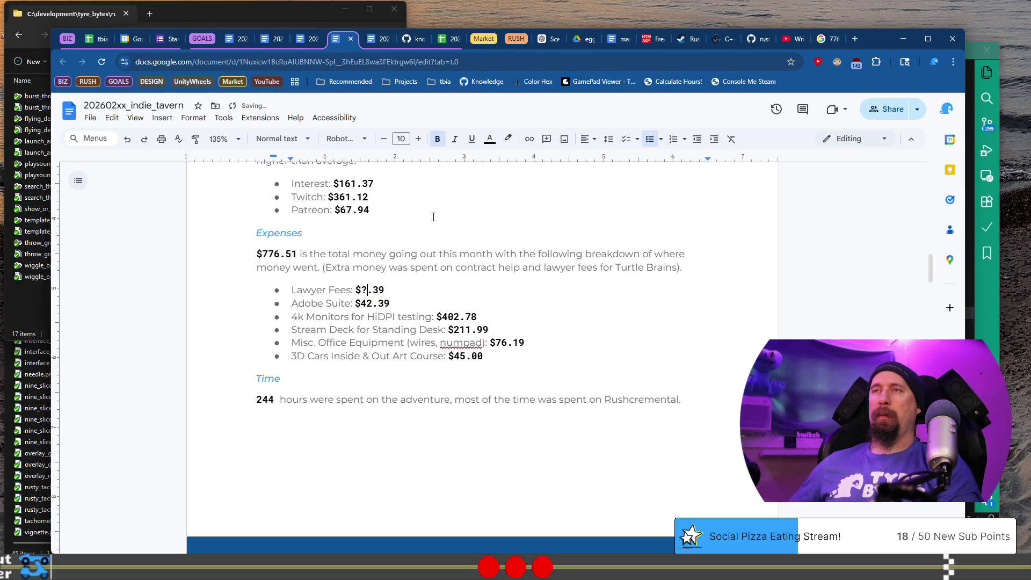
text(??)
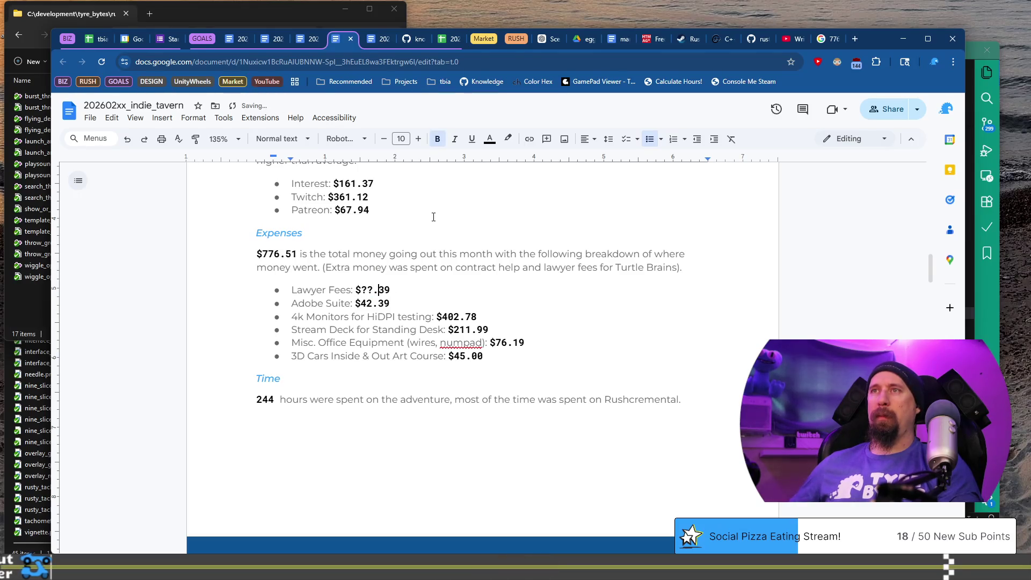
Step: Set the Lawyer Fees bullet's amount to the placeholder $??.??
key(shift+Right)
text(??)
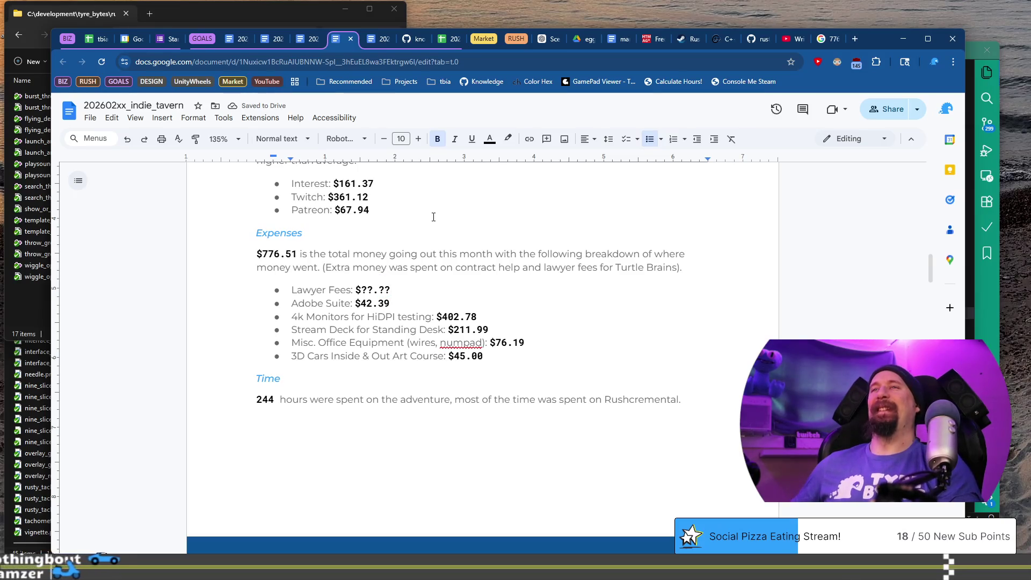
key(Down)
key(shift+Home)
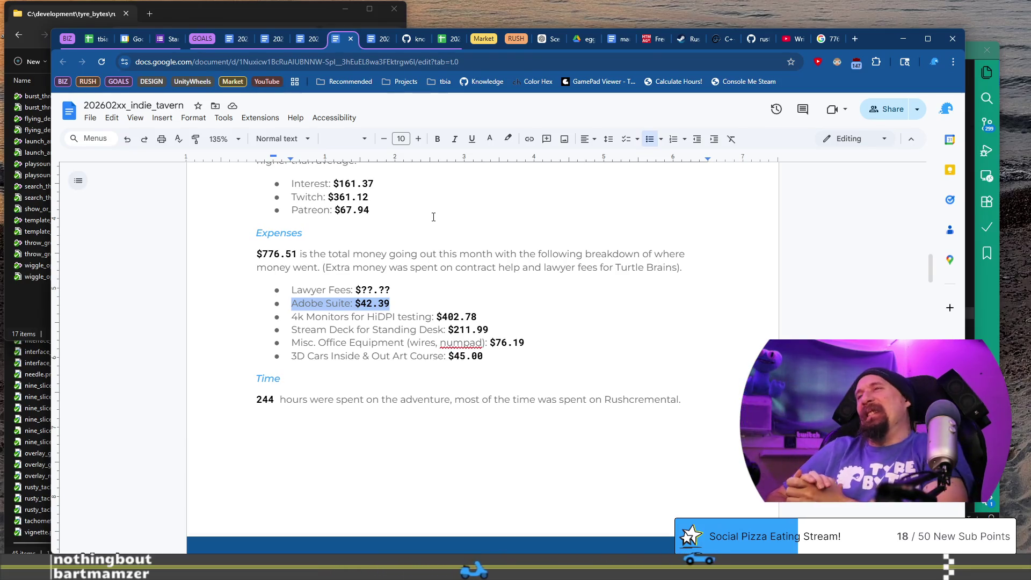
Step: Duplicate the Lawyer Fees bullet below itself and rename it Contractor Fees
key(Up)
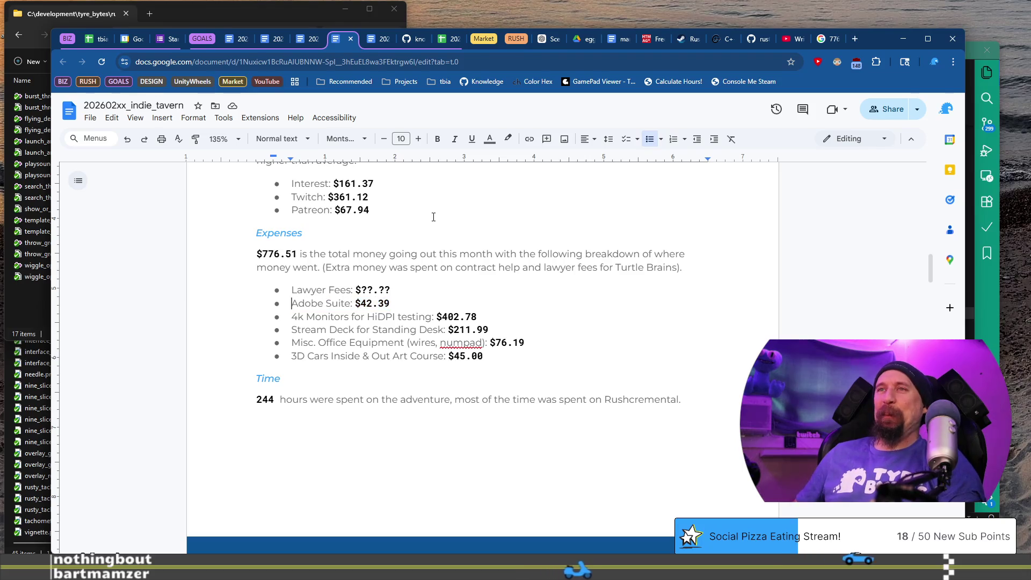
key(shift+Home)
key(ctrl+c)
key(End)
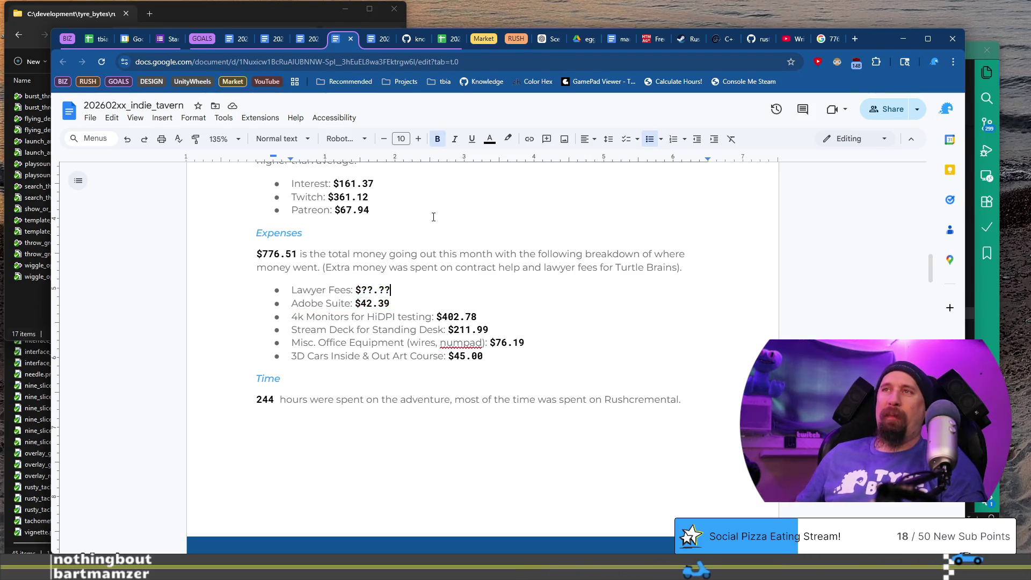
key(Return)
key(ctrl+v)
key(ctrl+shift+Right)
key(BackSpace)
key(ctrl+z)
key(shift+End)
key(BackSpace)
key(BackSpace)
key(BackSpace)
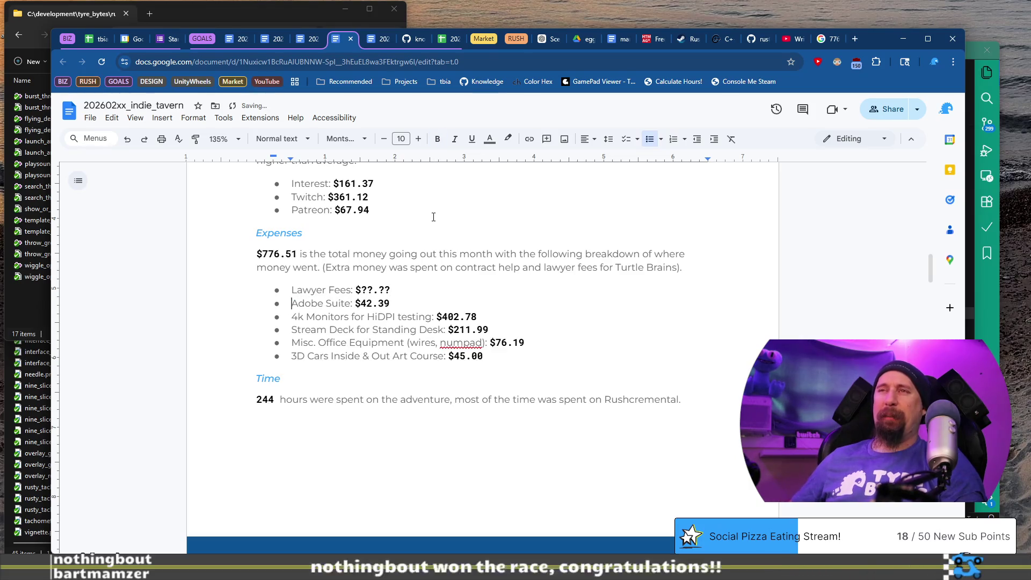
key(Return)
key(ctrl+v)
text(ontra)
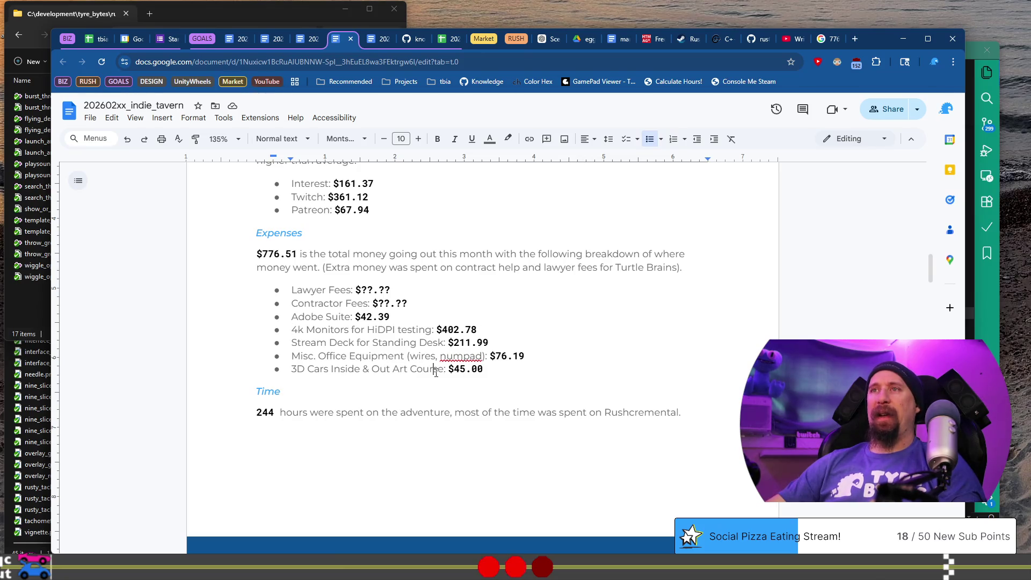
key(shift+Home)
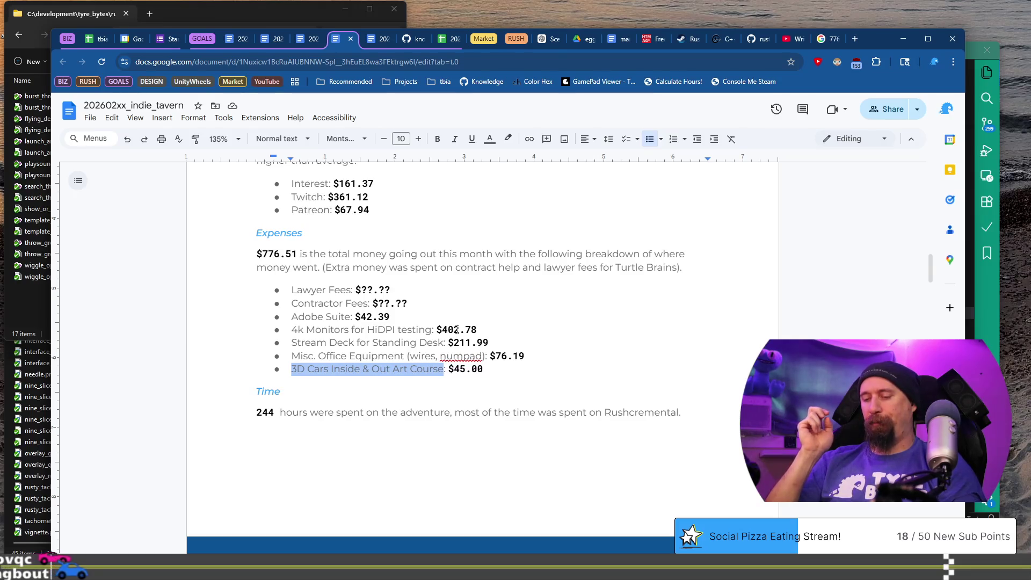
key(ctrl+t)
Step: Search 'app to test PC components' and open the r/buildapc Reddit thread on diagnosing a PC
text(octt)
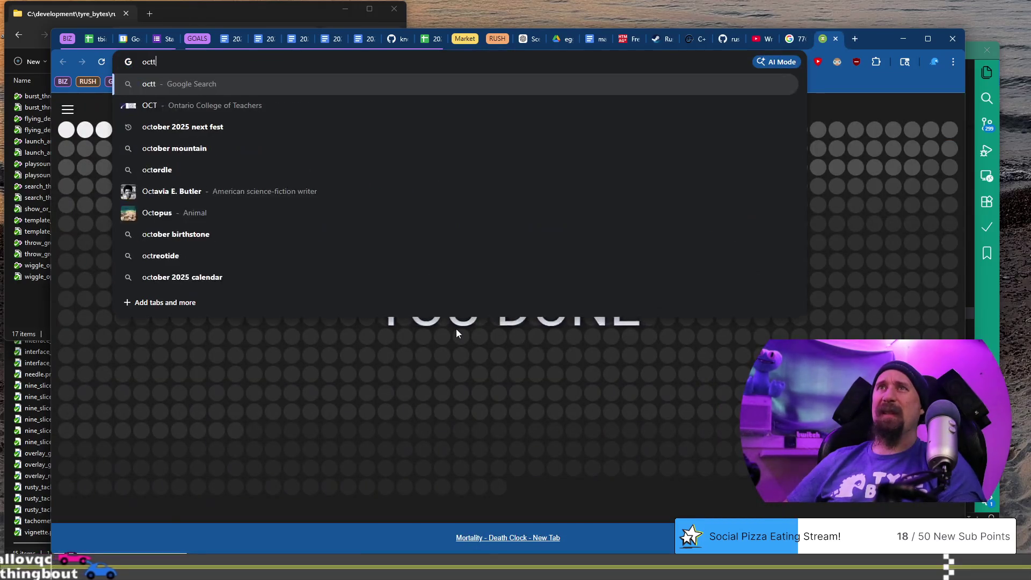
key(BackSpace)
key(BackSpace)
key(BackSpace)
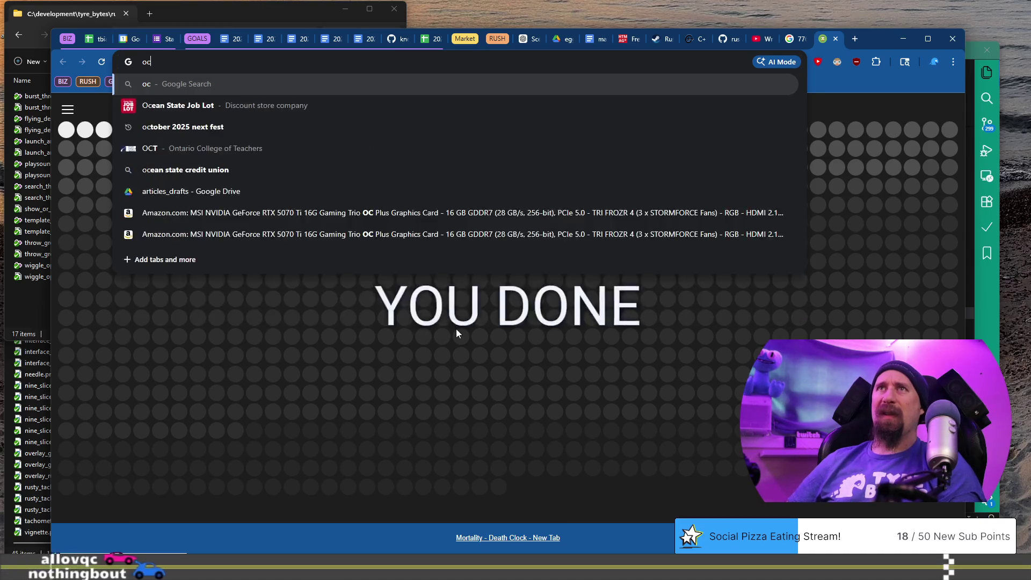
text(tcc)
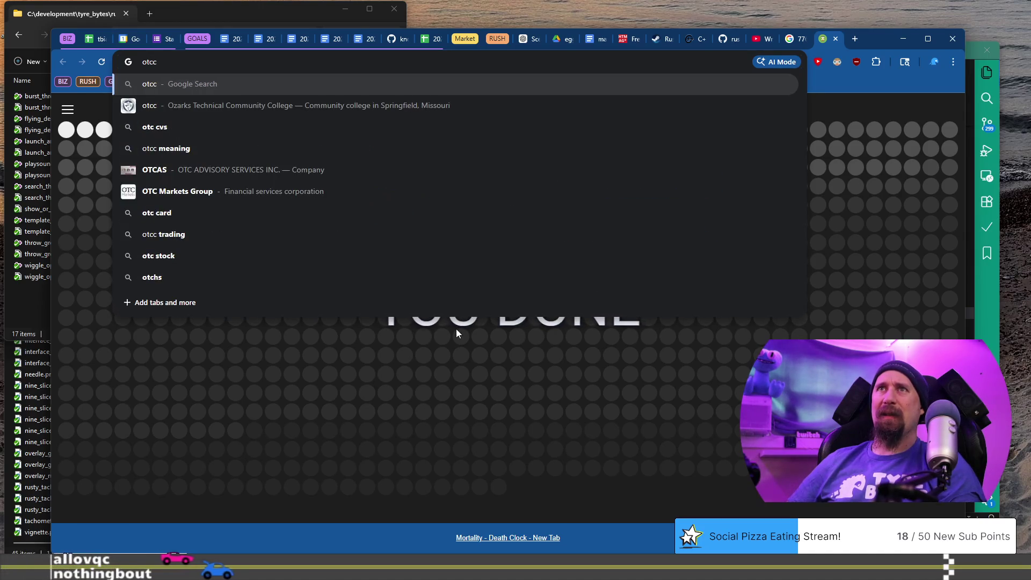
text( ap)
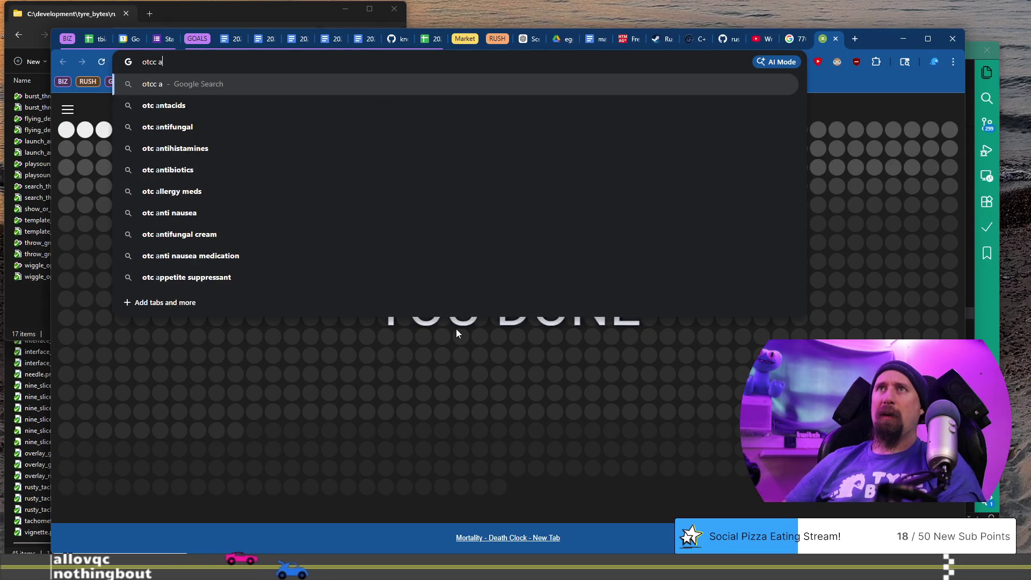
key(ctrl+a)
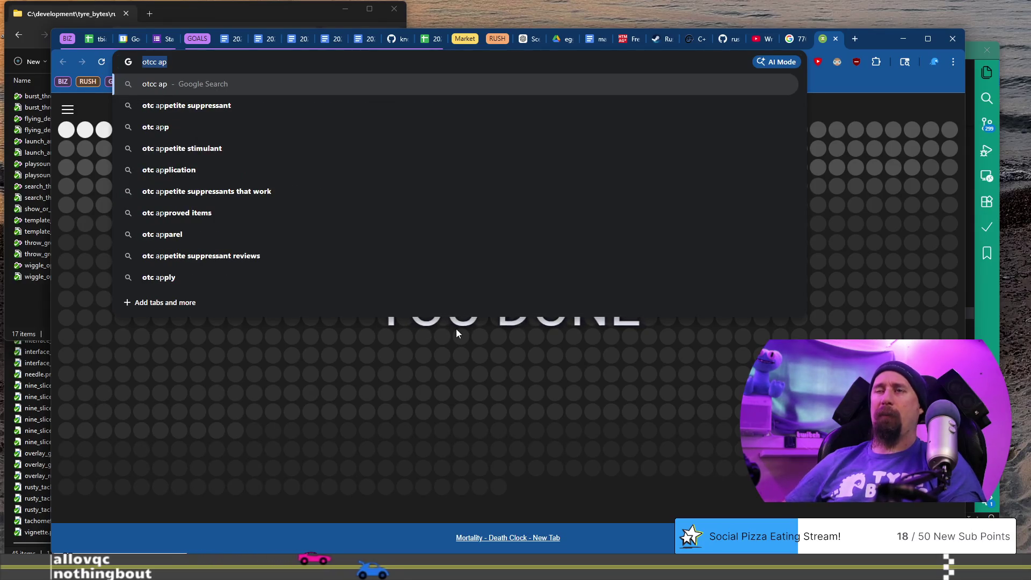
text(app )
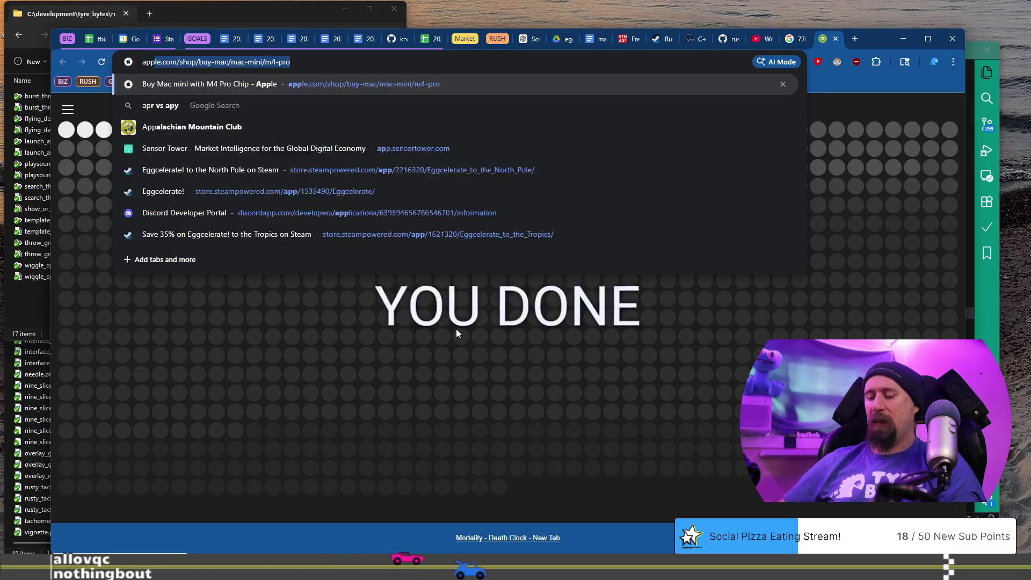
text(to )
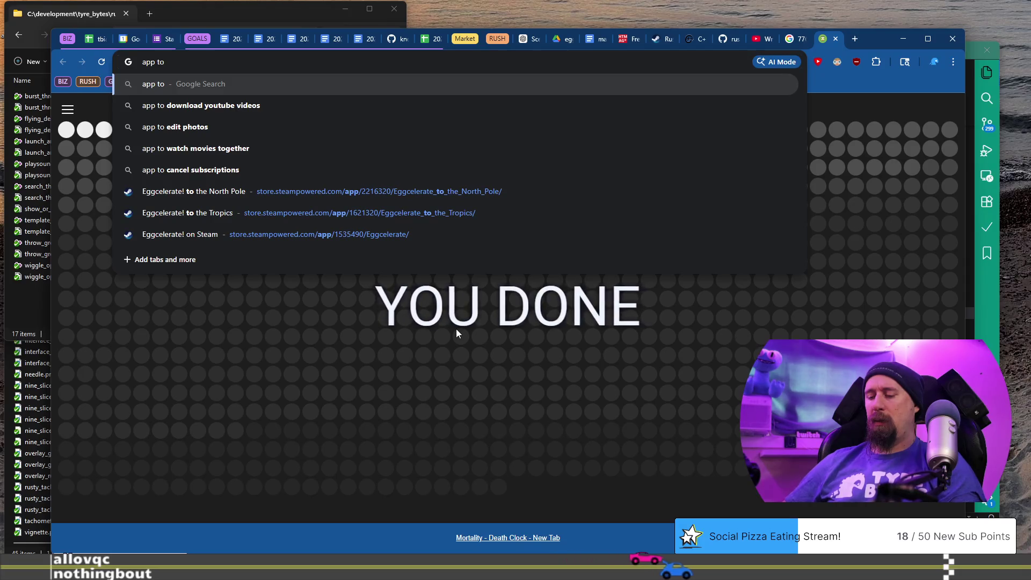
text(te)
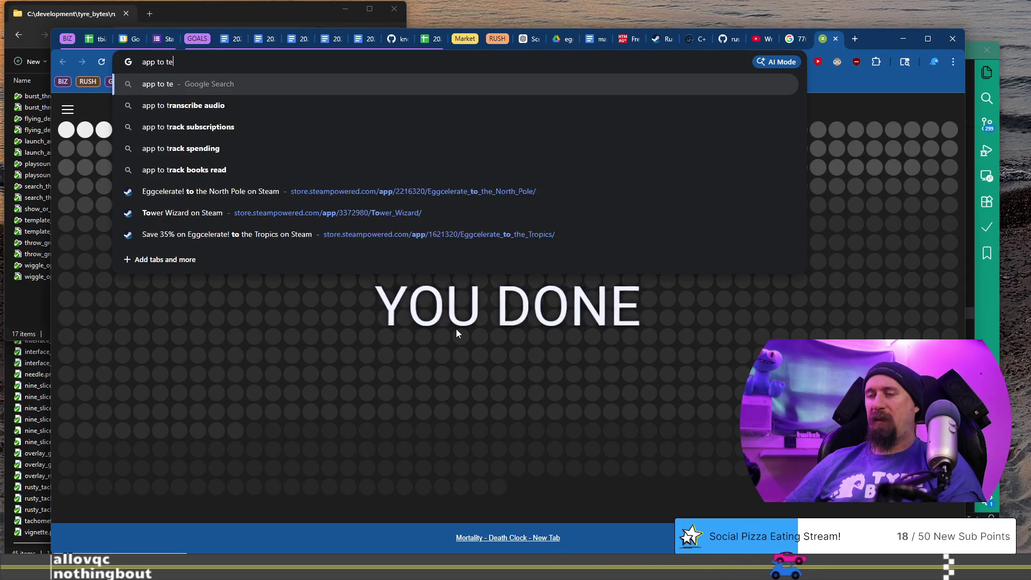
text(st PC )
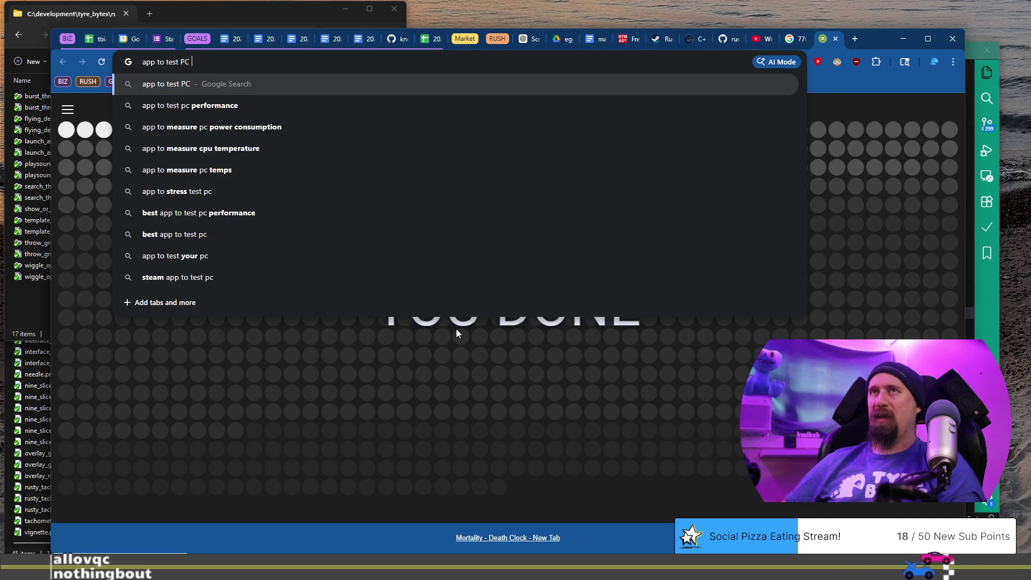
text(components)
key(Return)
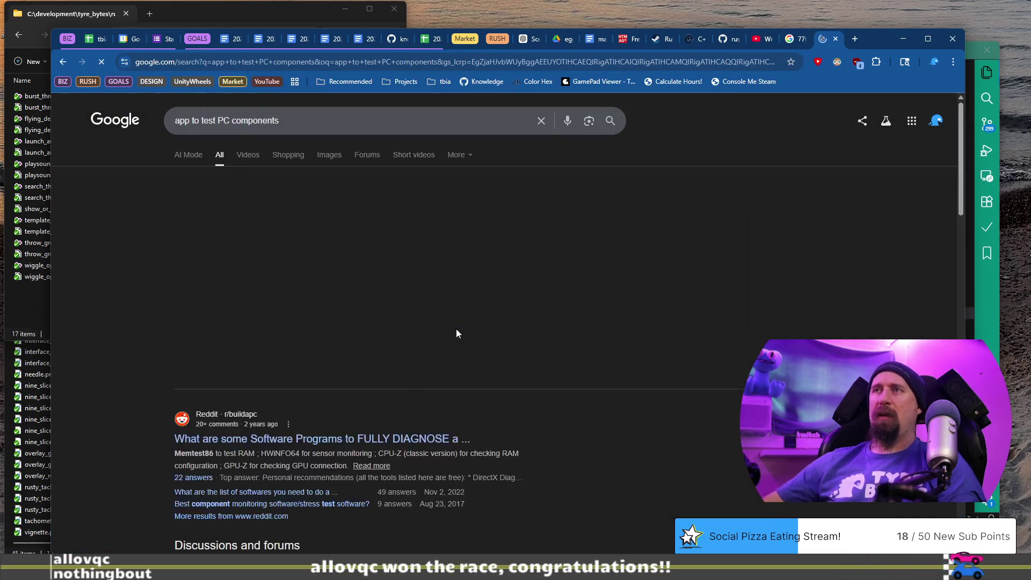
scroll(404, 401, down, 3)
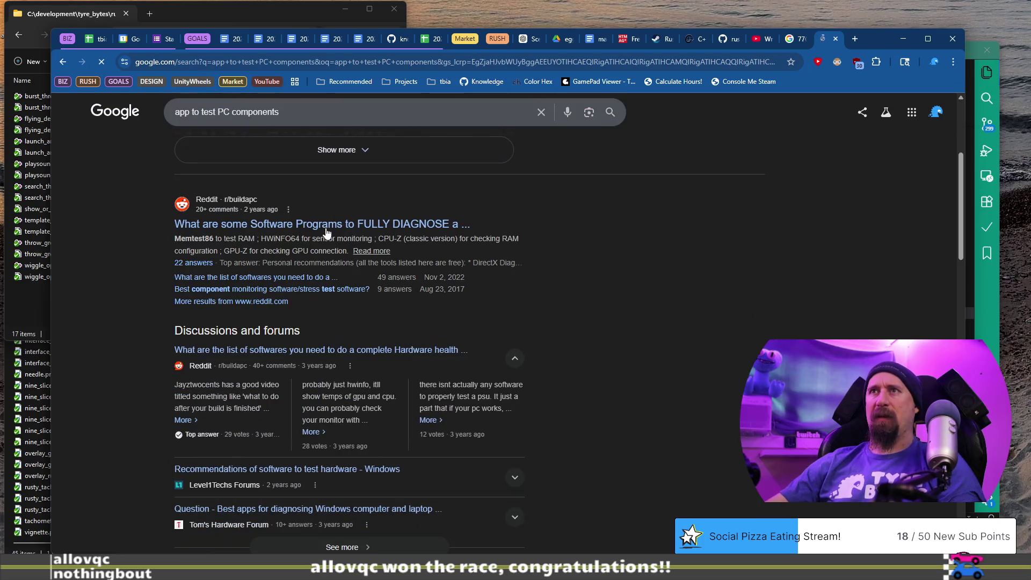
click(417, 232)
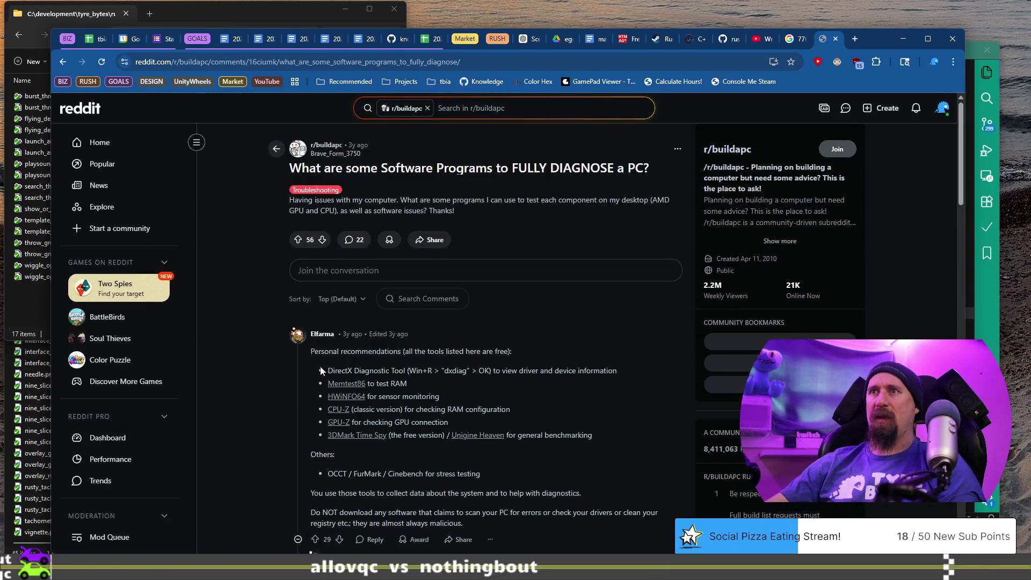
scroll(329, 365, down, 2)
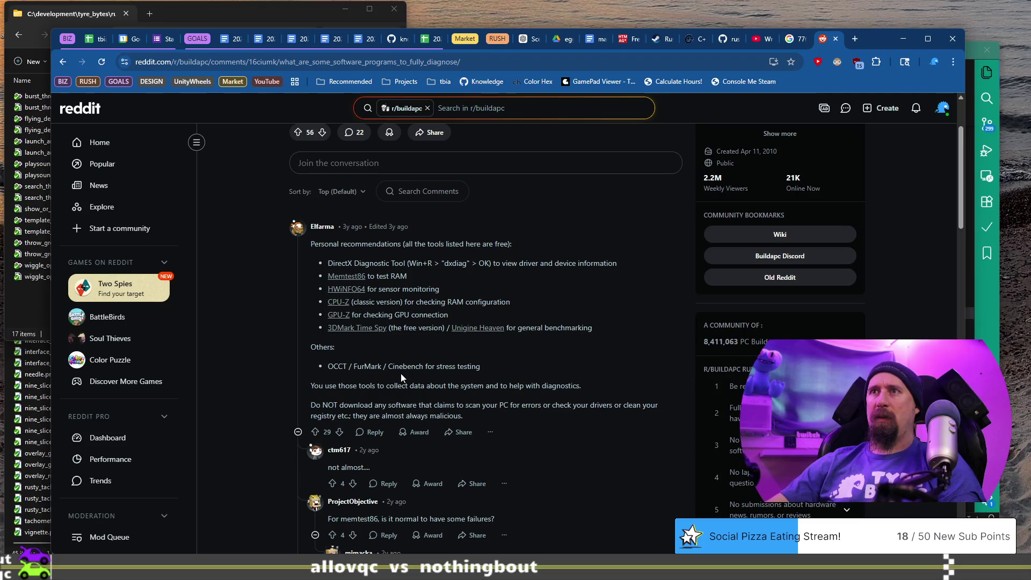
Step: Look up 'occt' in a new tab, revisit the Reddit thread, then close both tabs
click(858, 39)
text(occt)
key(Return)
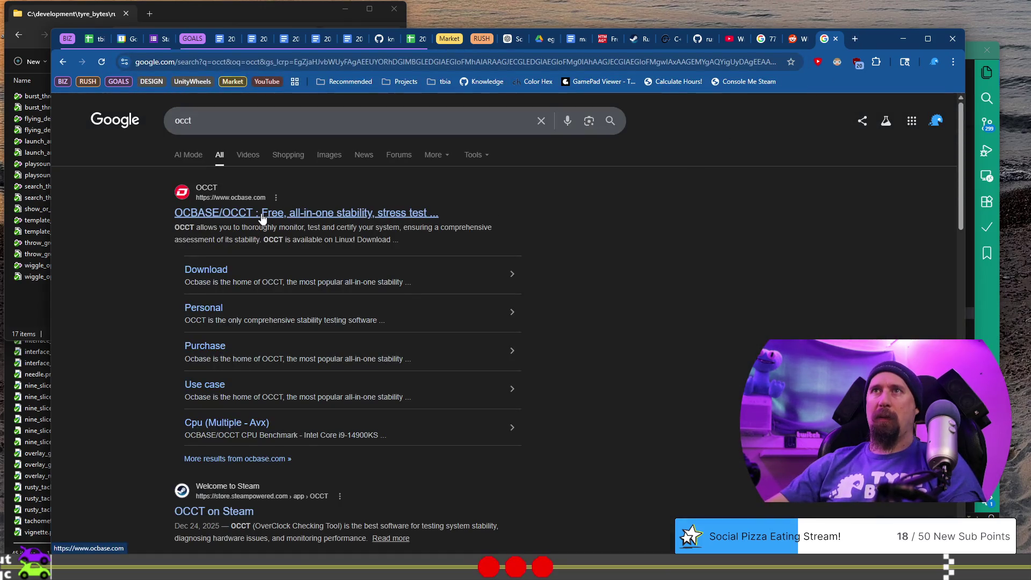
scroll(261, 214, down, 2)
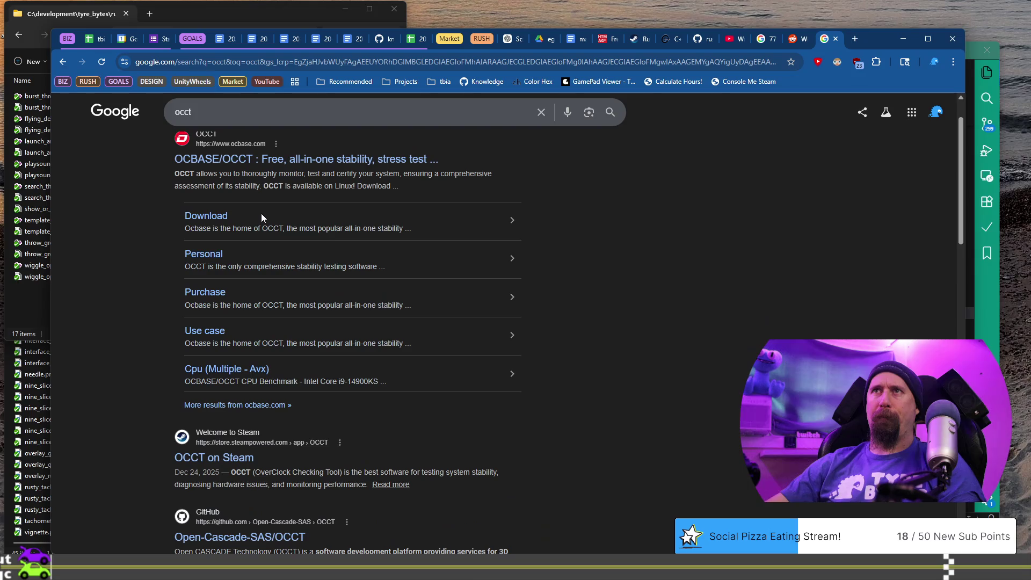
scroll(262, 214, down, 2)
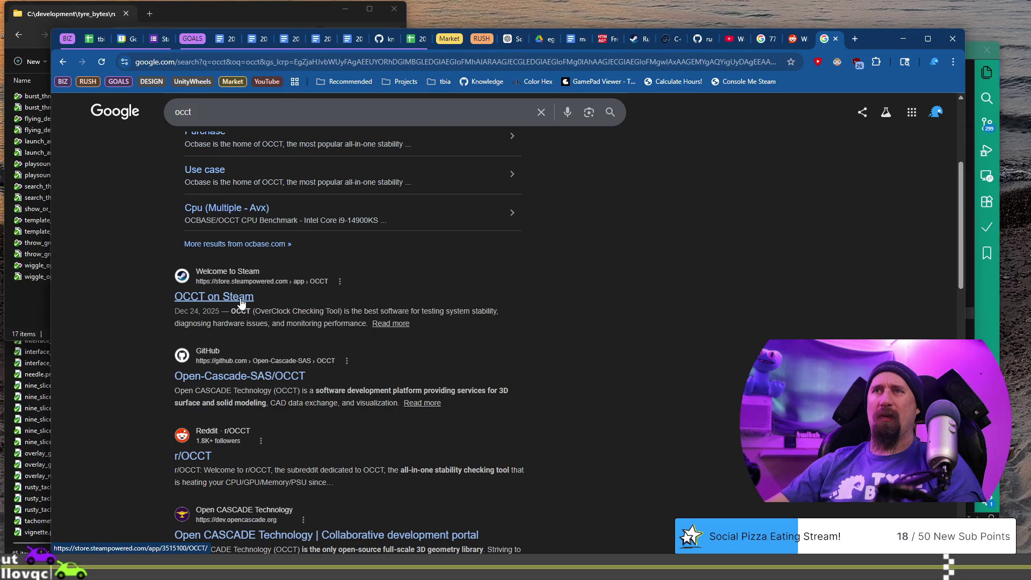
scroll(241, 303, down, 2)
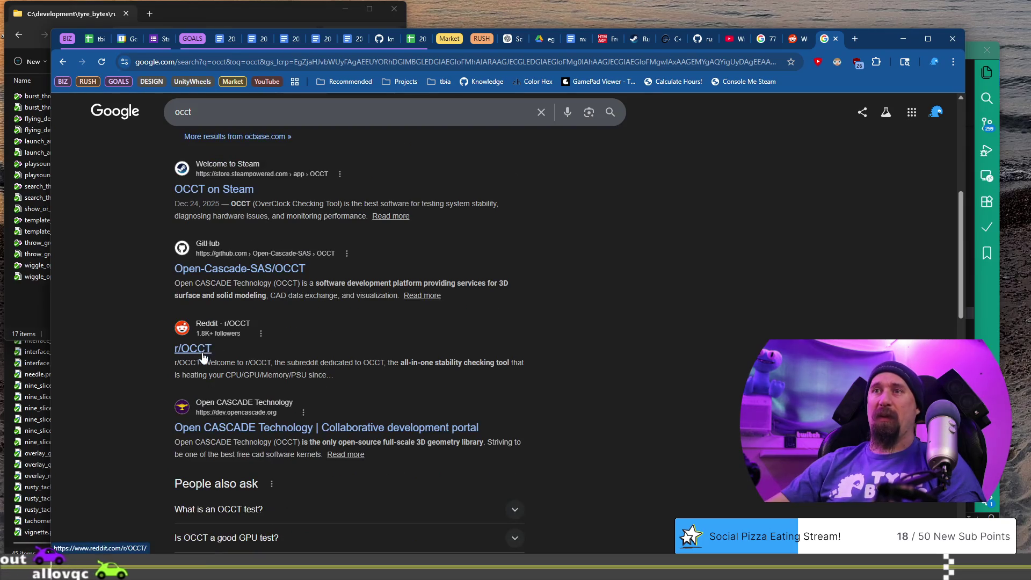
click(793, 38)
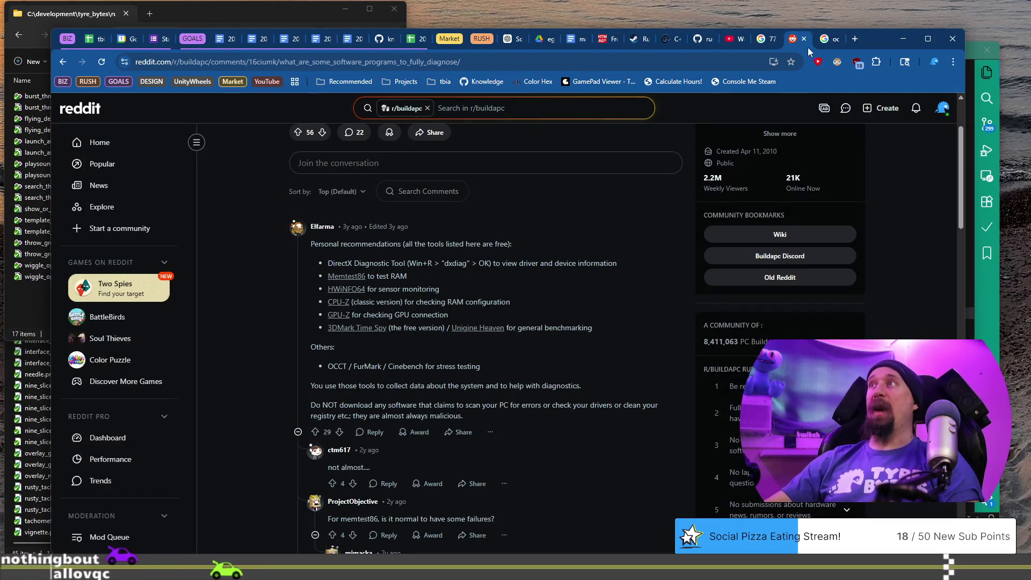
click(804, 39)
click(803, 39)
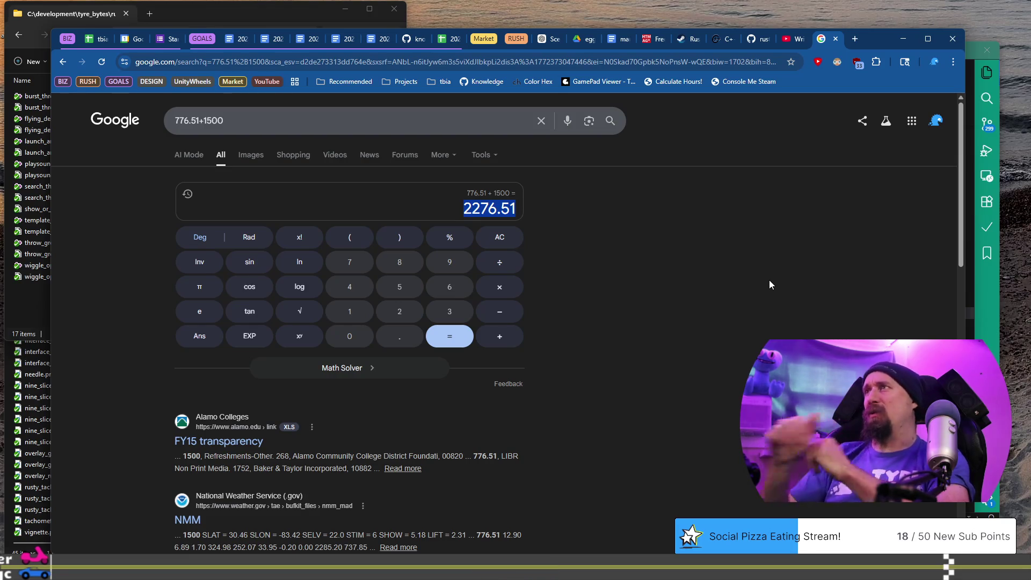
Step: Close the 776.51 + 1500 calculator results and switch back to the month-in-review document
click(835, 38)
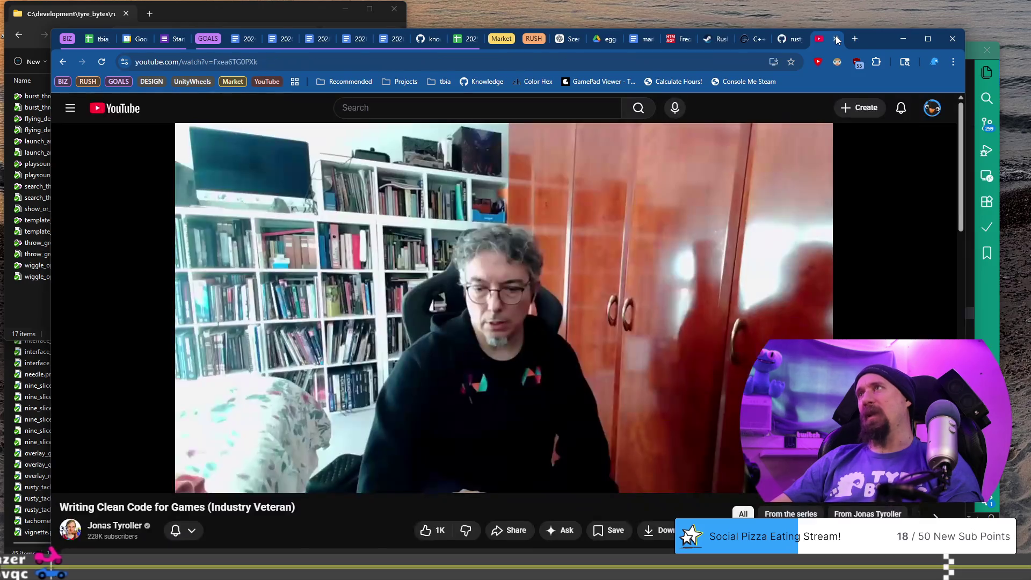
drag(868, 36, 872, 30)
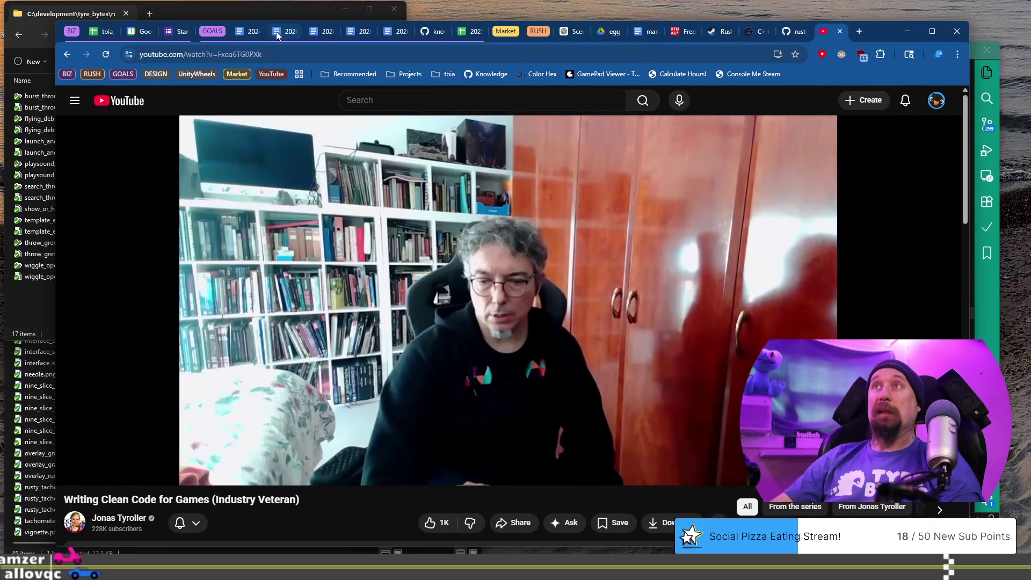
click(354, 31)
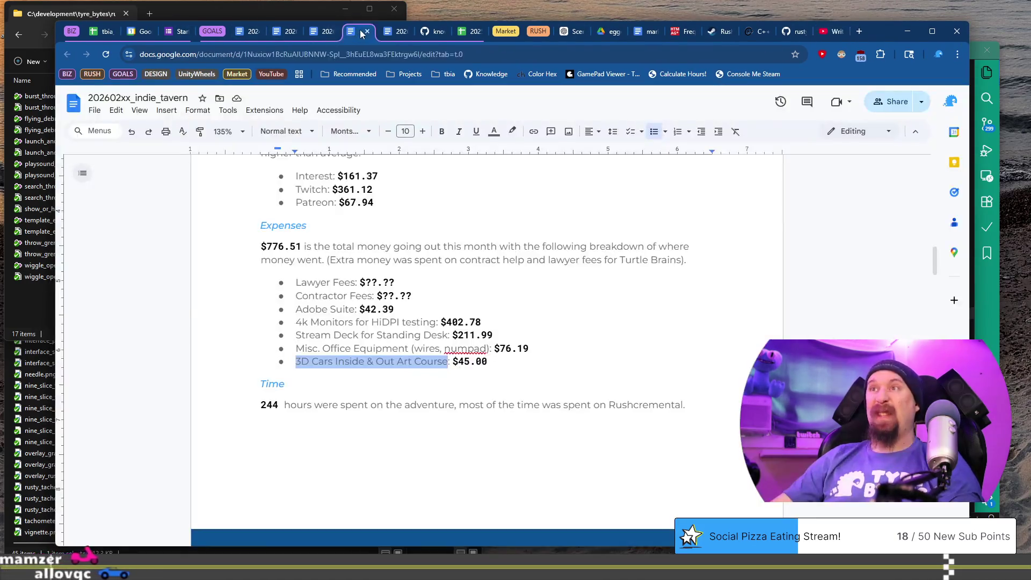
Step: Toggle bold on the 3D Cars expense line and then turn it back off
click(490, 361)
shift+click(295, 357)
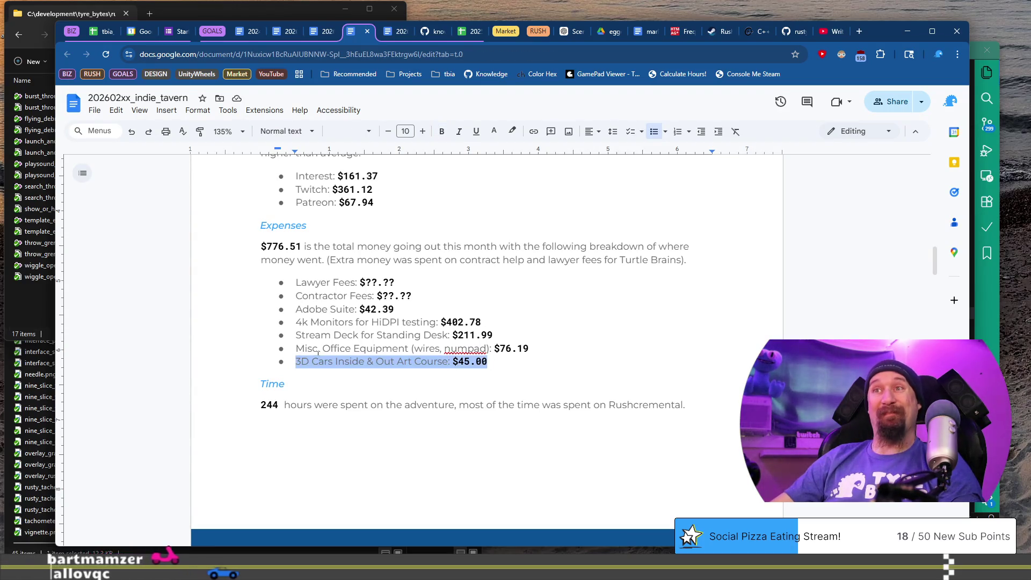
key(ctrl+b)
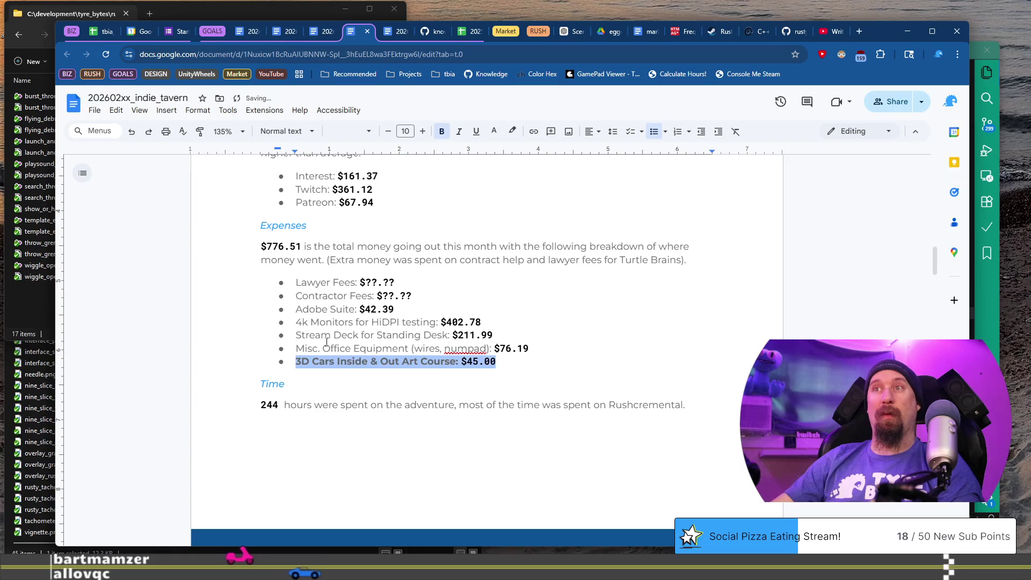
key(ctrl+b)
click(431, 295)
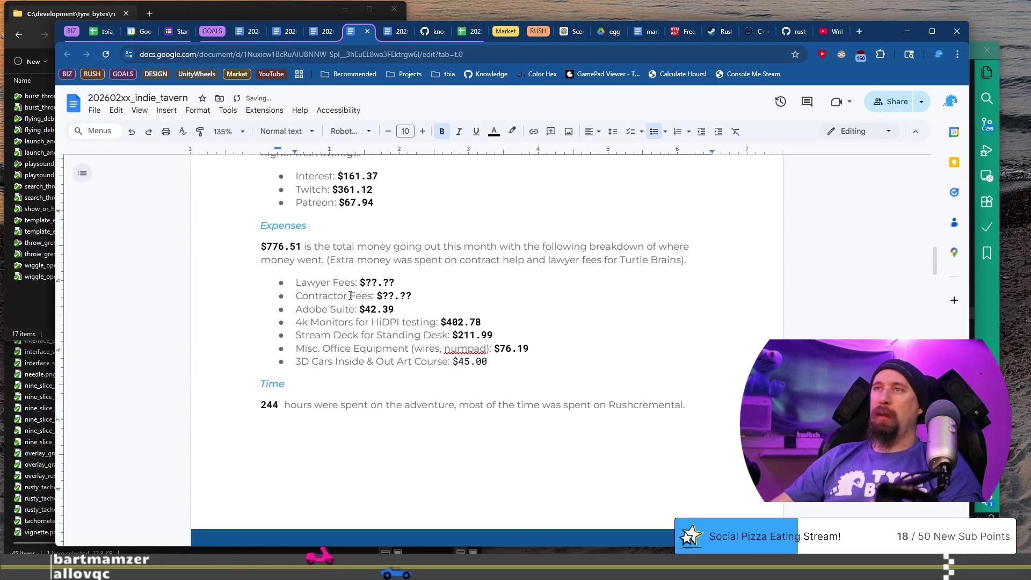
click(332, 322)
Step: Clear the 4k Monitors, Stream Deck, Misc. Office Equipment and 3D Cars bullet texts
key(Home)
key(shift+End)
key(BackSpace)
key(Down)
key(shift+End)
key(BackSpace)
key(Down)
key(shift+End)
key(BackSpace)
key(Down)
key(shift+End)
key(BackSpace)
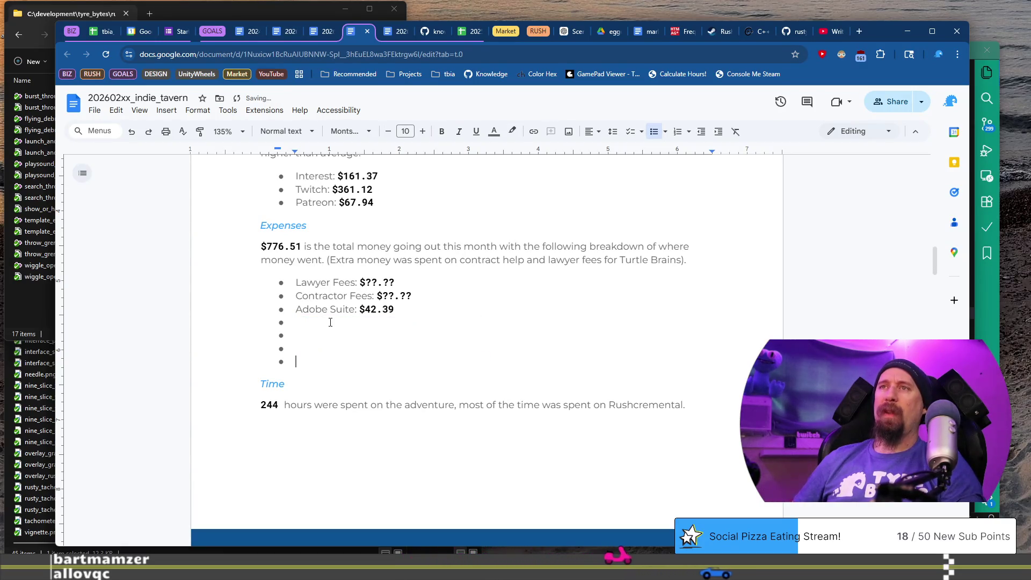
click(102, 31)
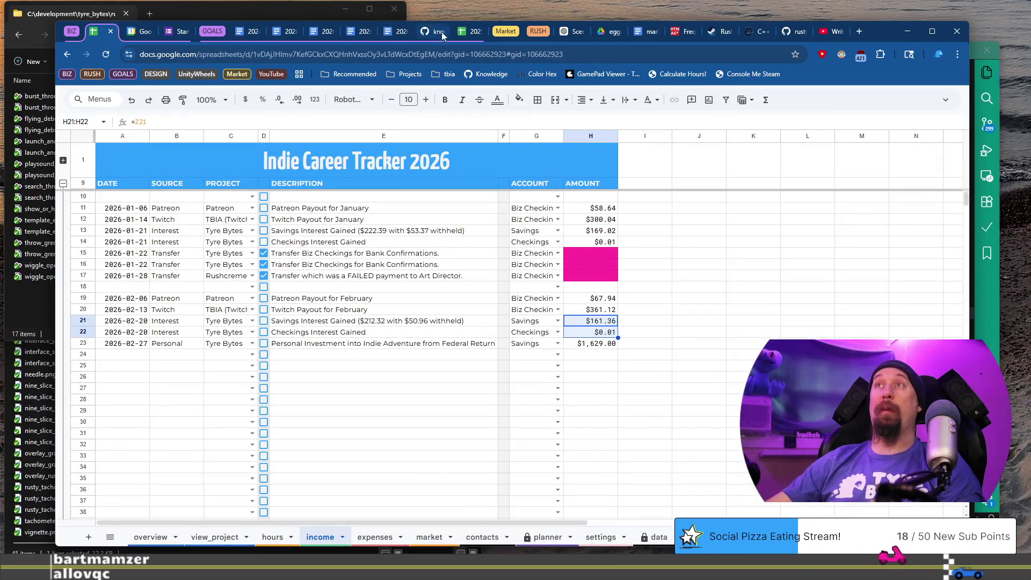
Step: Open the Indie Career Tracker expenses sheet and select the two Bonfire tee-shirt amounts in H25:H26
click(364, 34)
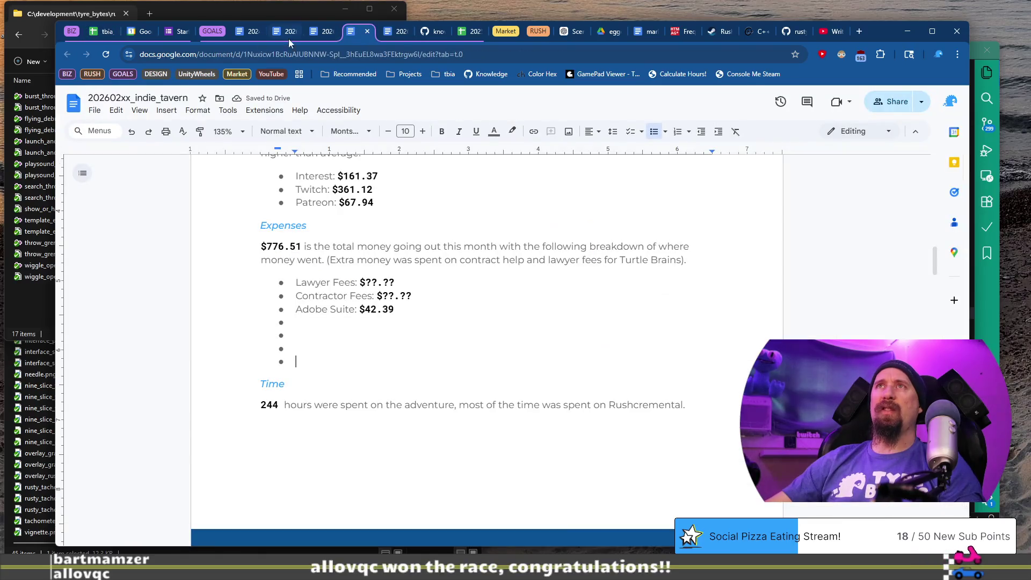
click(94, 35)
click(378, 535)
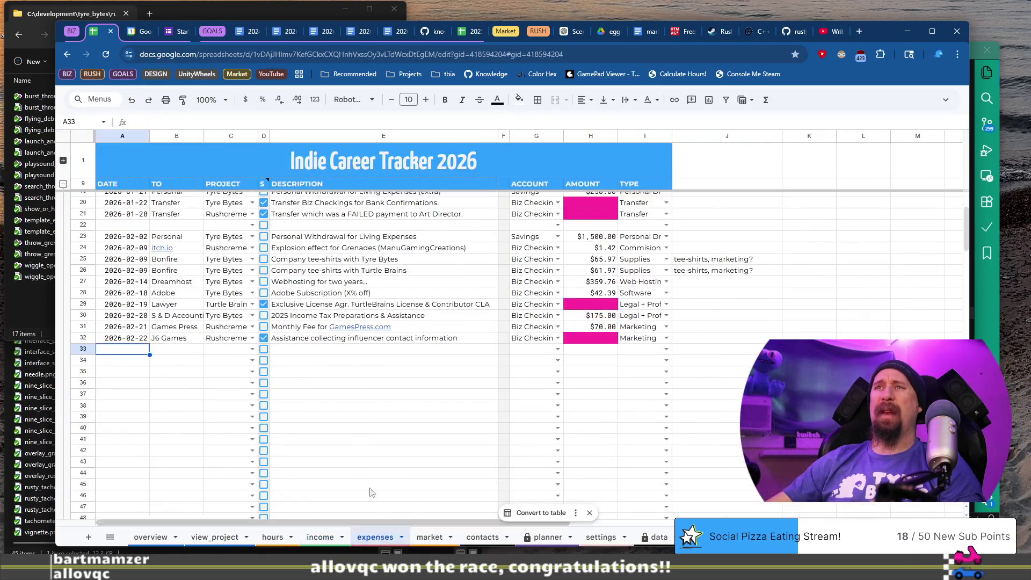
mouse_move(349, 328)
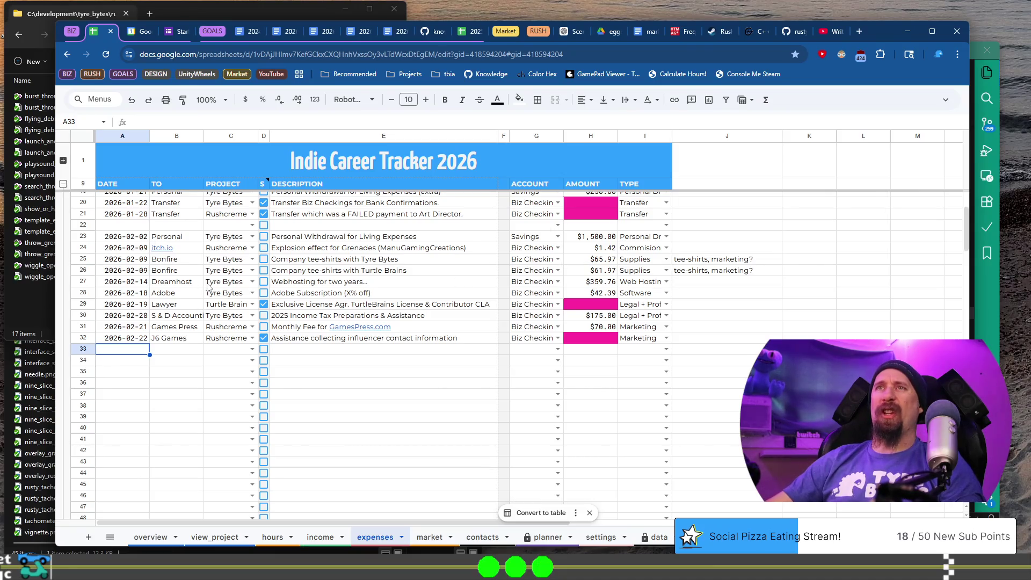
drag(594, 275, 600, 261)
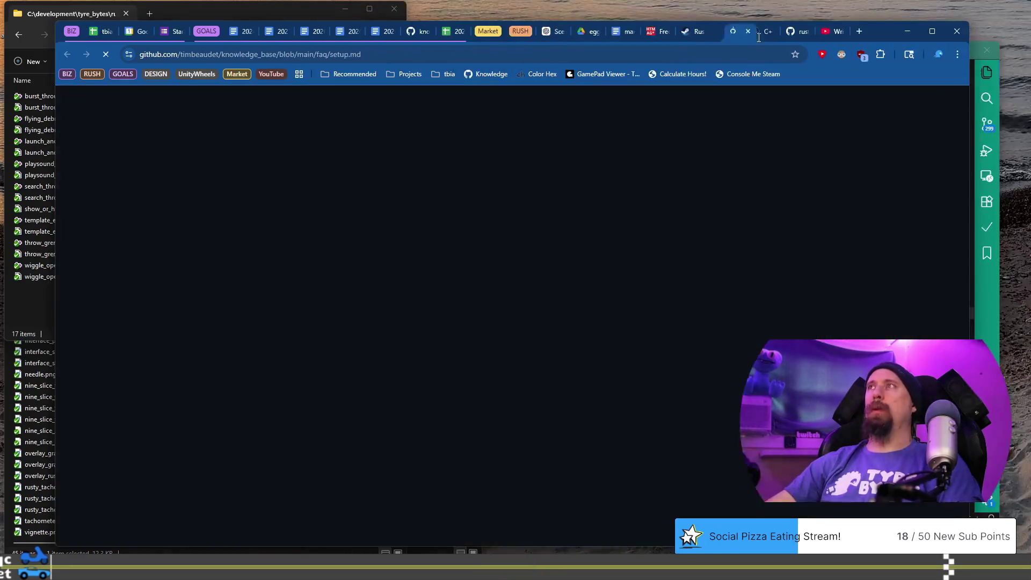
Step: Highlight the Falcon machine's specs from CPU to PSU, narrowing to the Corsair HX1000 PSU line
scroll(481, 322, down, 12)
scroll(450, 304, up, 8)
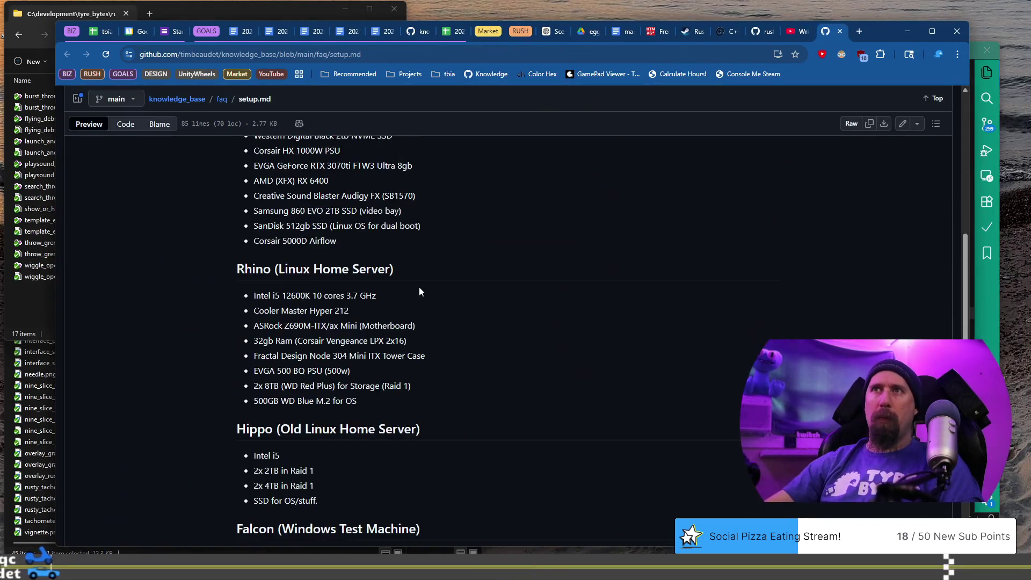
scroll(419, 291, down, 12)
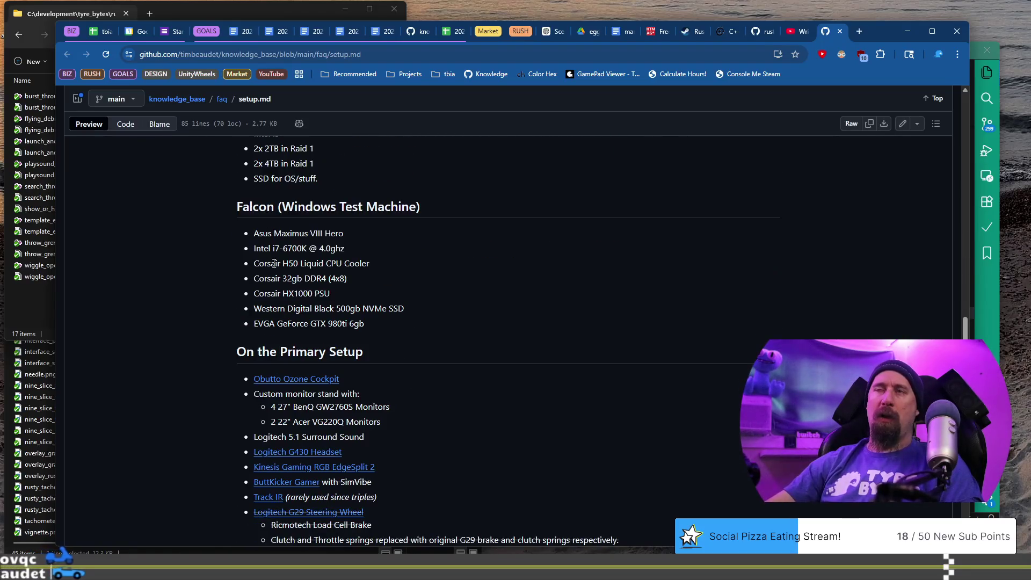
mouse_move(251, 245)
mouse_down()
mouse_move(370, 269)
mouse_move(412, 320)
mouse_up()
drag(330, 294, 215, 294)
scroll(399, 308, up, 3)
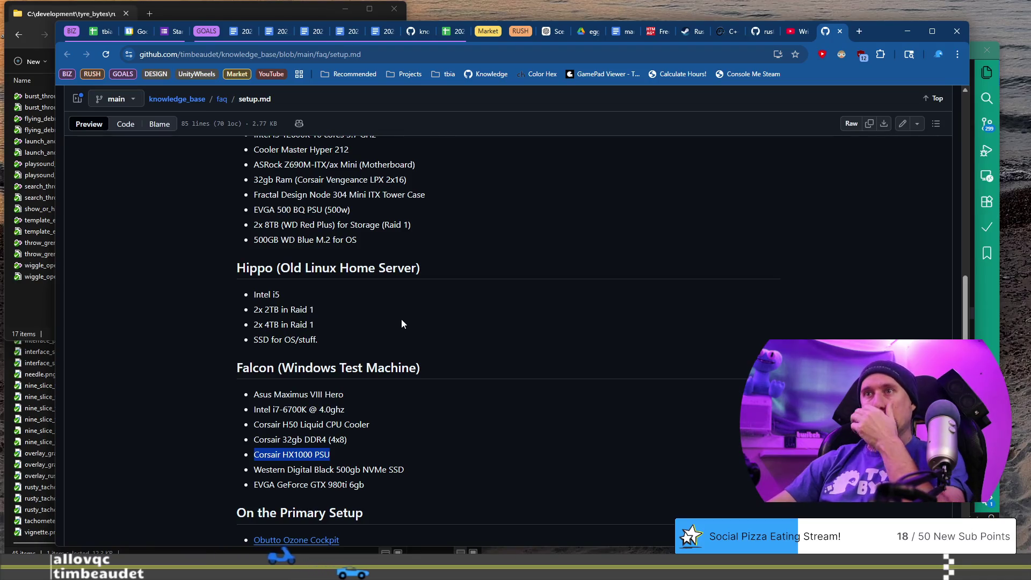
scroll(401, 319, up, 4)
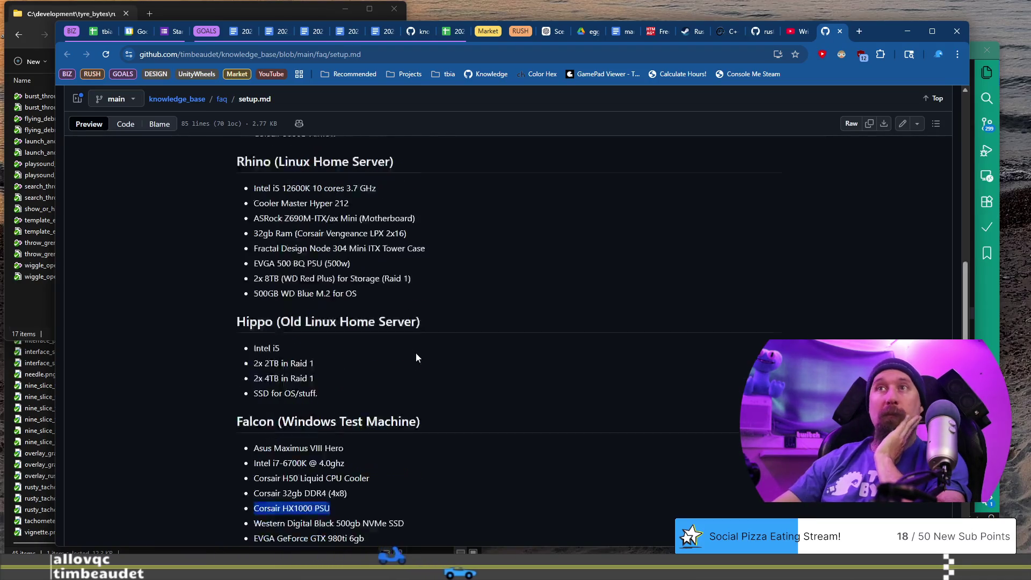
scroll(414, 348, up, 2)
triple_click(297, 312)
Step: Reselect the complete Corsair HX1000 PSU line in Falcon's parts list
scroll(484, 381, down, 6)
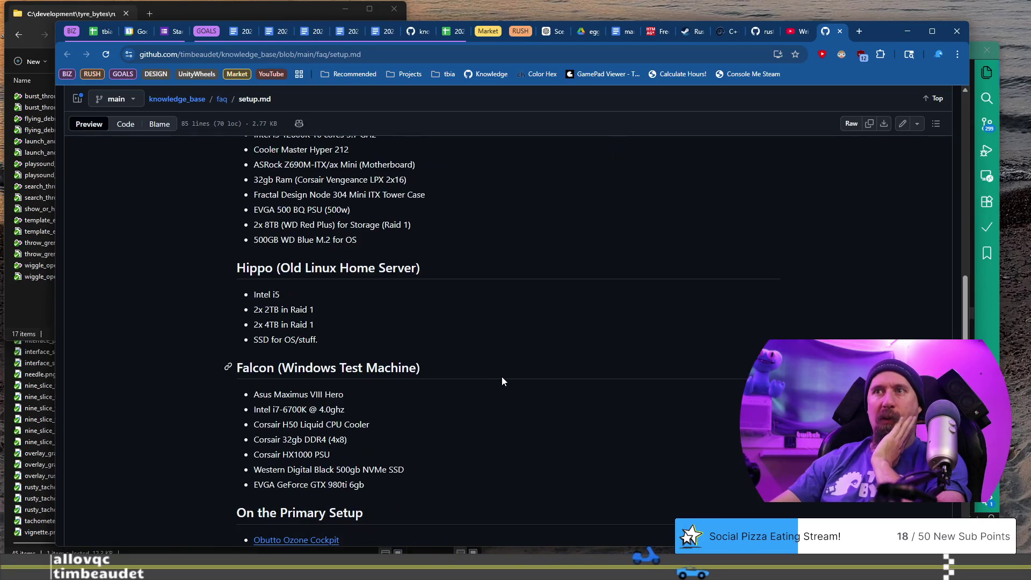
scroll(471, 404, up, 4)
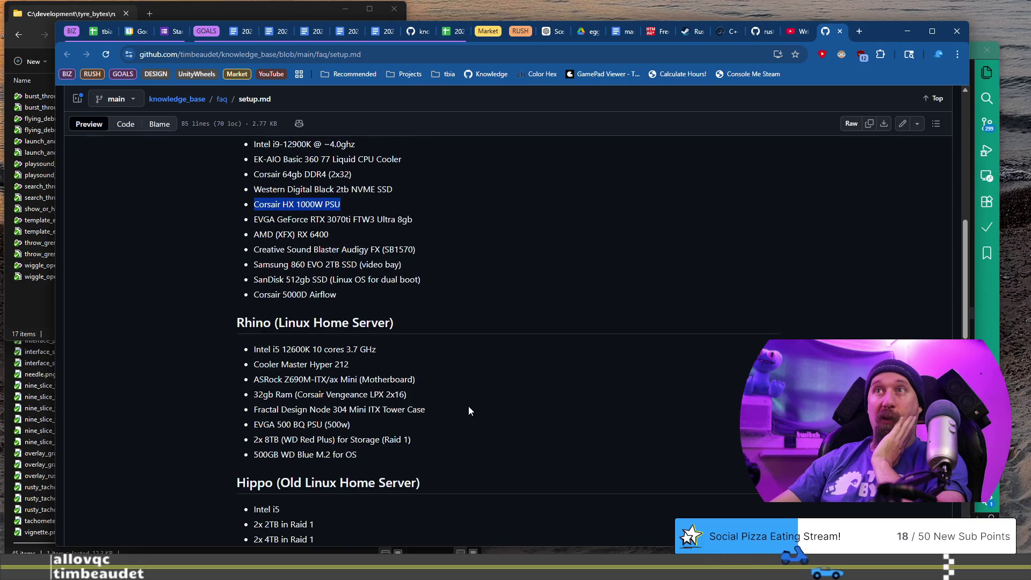
scroll(469, 410, down, 4)
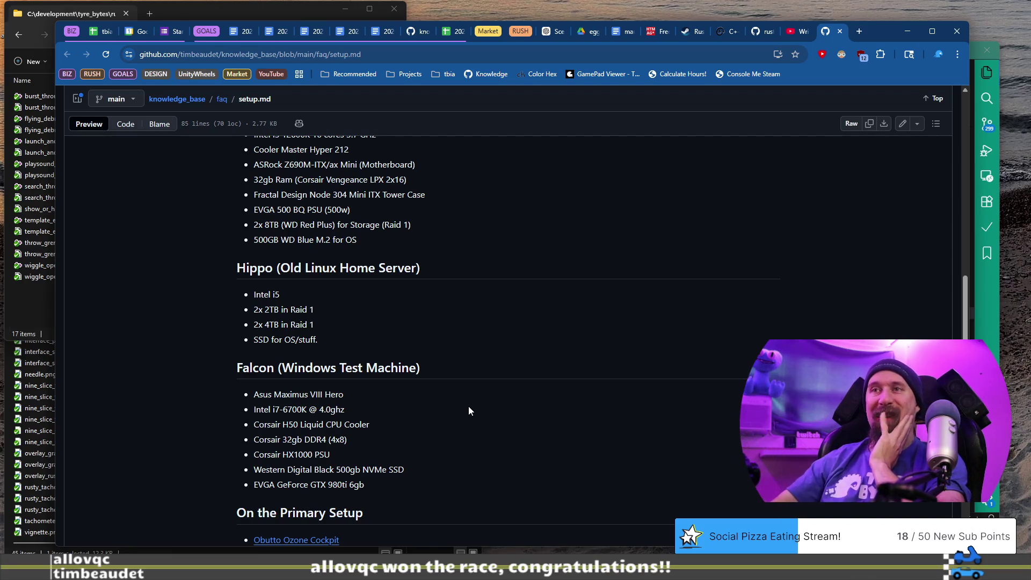
scroll(468, 406, down, 2)
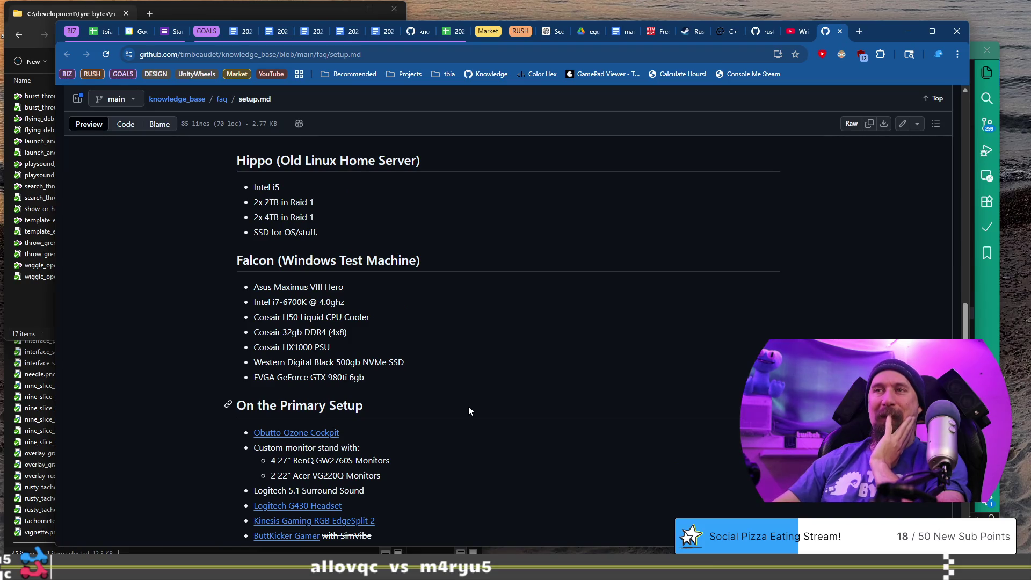
drag(375, 347, 281, 353)
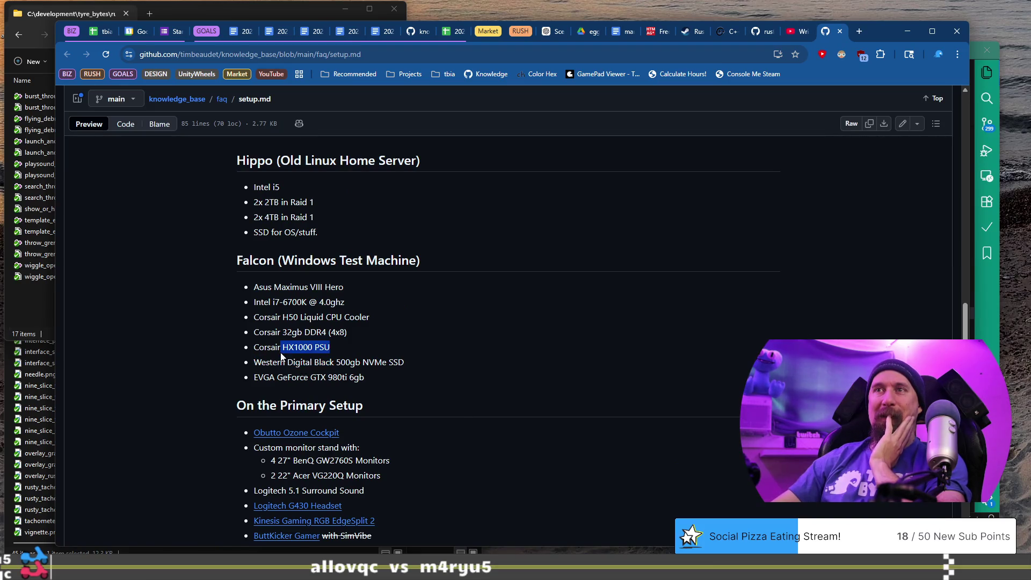
triple_click(337, 348)
key(ctrl+c)
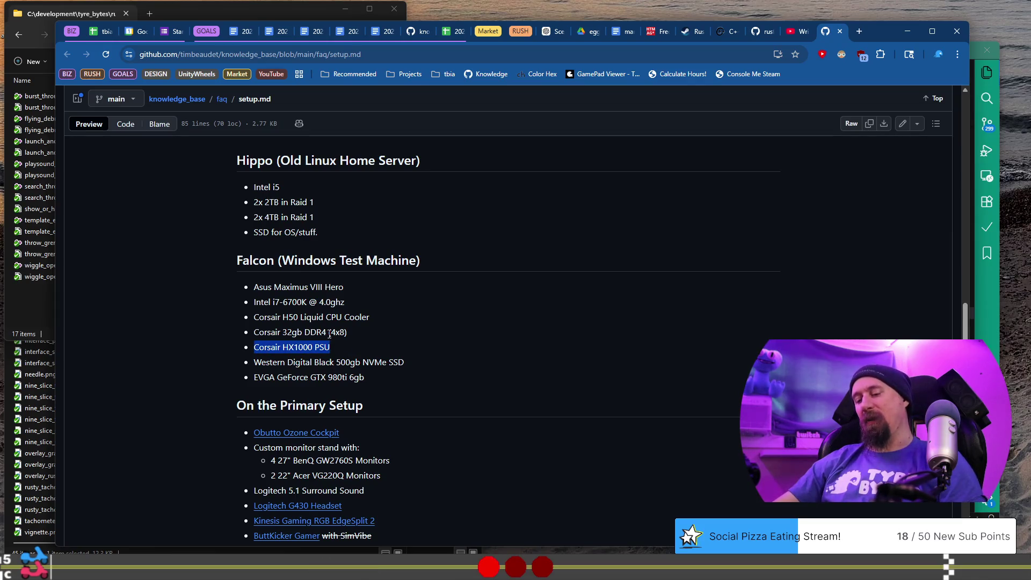
Step: Search the web for 'Corsair HX1000 PSU' and review its $399.00 Amazon product page
click(859, 33)
key(ctrl+v)
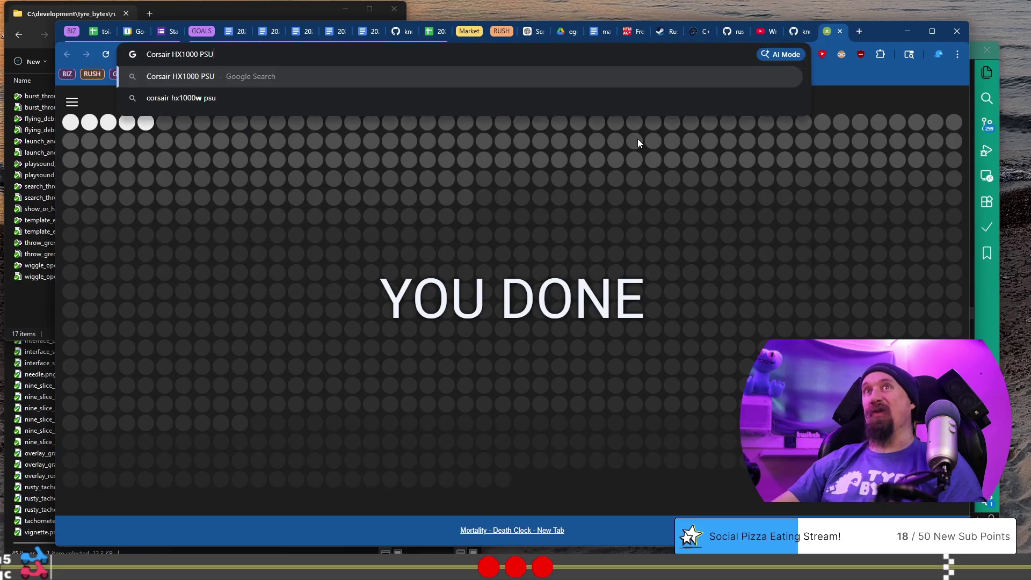
key(Return)
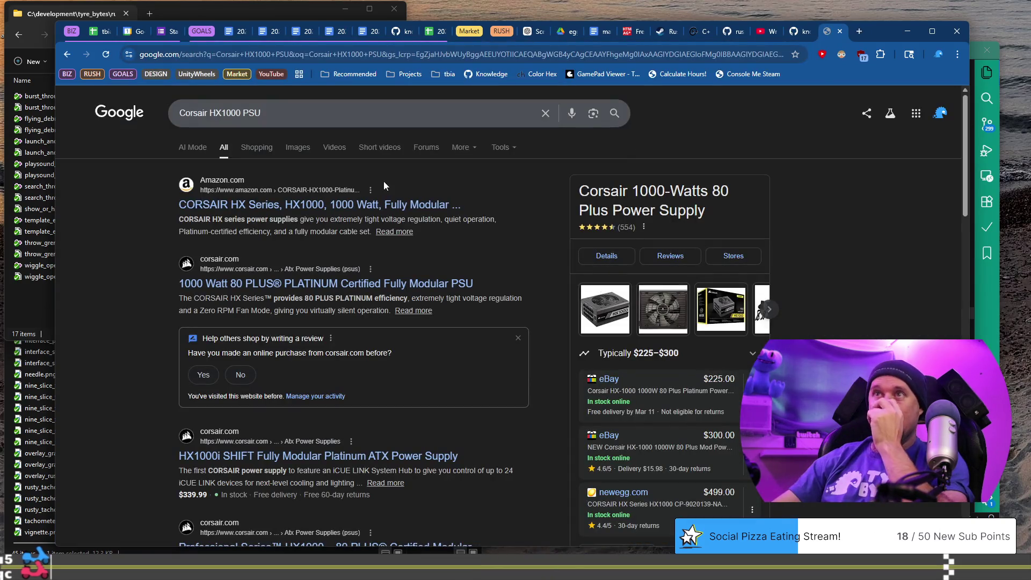
click(421, 208)
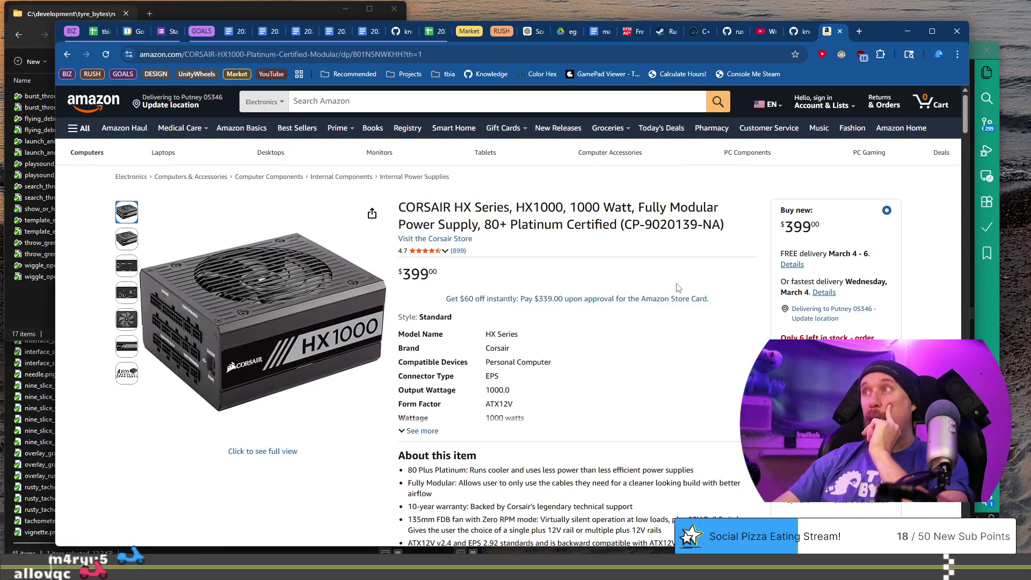
scroll(548, 354, down, 2)
scroll(537, 333, down, 3)
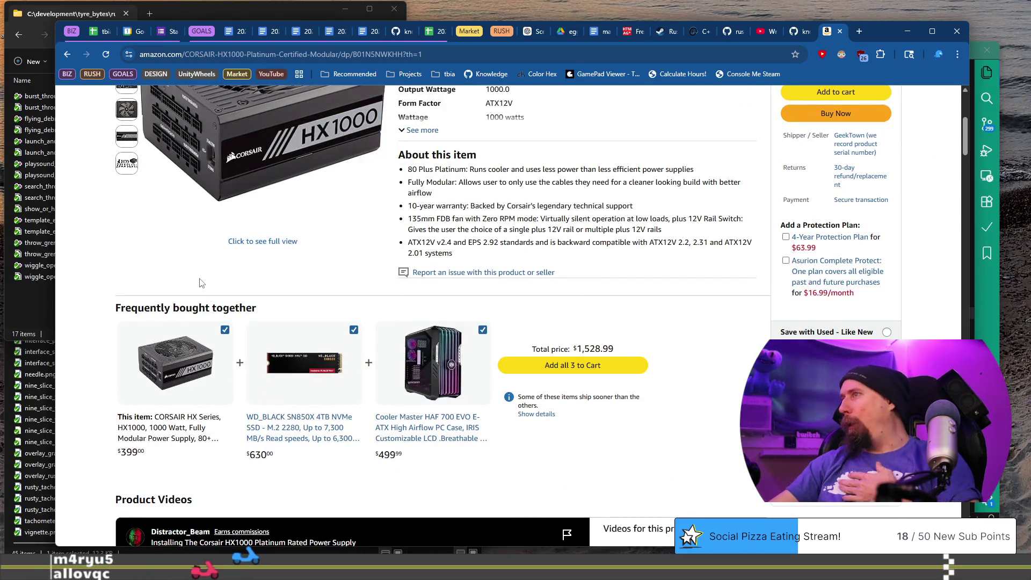
scroll(108, 257, up, 2)
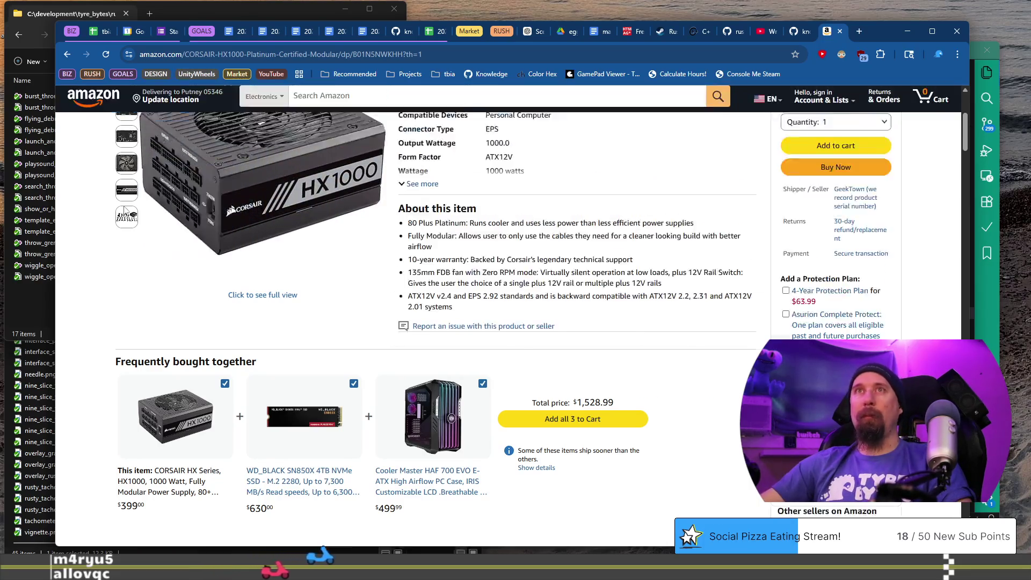
scroll(105, 263, up, 2)
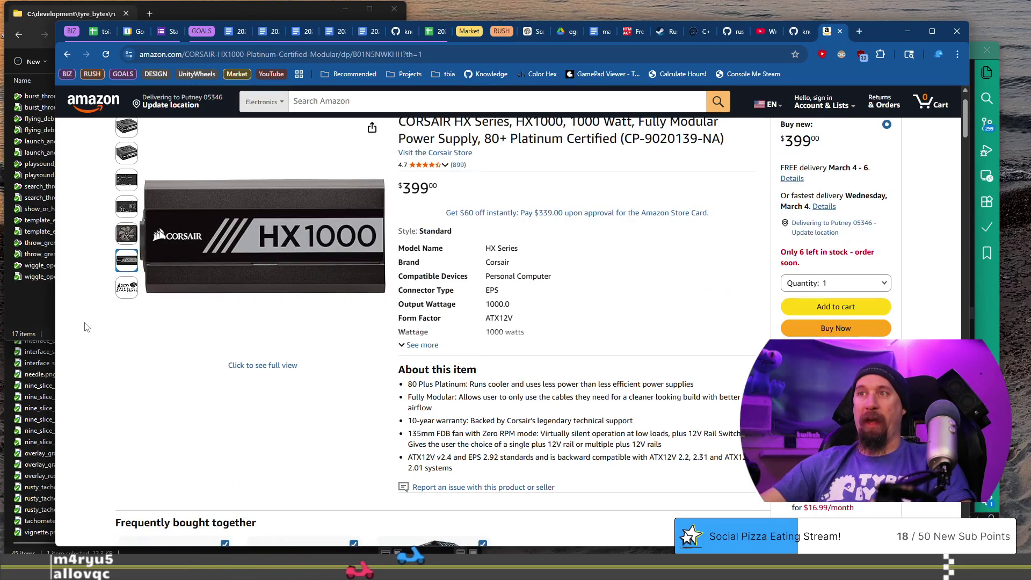
scroll(551, 426, up, 2)
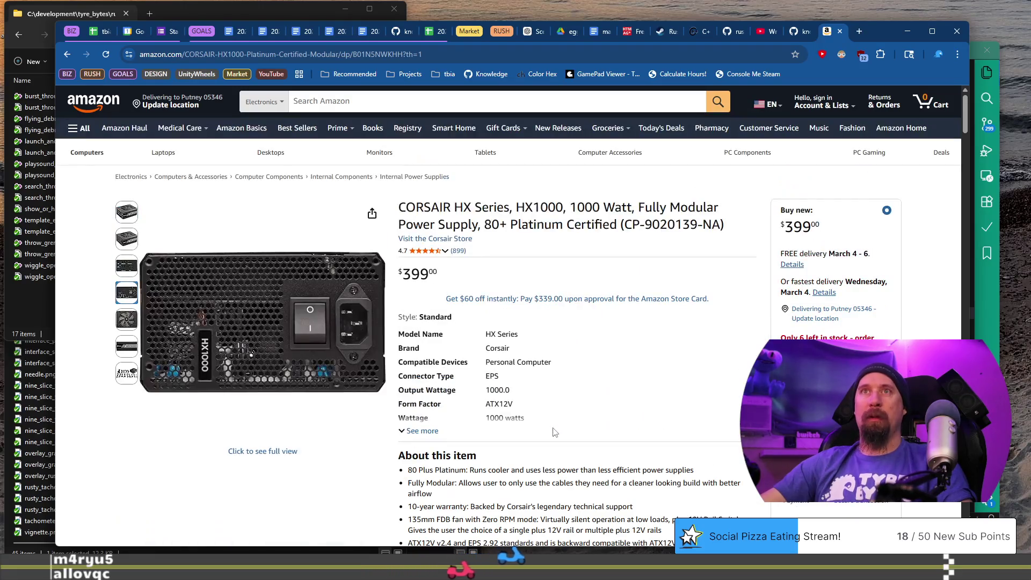
click(389, 101)
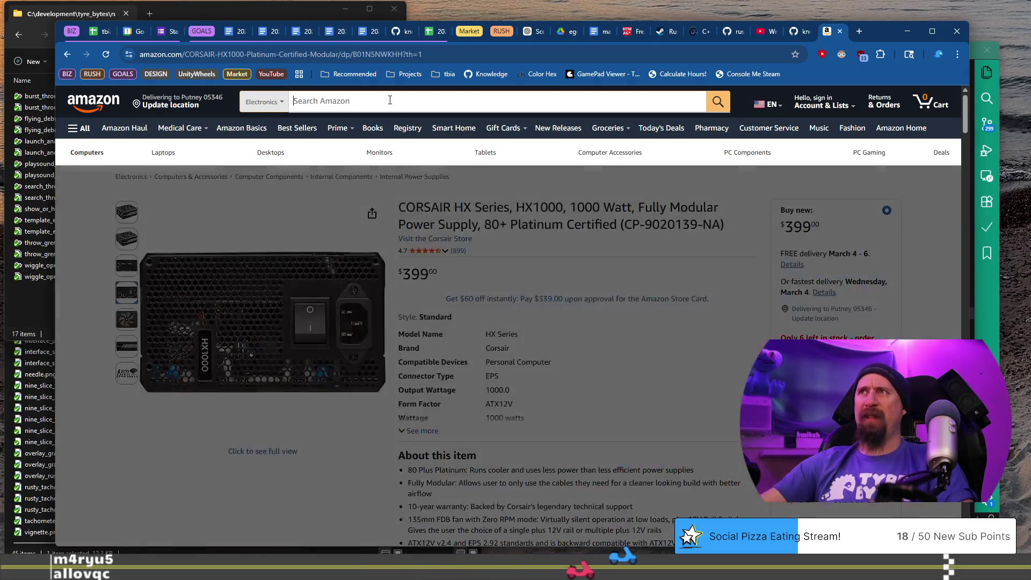
Step: Search Amazon for '1000 w psu' and open the Corsair RM1000e listing
text(1000 w psu)
key(Return)
scroll(576, 320, down, 4)
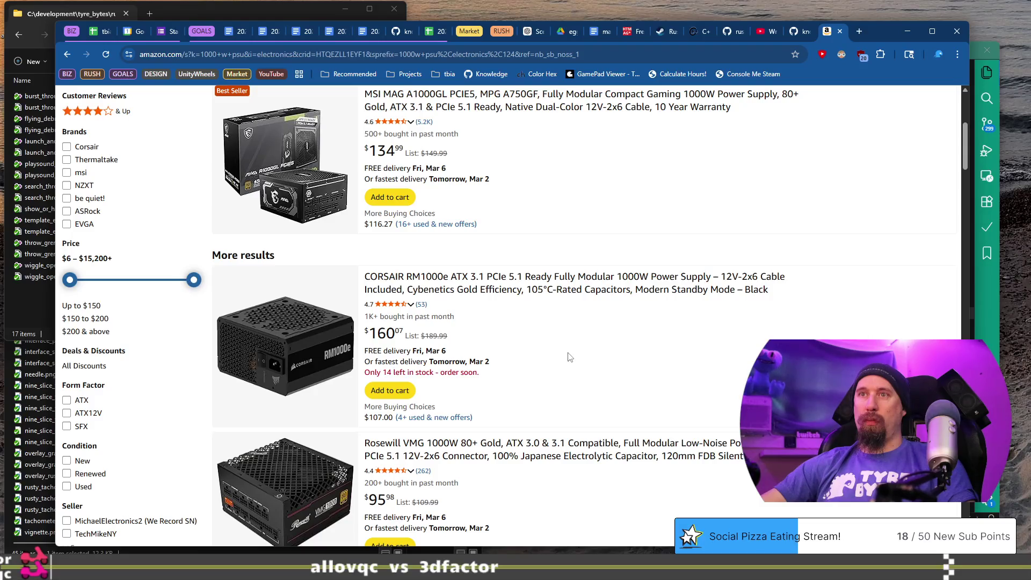
scroll(569, 357, down, 1)
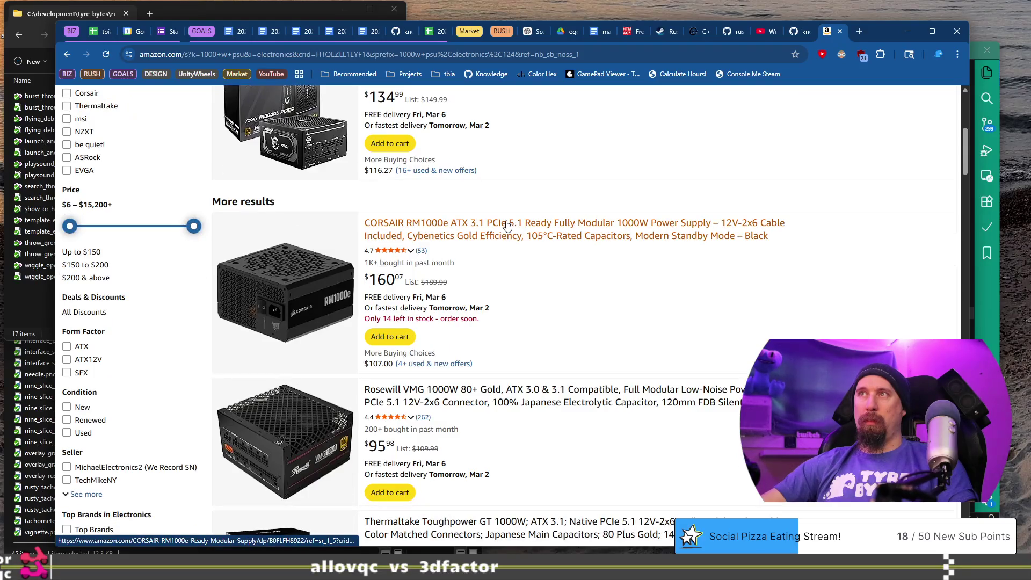
click(507, 225)
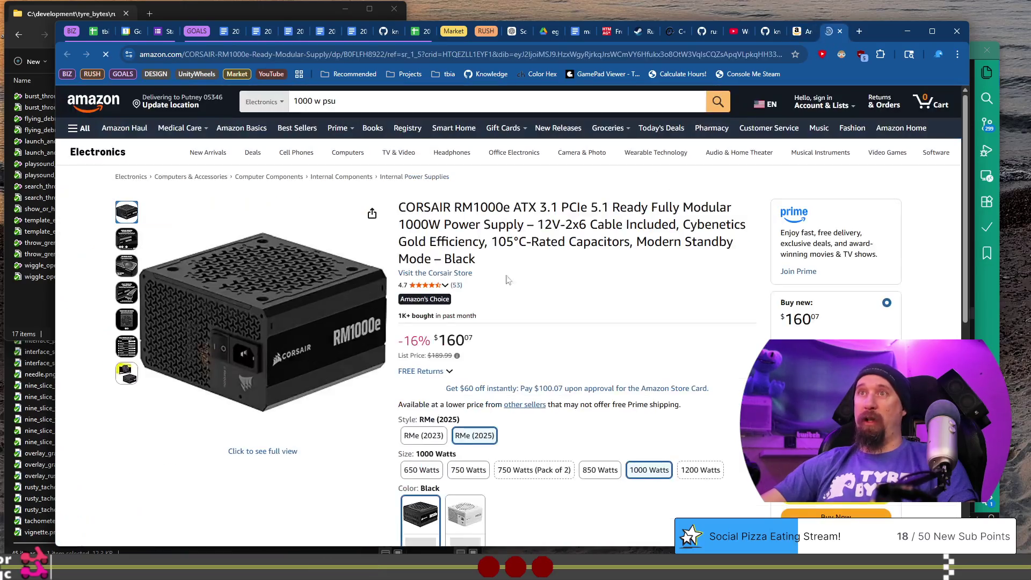
Step: Look through the product images on the $160.07 Corsair RM1000e listing
mouse_move(127, 241)
mouse_move(128, 265)
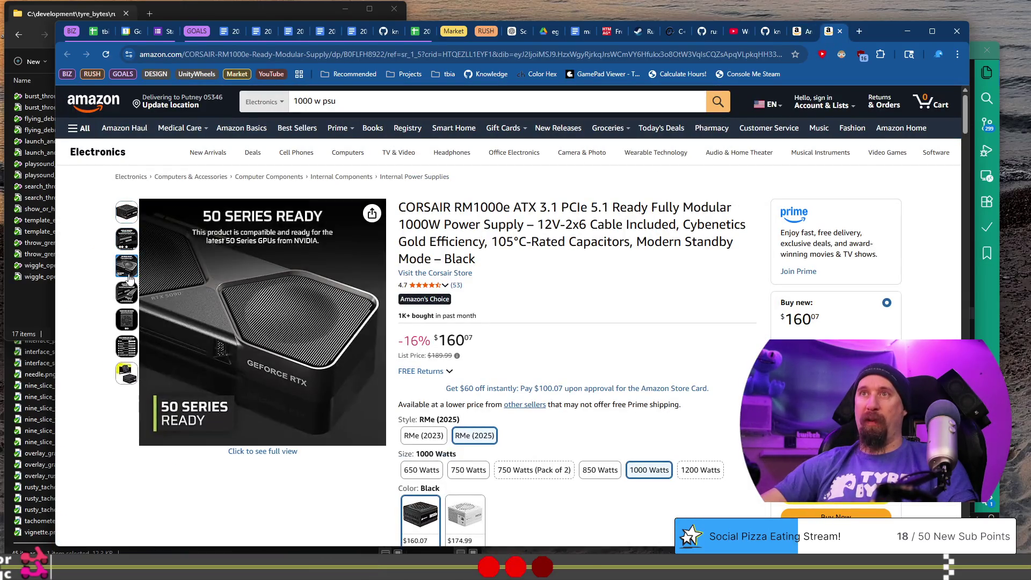
mouse_move(127, 319)
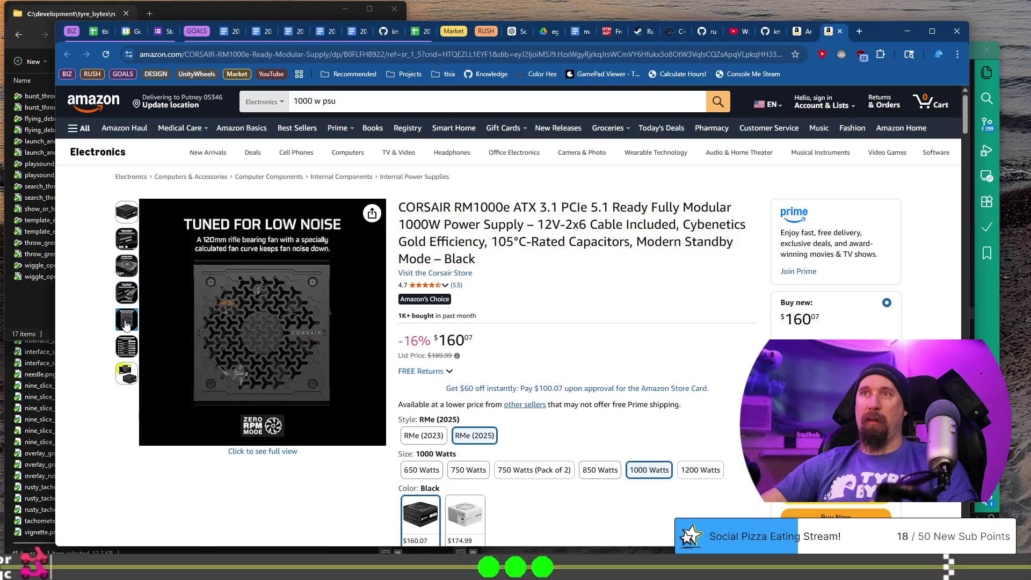
mouse_move(127, 348)
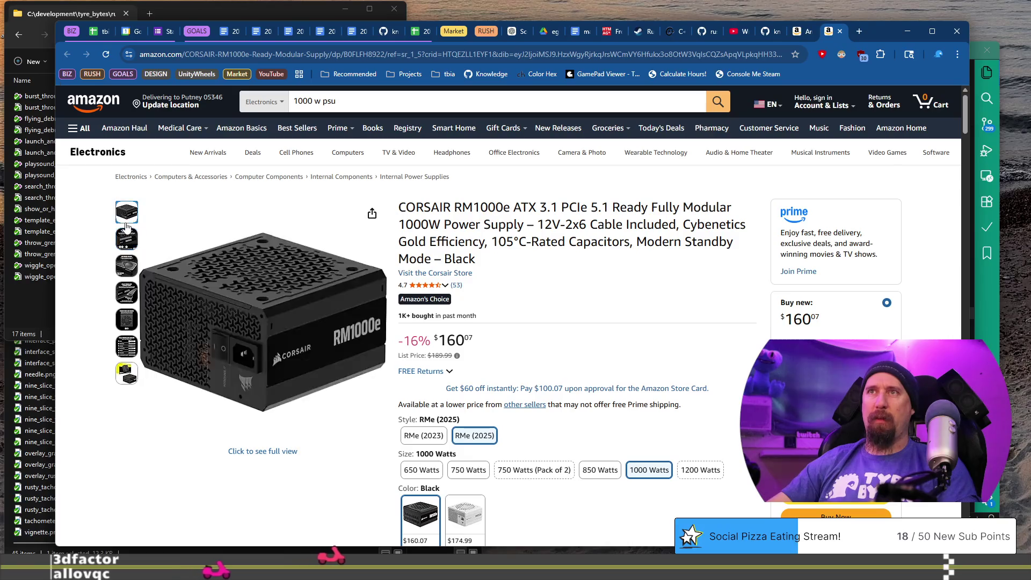
mouse_move(126, 292)
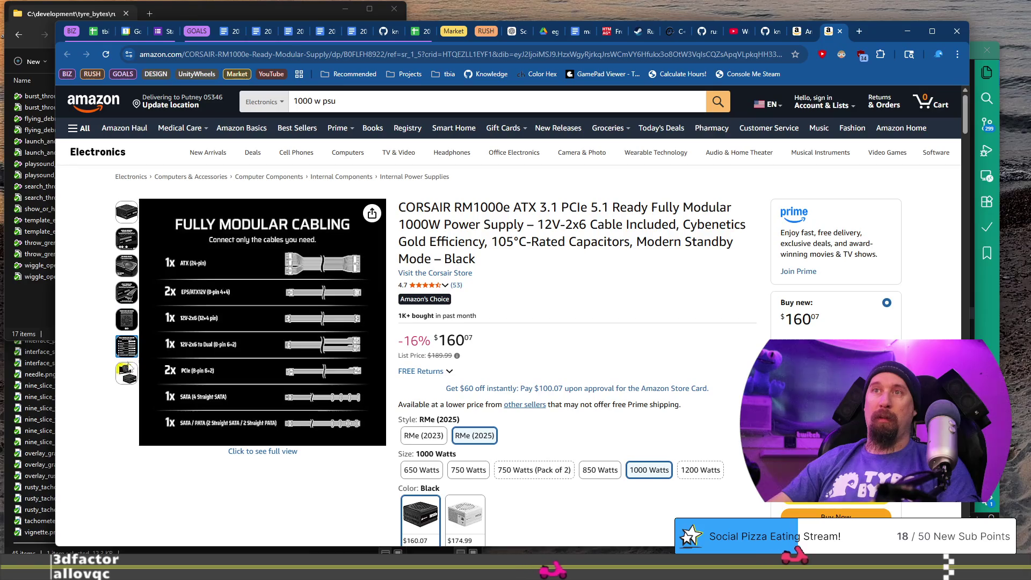
mouse_move(129, 380)
mouse_move(236, 397)
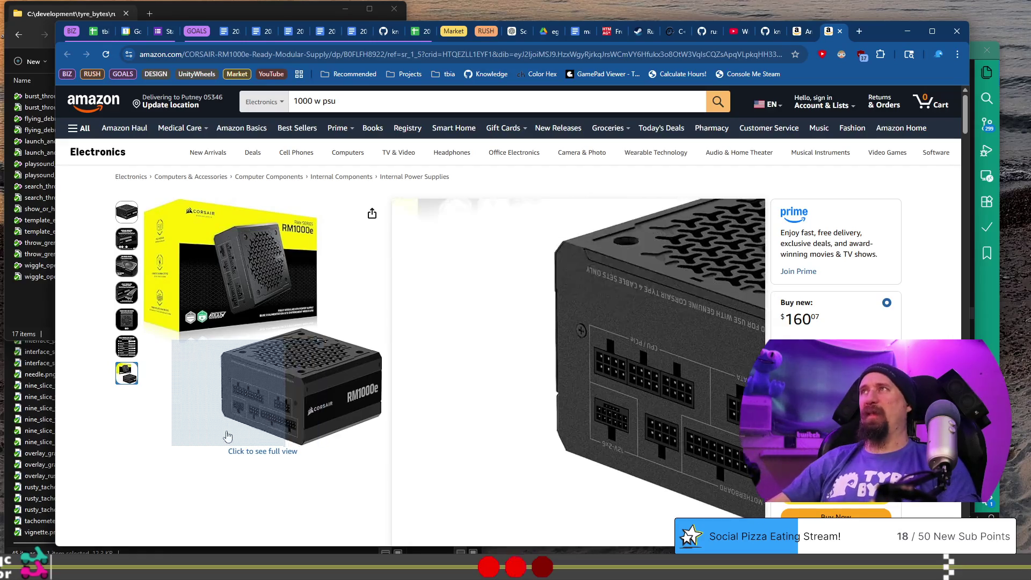
Step: Return to the '1000 w psu' results and open the renewed Corsair RM1000x ($114.99) in a new tab
click(804, 35)
scroll(503, 352, down, 7)
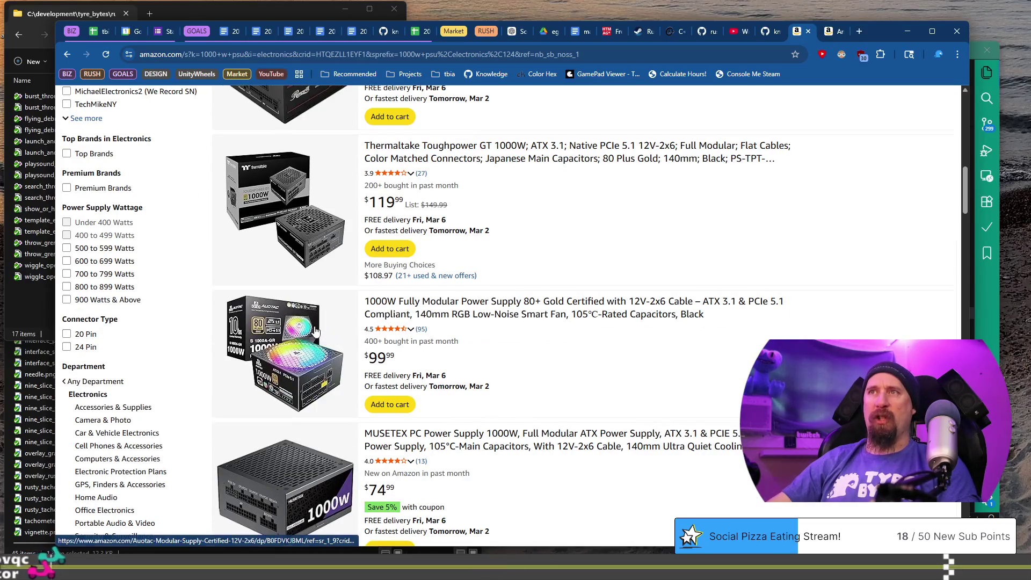
scroll(603, 387, down, 4)
scroll(604, 387, down, 4)
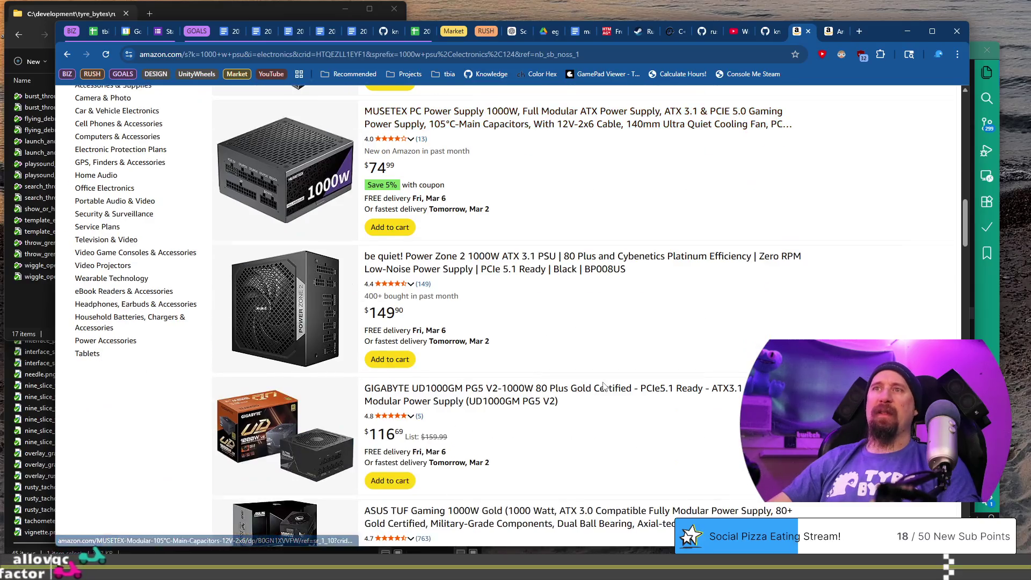
scroll(605, 387, down, 3)
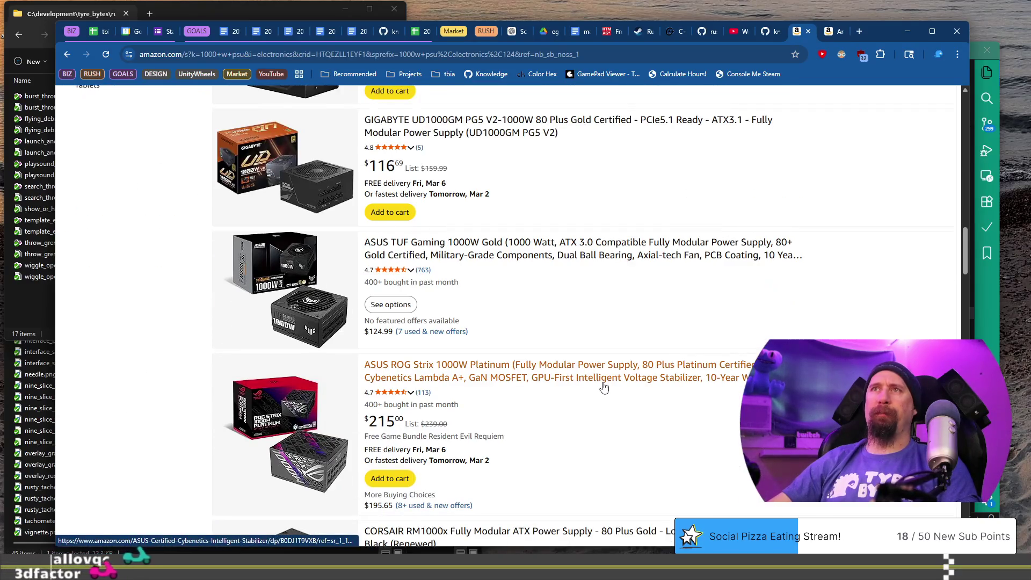
scroll(604, 387, down, 6)
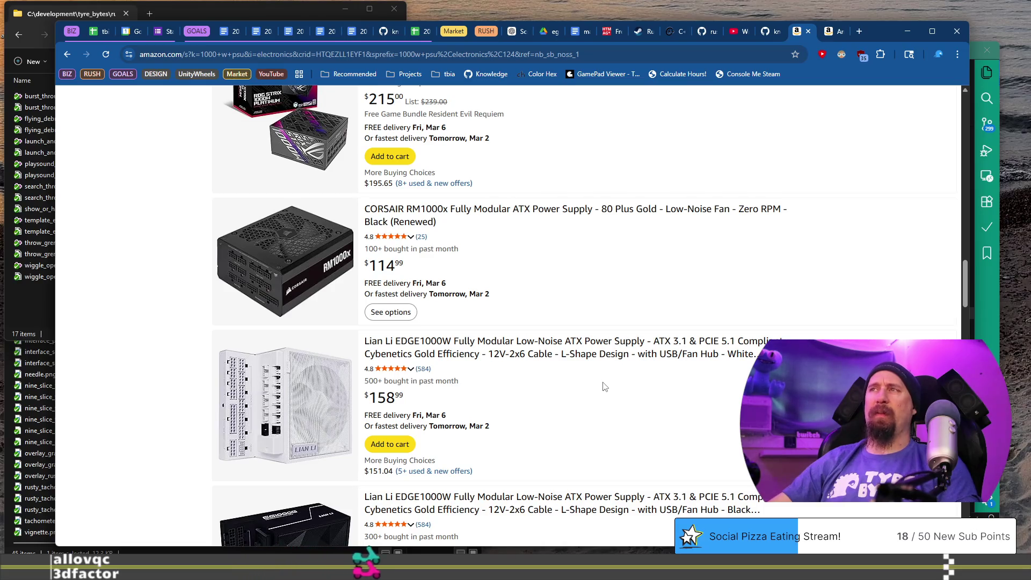
mouse_move(840, 42)
scroll(543, 226, down, 2)
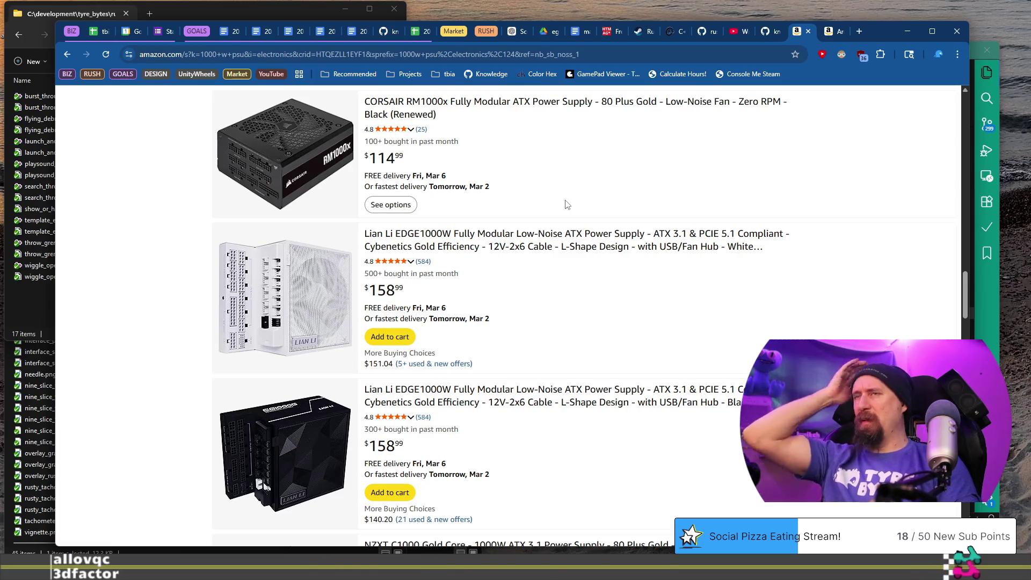
scroll(567, 205, up, 3)
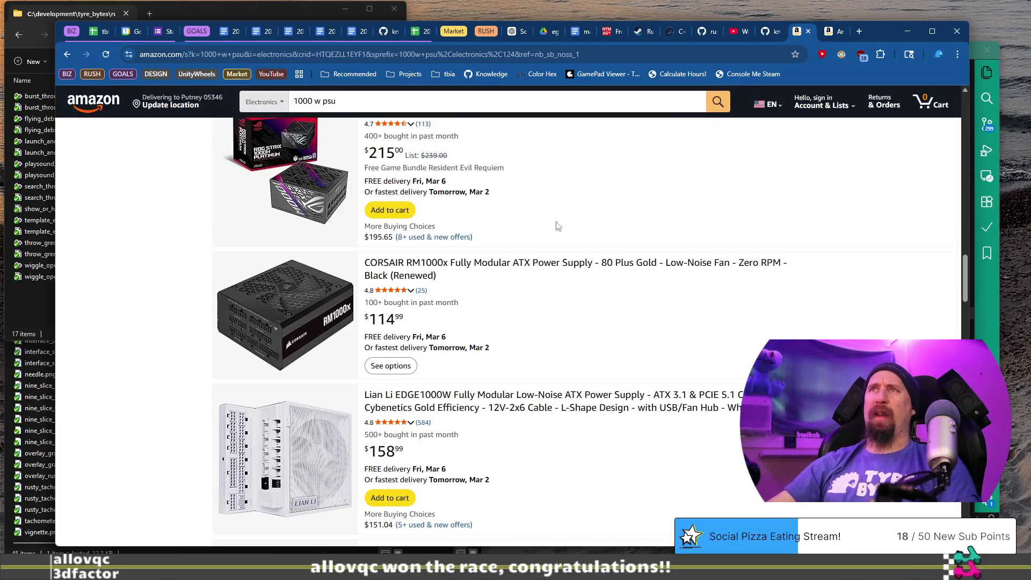
middle_click(545, 264)
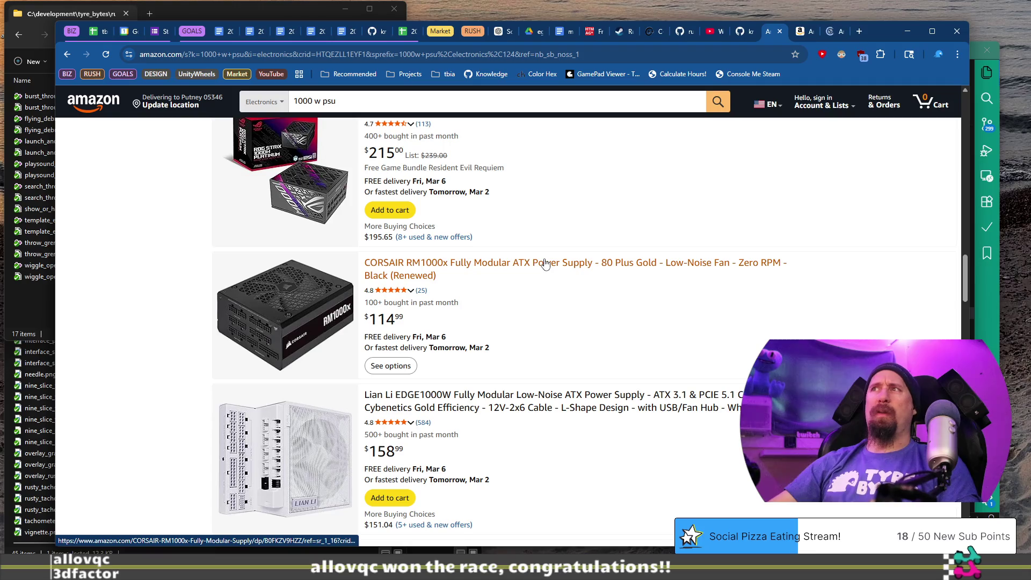
Step: View the renewed Corsair RM1000x page at $114.99 and its product images
click(830, 33)
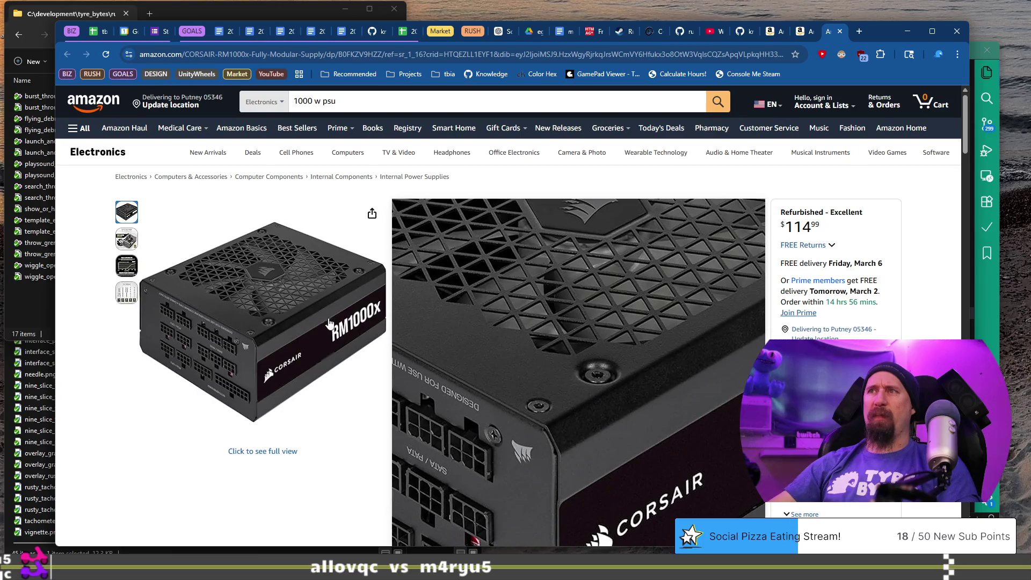
mouse_move(128, 244)
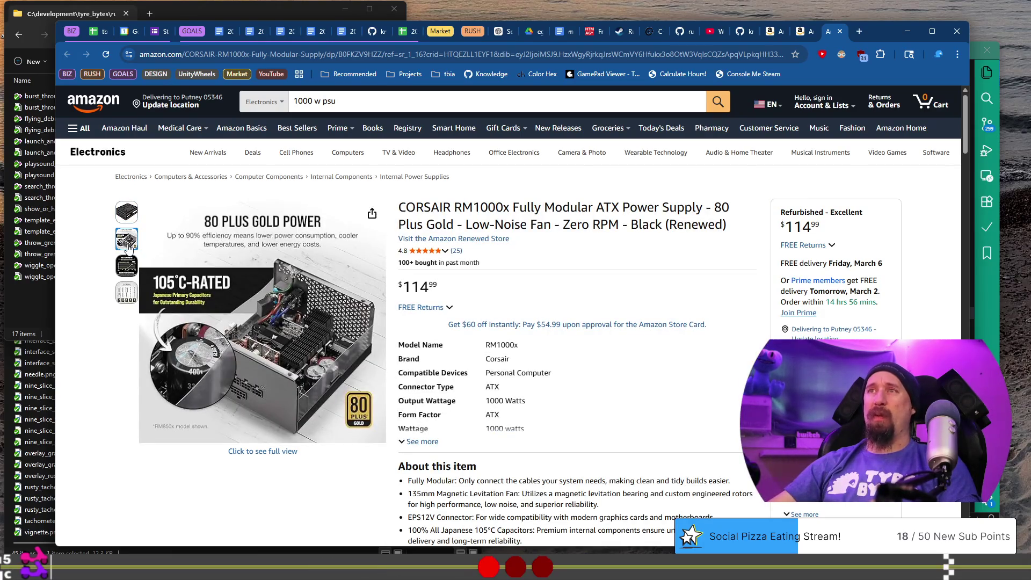
mouse_move(122, 268)
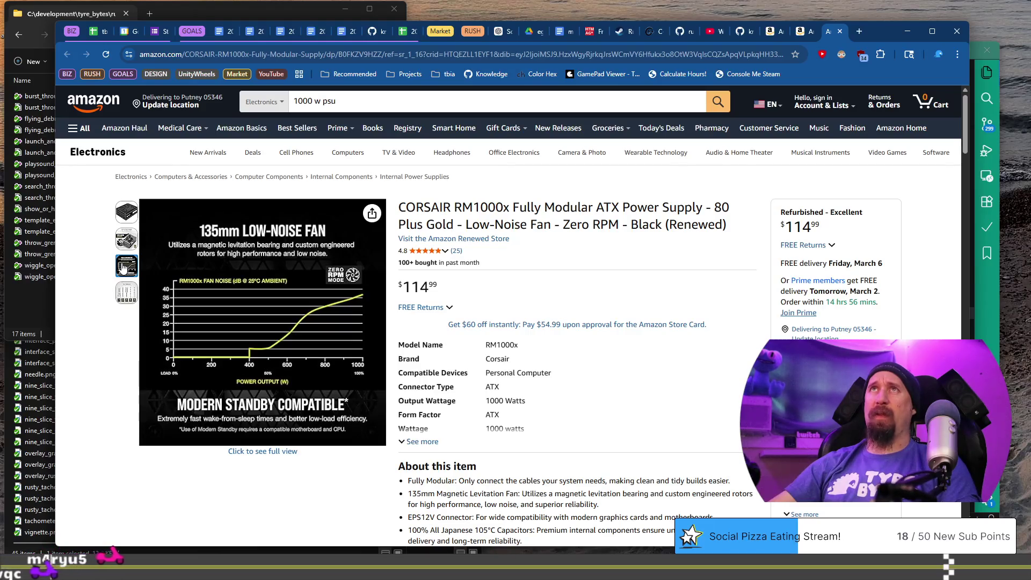
mouse_move(207, 282)
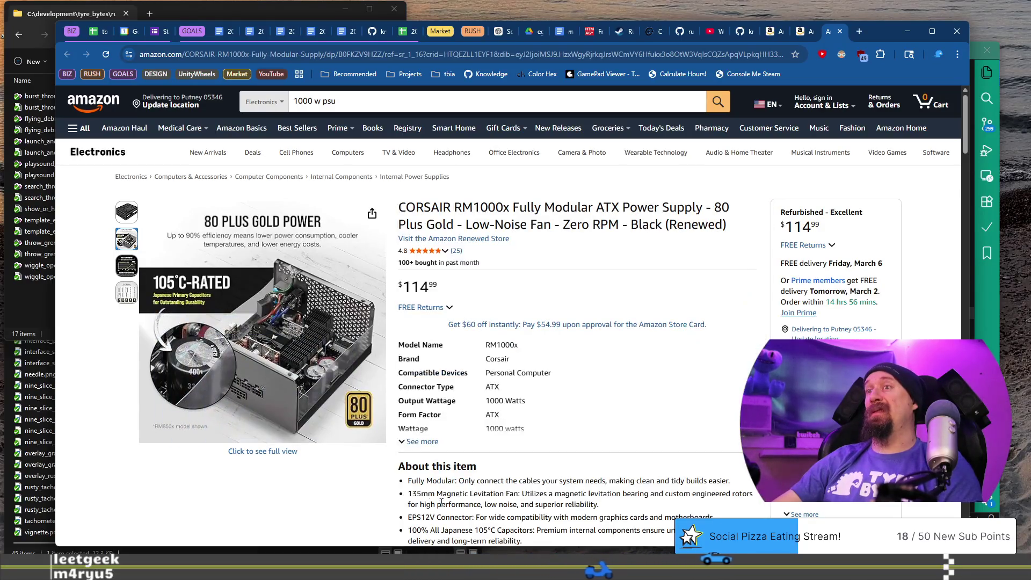
scroll(431, 502, down, 4)
scroll(171, 318, down, 1)
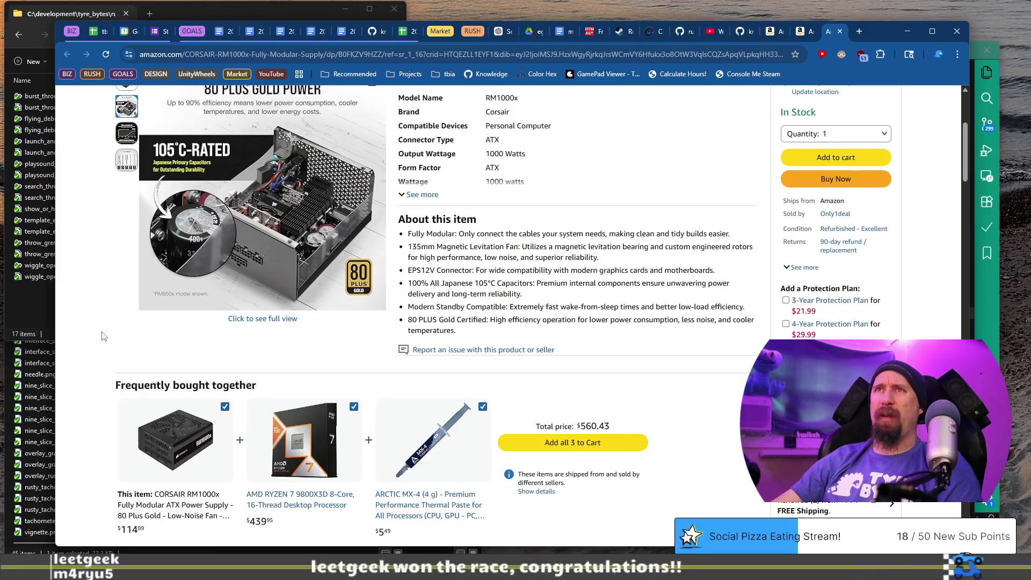
scroll(104, 335, down, 3)
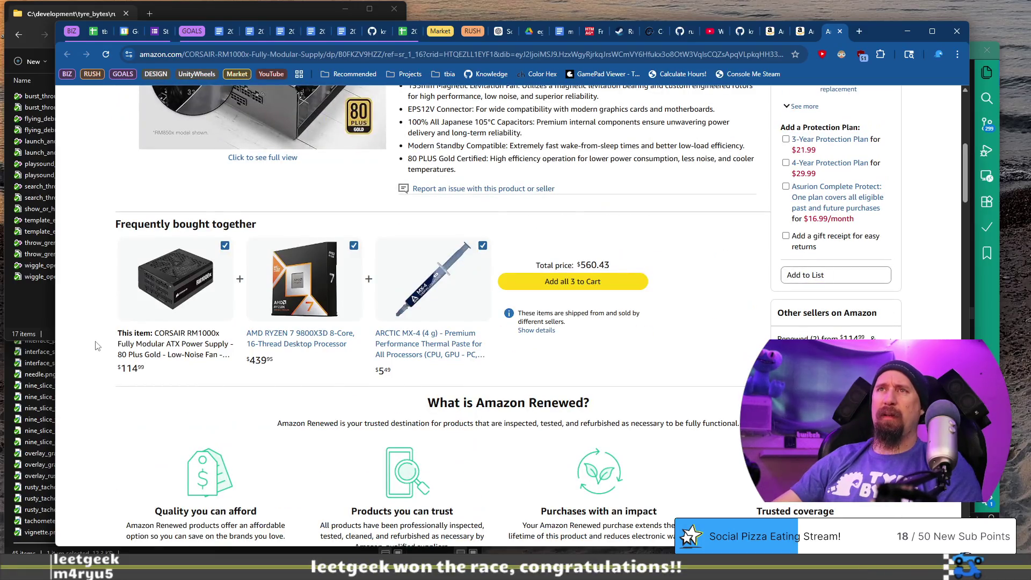
scroll(96, 343, down, 15)
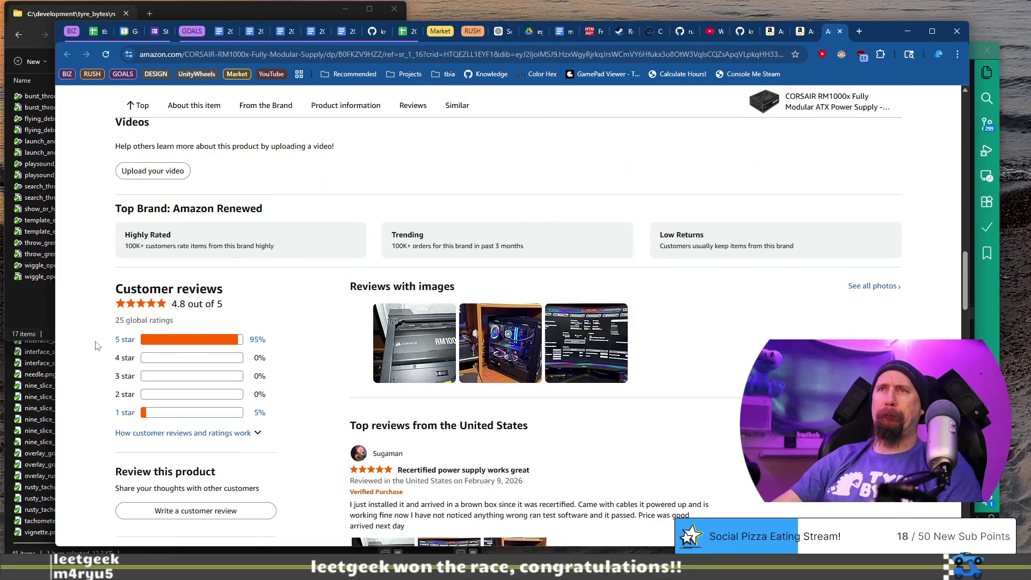
scroll(96, 342, down, 2)
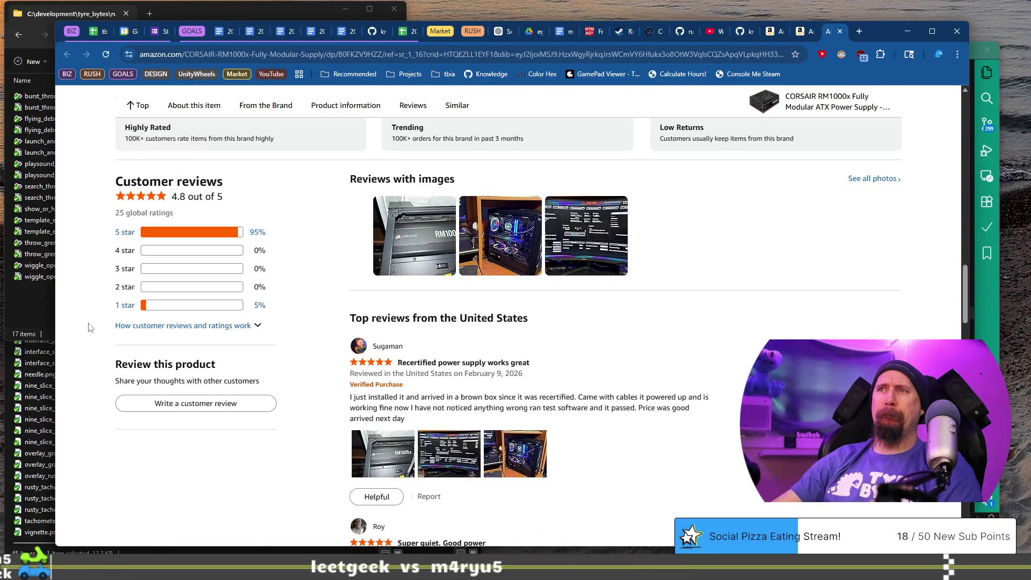
scroll(90, 328, up, 20)
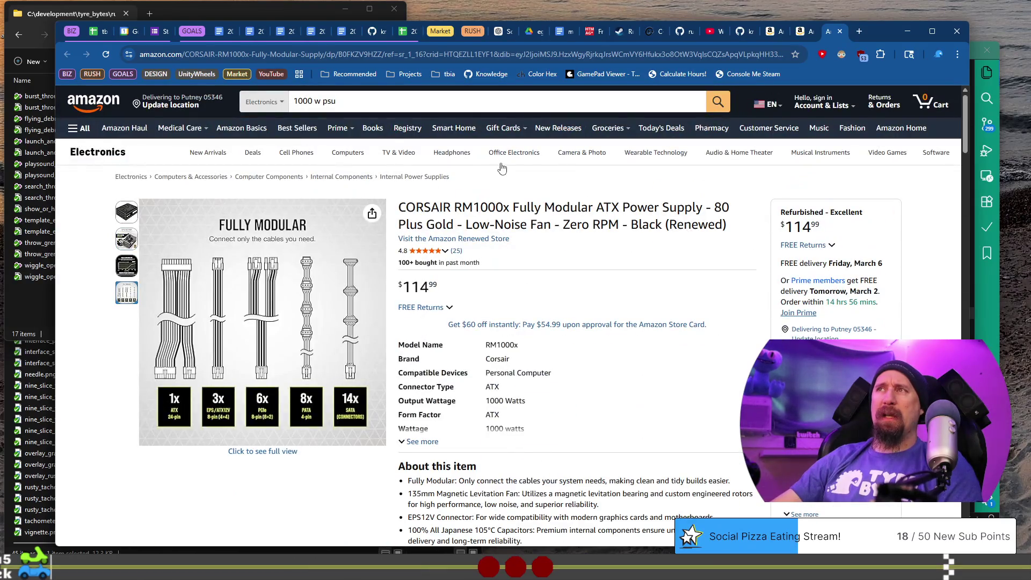
Step: Close the RM1000x, RM1000e and power supply search results tabs
click(519, 50)
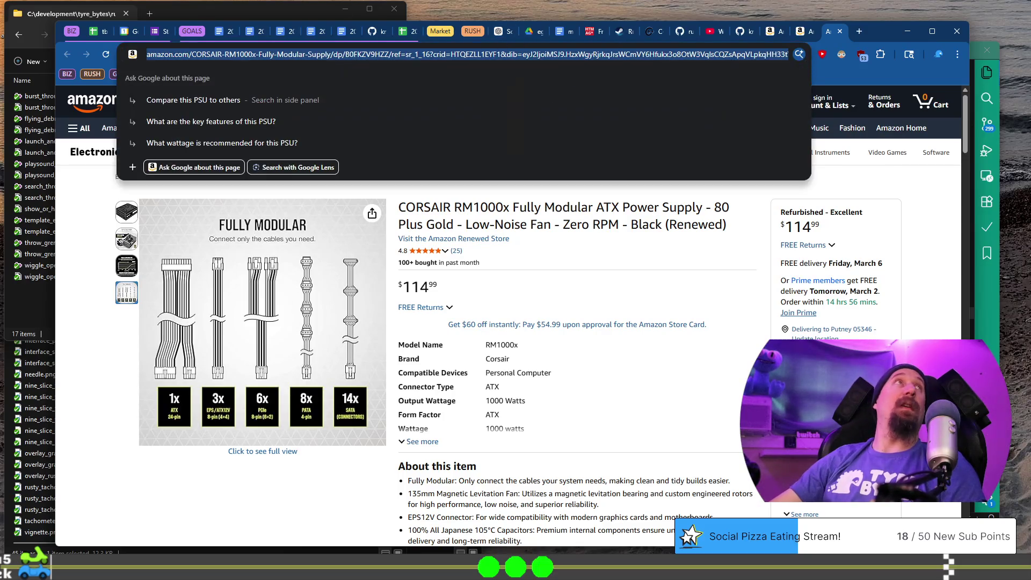
key(Escape)
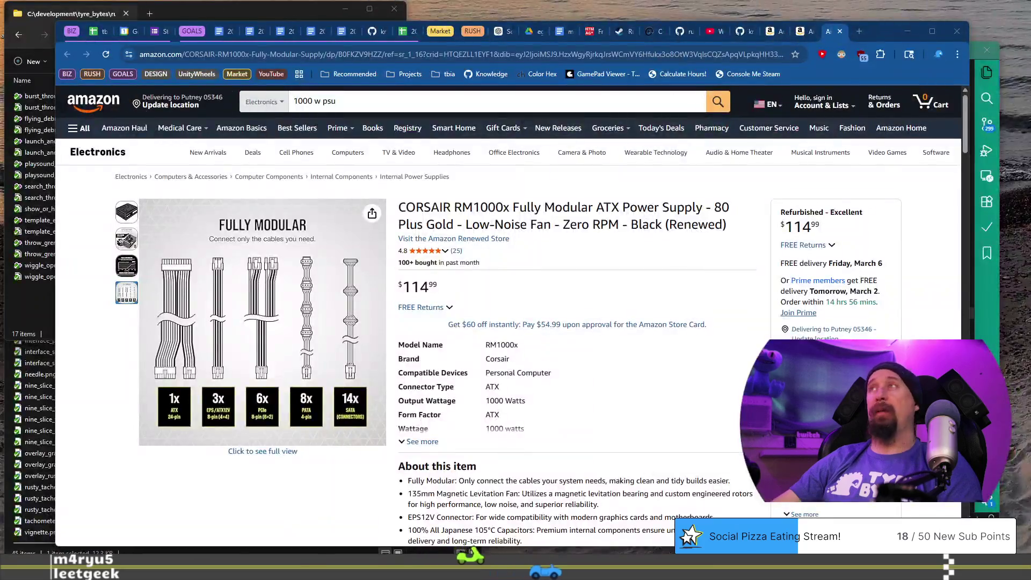
click(841, 32)
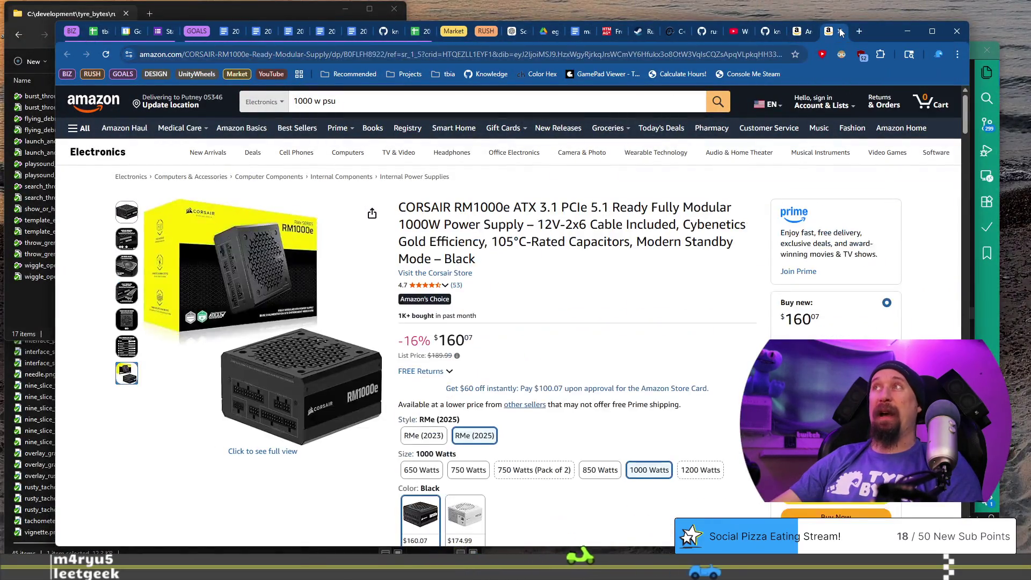
click(841, 32)
click(841, 32)
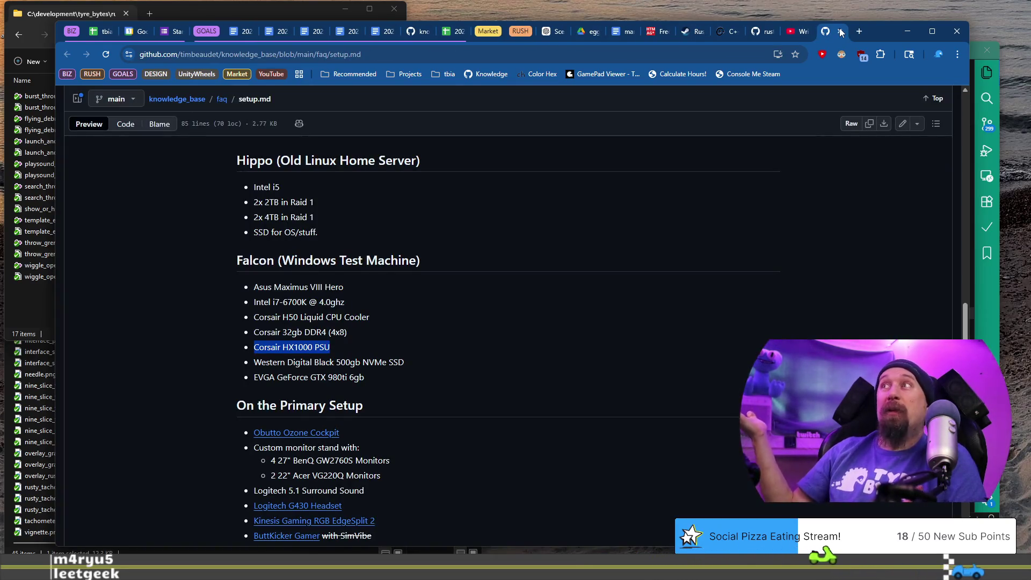
Step: Close the GitHub setup.md page and return to the 202602xx_indie_tavern document
click(841, 33)
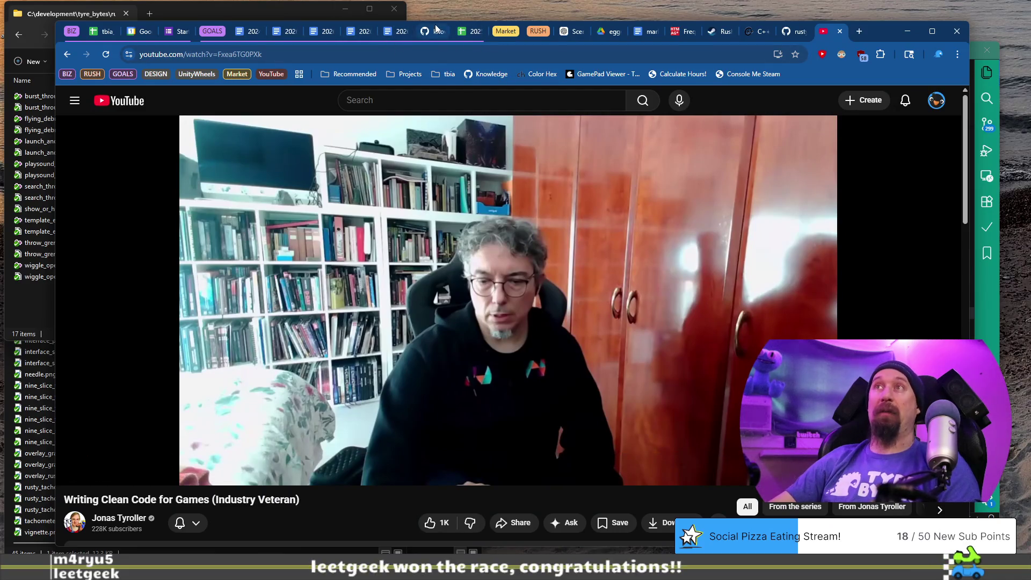
click(399, 33)
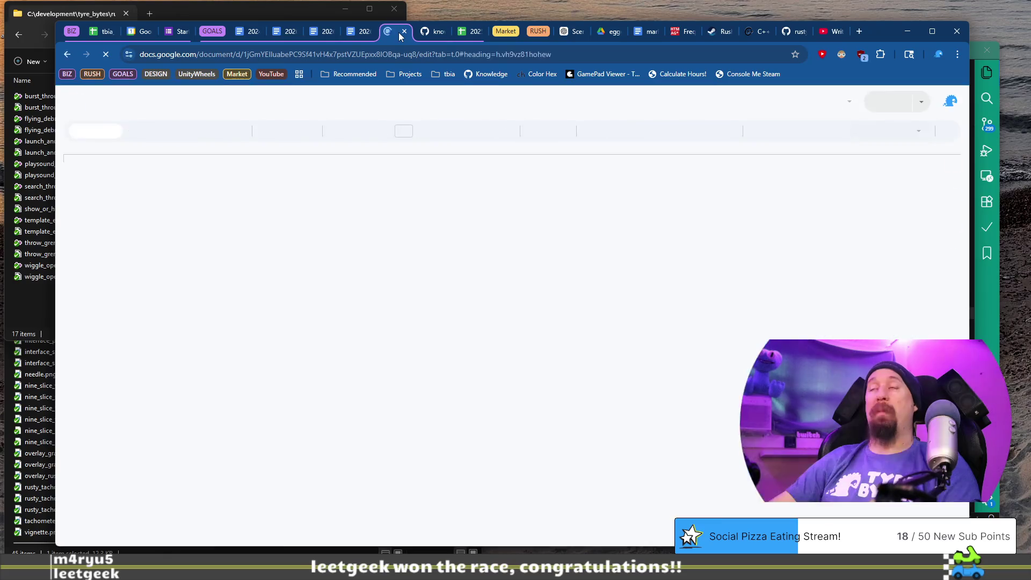
click(354, 35)
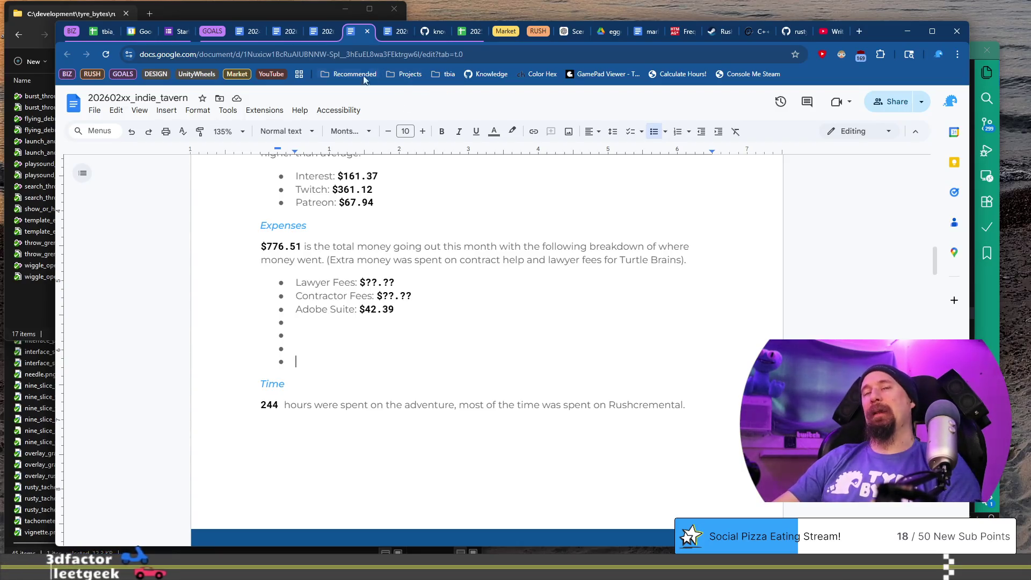
click(96, 34)
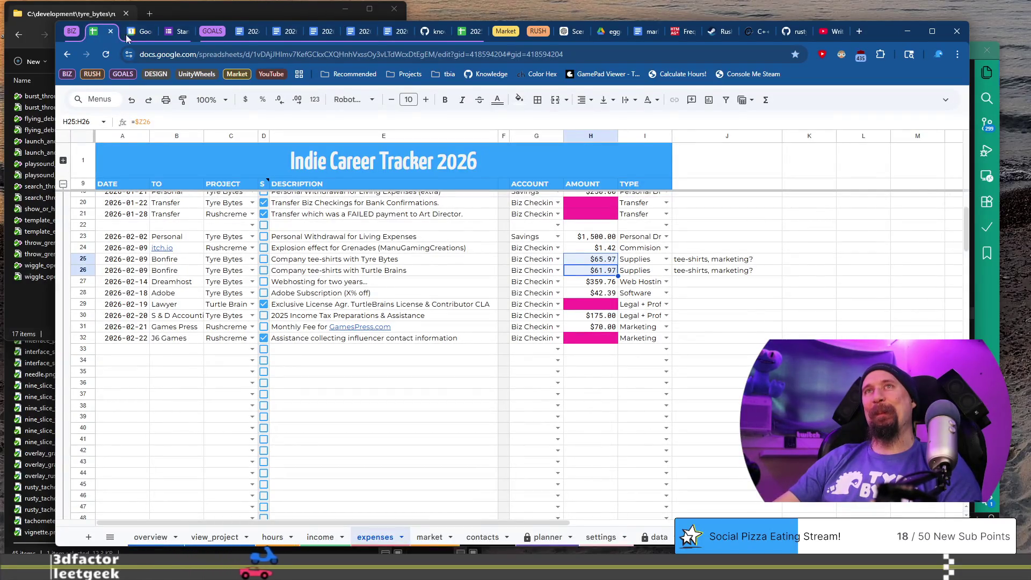
click(179, 34)
click(95, 34)
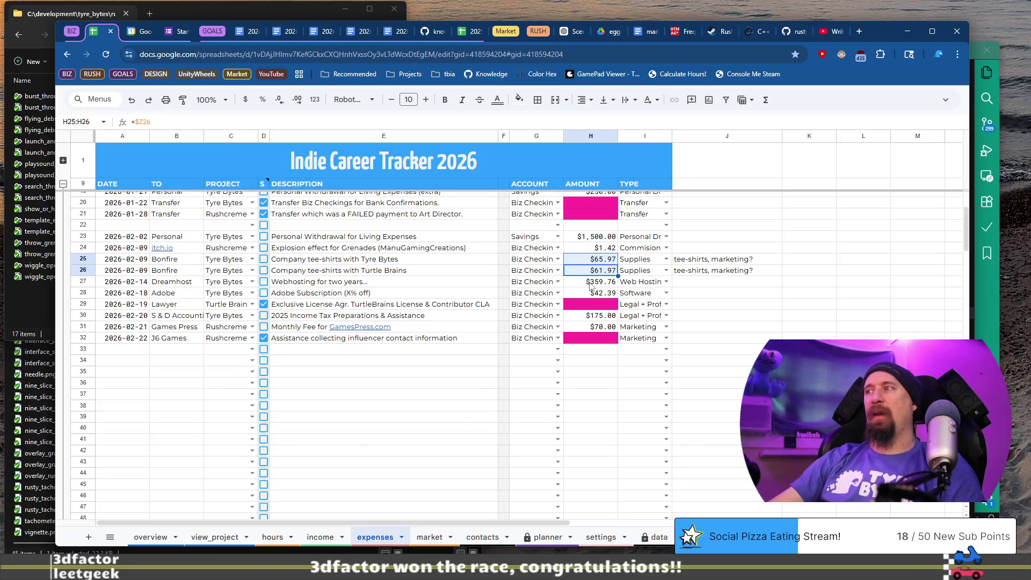
click(365, 33)
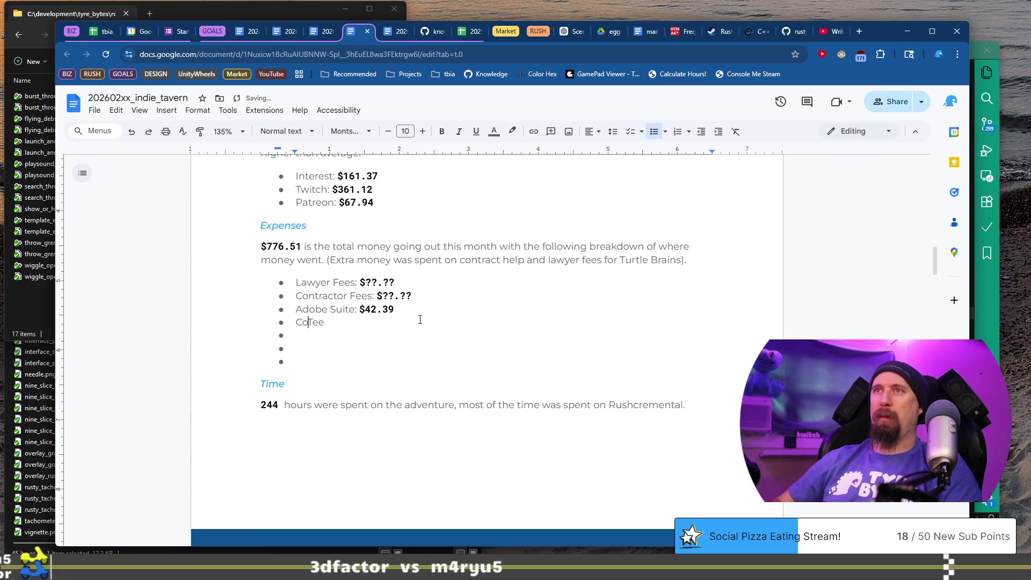
Step: Complete the Company Tee Shirts bullet with the bold amount $127.94, checked against the spreadsheet
text(mpany)
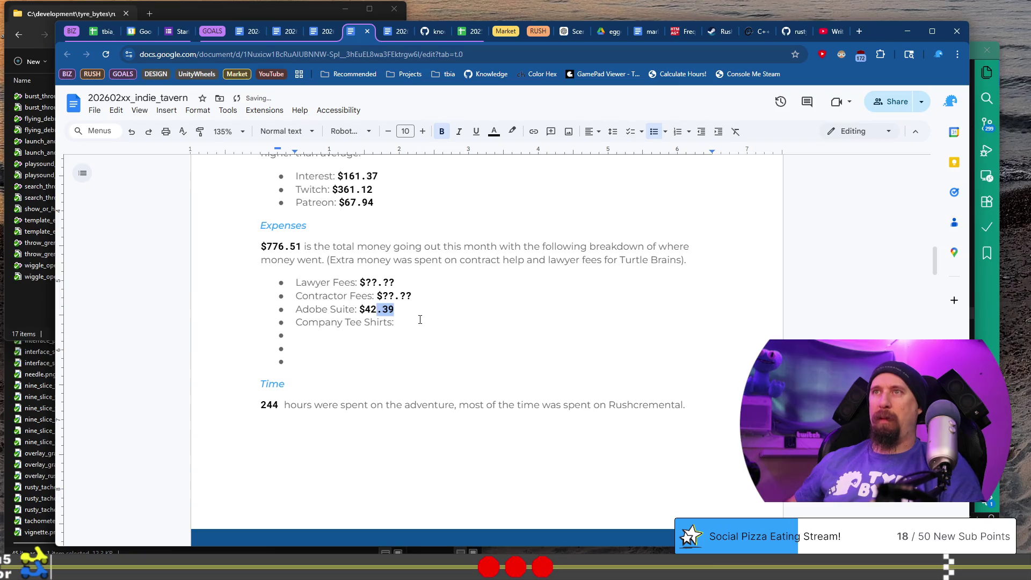
key(shift+Left)
key(shift+Left)
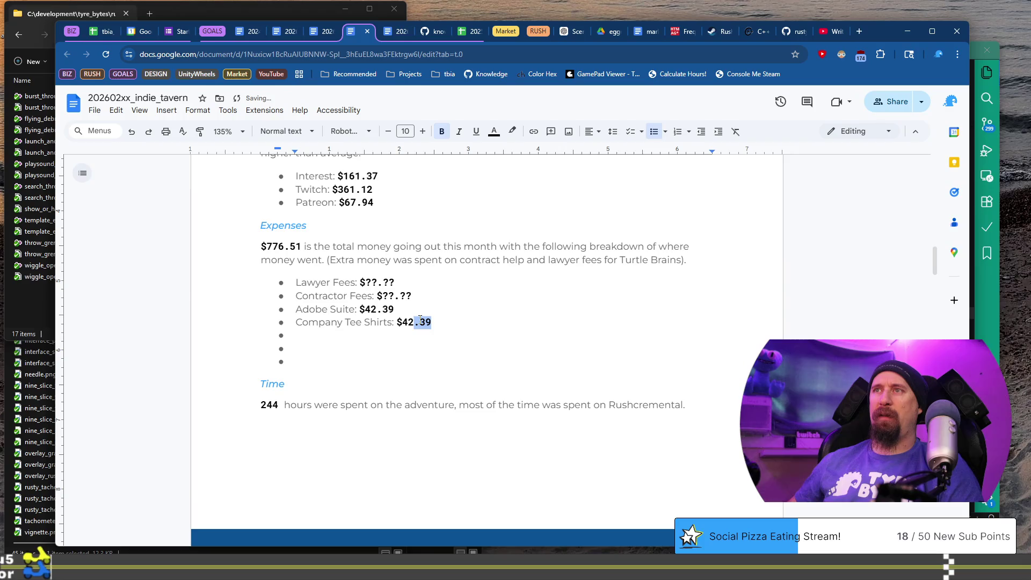
text(127.)
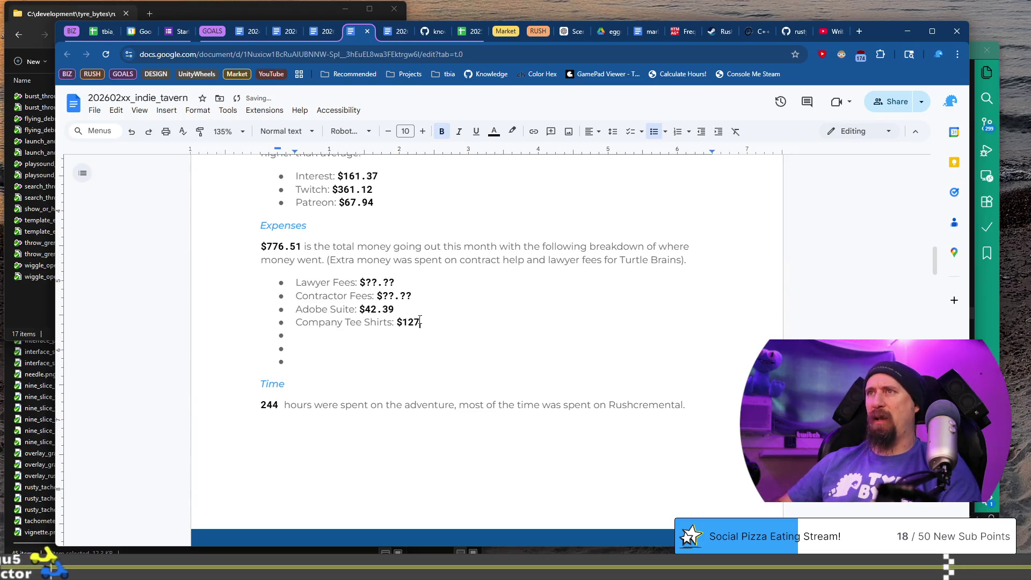
click(100, 33)
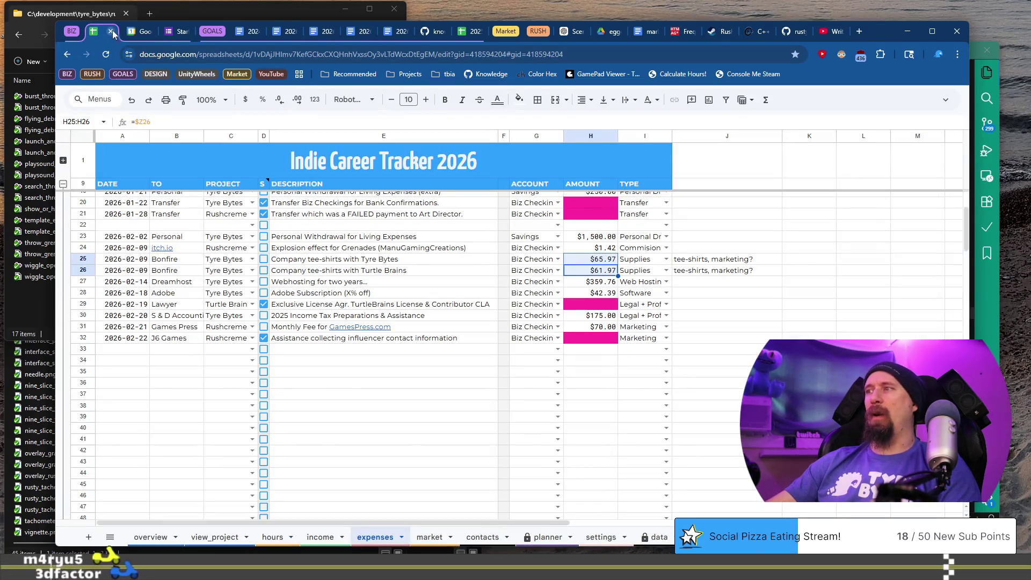
click(353, 34)
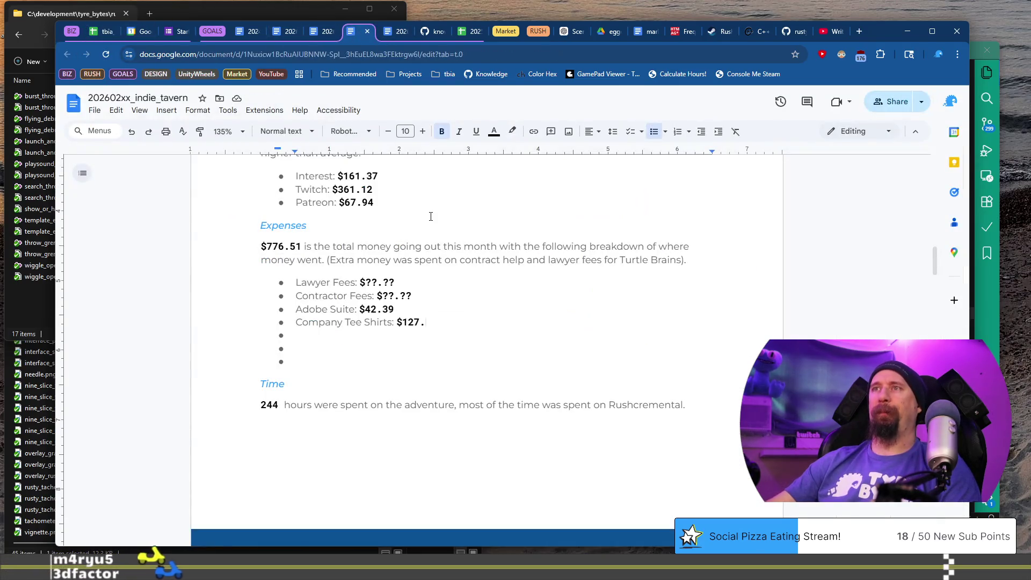
text(94)
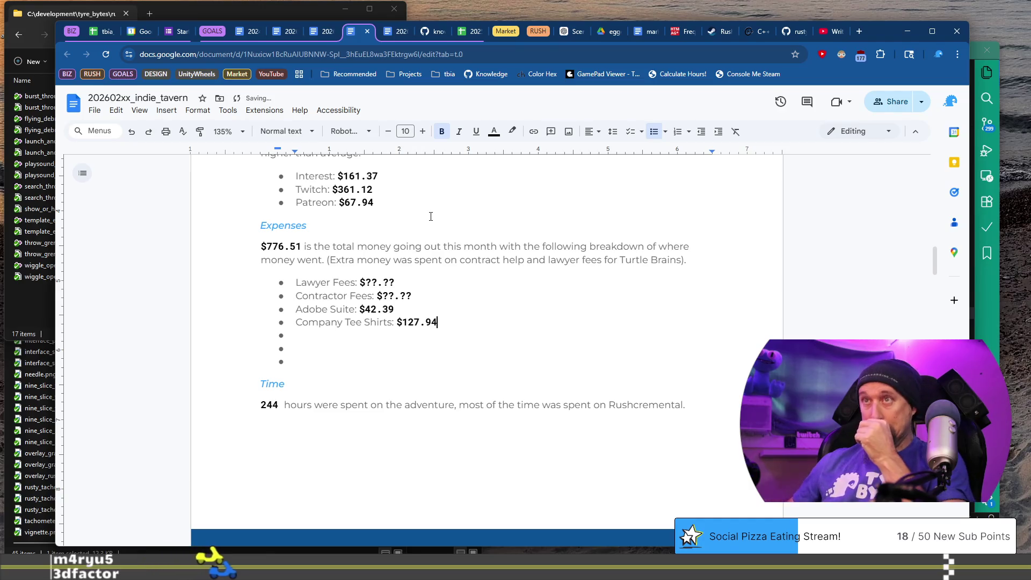
Step: Duplicate the tee-shirt bullet and relabel the copy 'Web Hosting 2 Year:'
key(shift+Home)
key(ctrl+c)
key(Home)
key(Return)
key(Up)
key(ctrl+v)
key(Home)
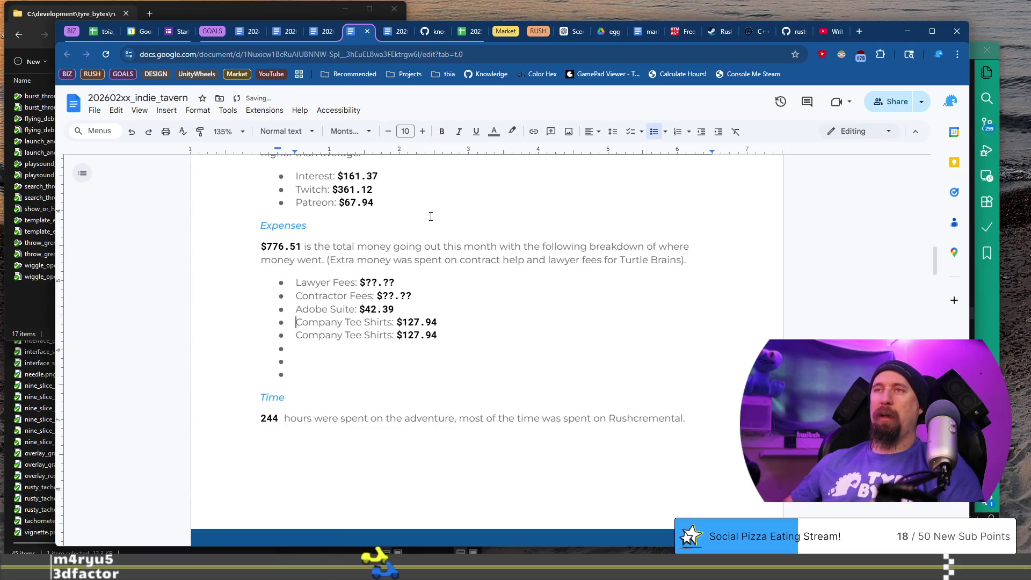
key(ctrl+shift+Right)
key(ctrl+shift+Right)
key(ctrl+shift+Right)
text(Web Hosting 2)
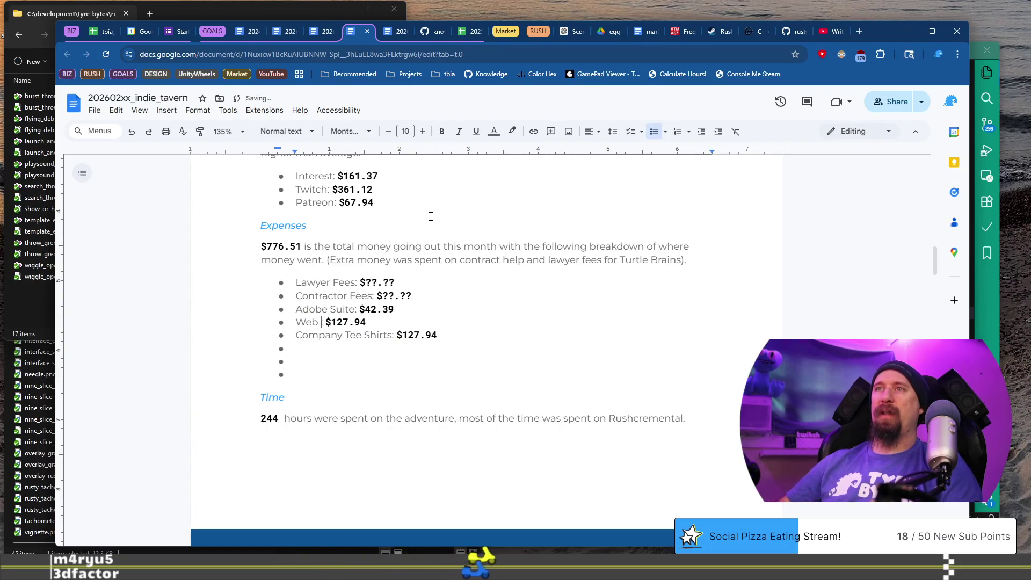
text( Year:)
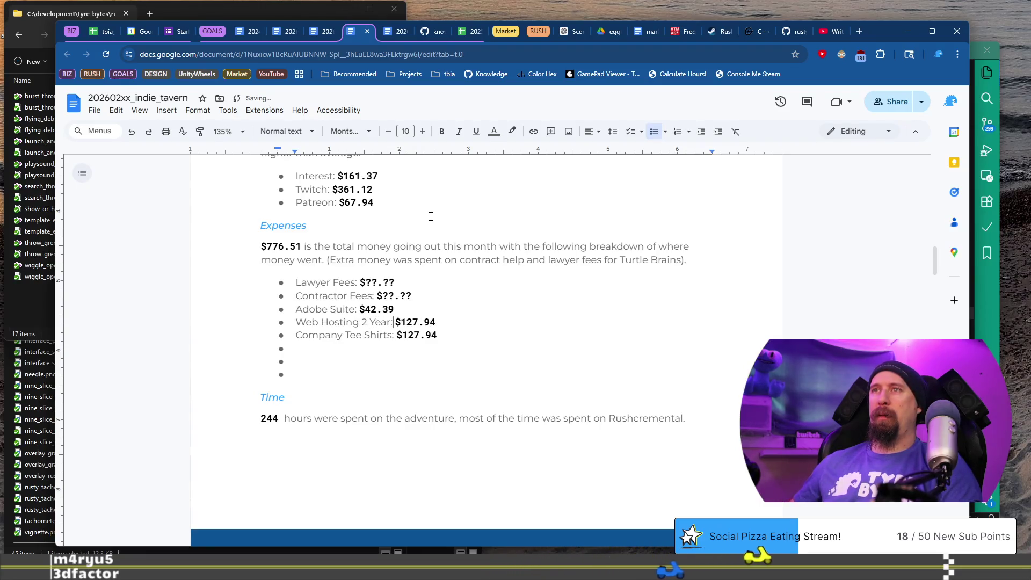
Step: Enter the Web Hosting amount of $359.76, looking up the cost in the spreadsheet
key(Right)
key(Right)
key(shift+End)
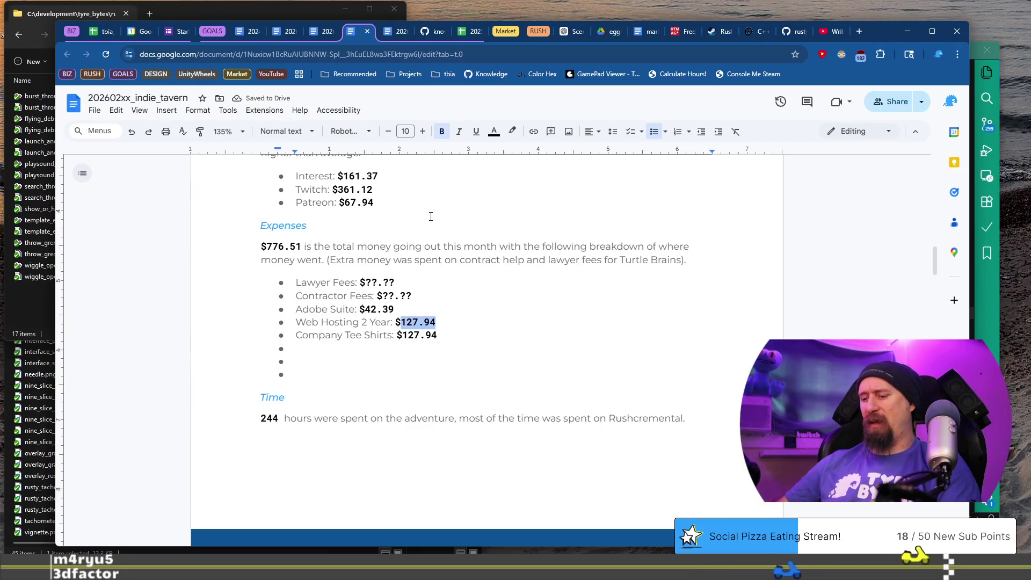
text(36)
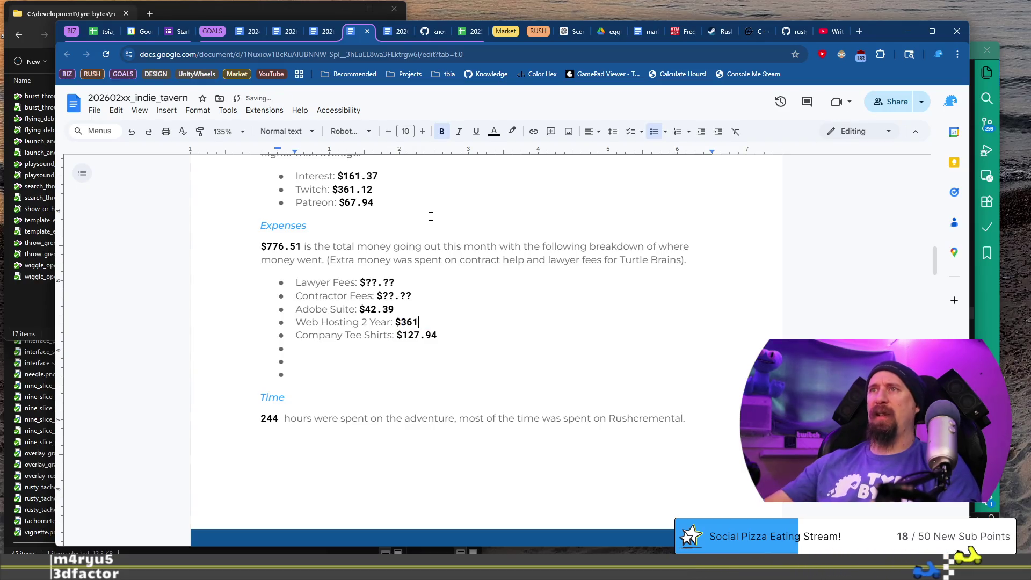
click(96, 34)
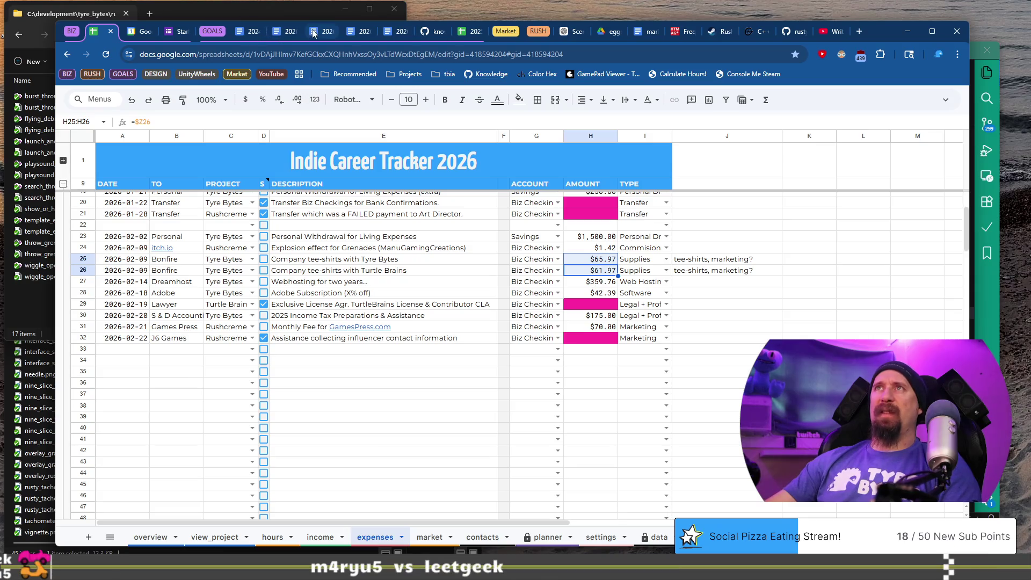
click(329, 33)
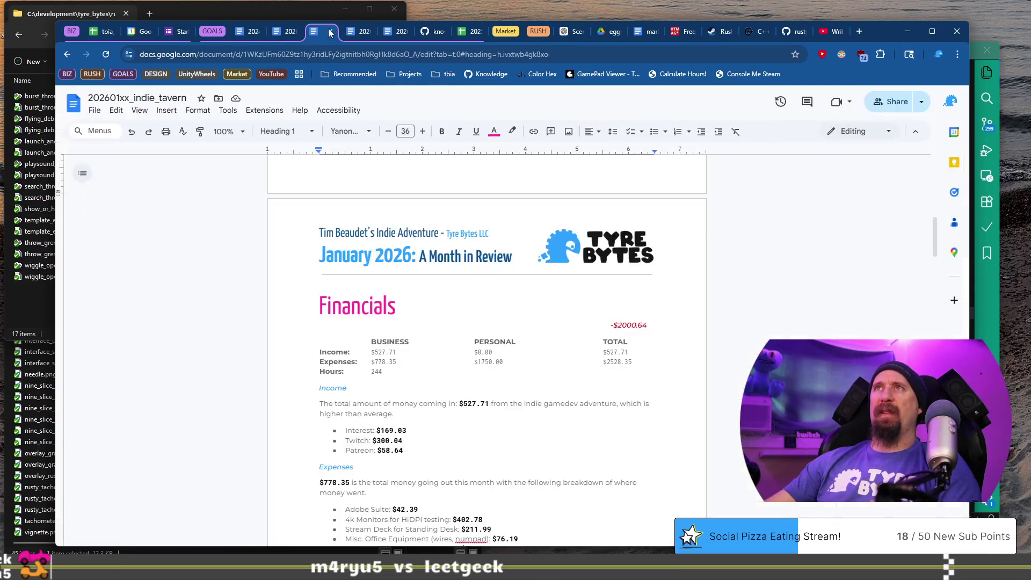
click(347, 33)
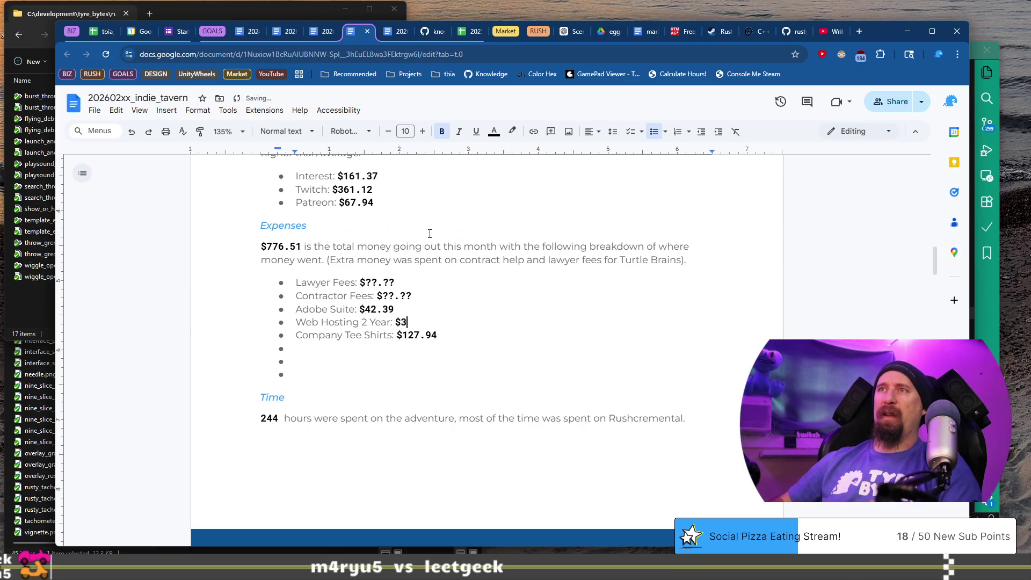
text(59.76)
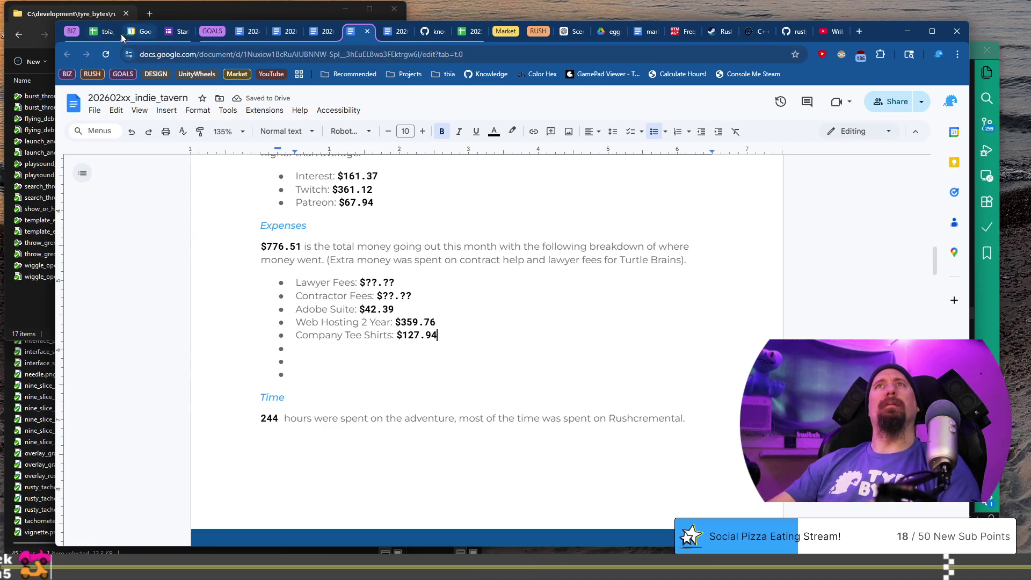
Step: Review the web hosting entry and the $175.00 2025 Income Tax Preparations expense in the sheet
click(98, 33)
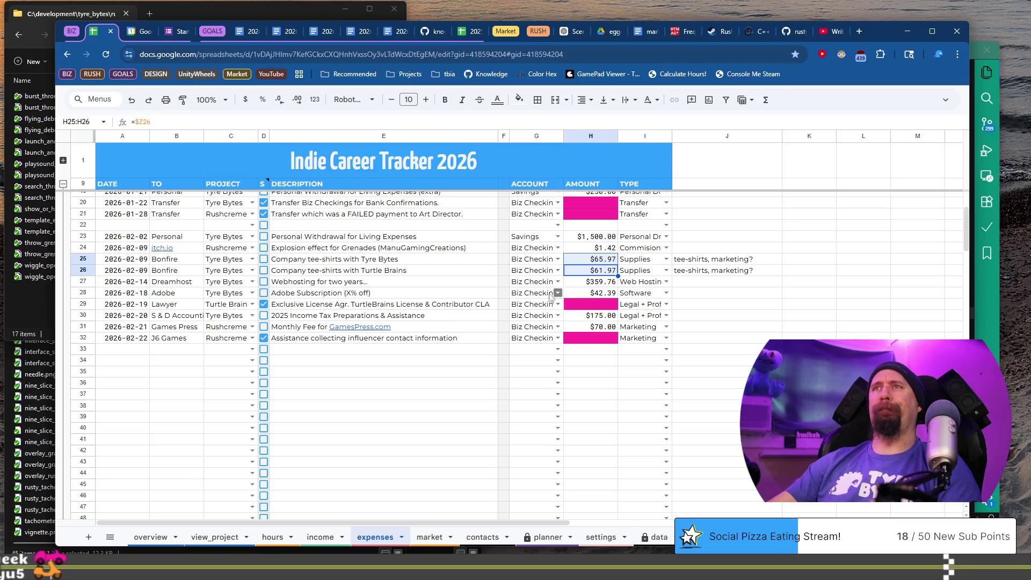
click(475, 284)
key(Down)
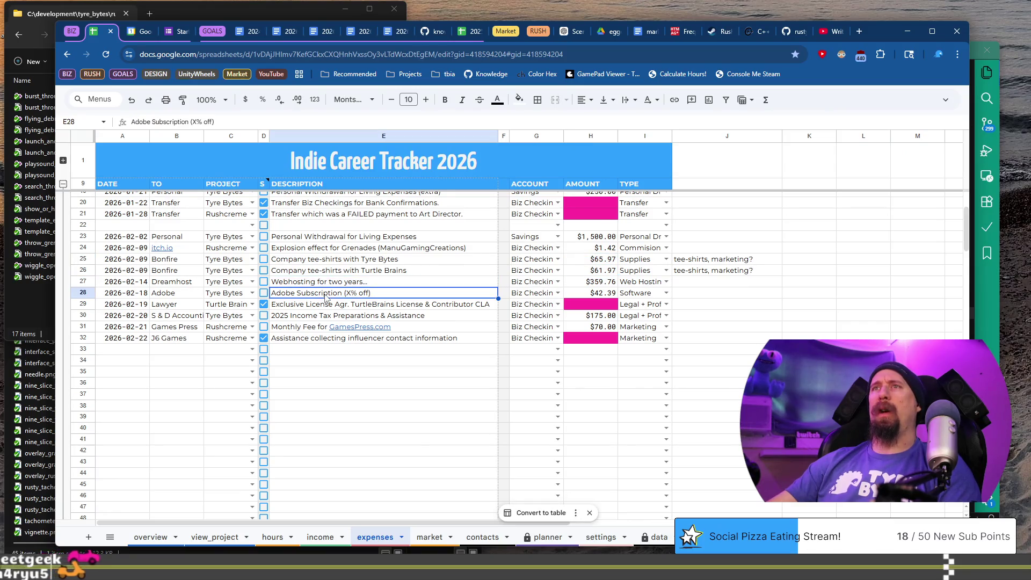
click(325, 277)
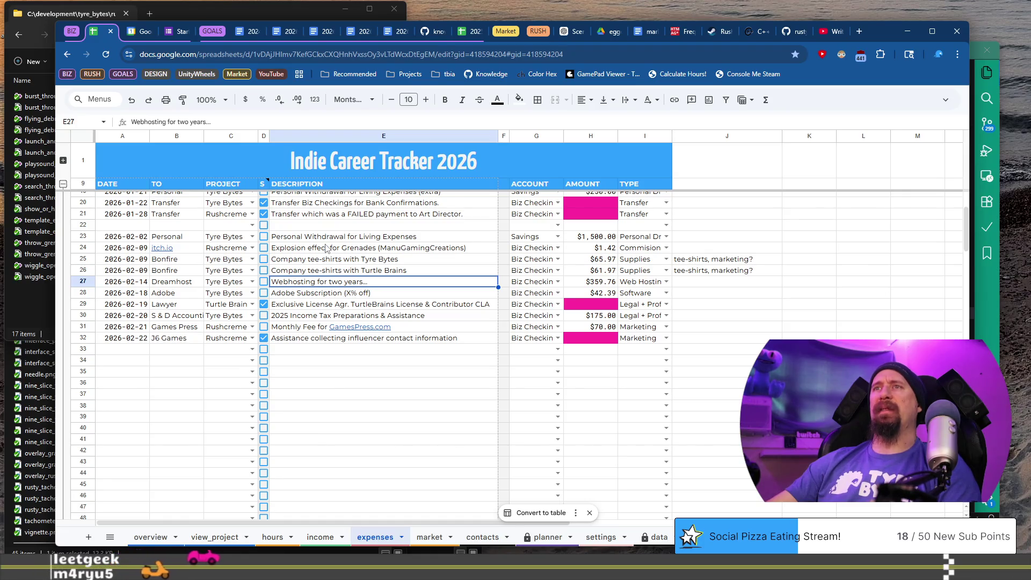
click(418, 317)
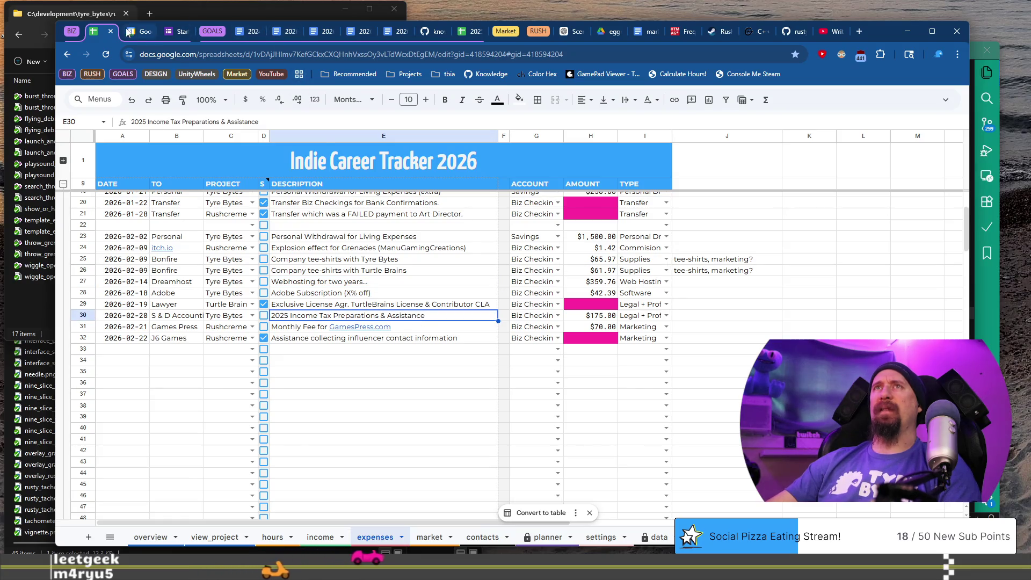
click(358, 32)
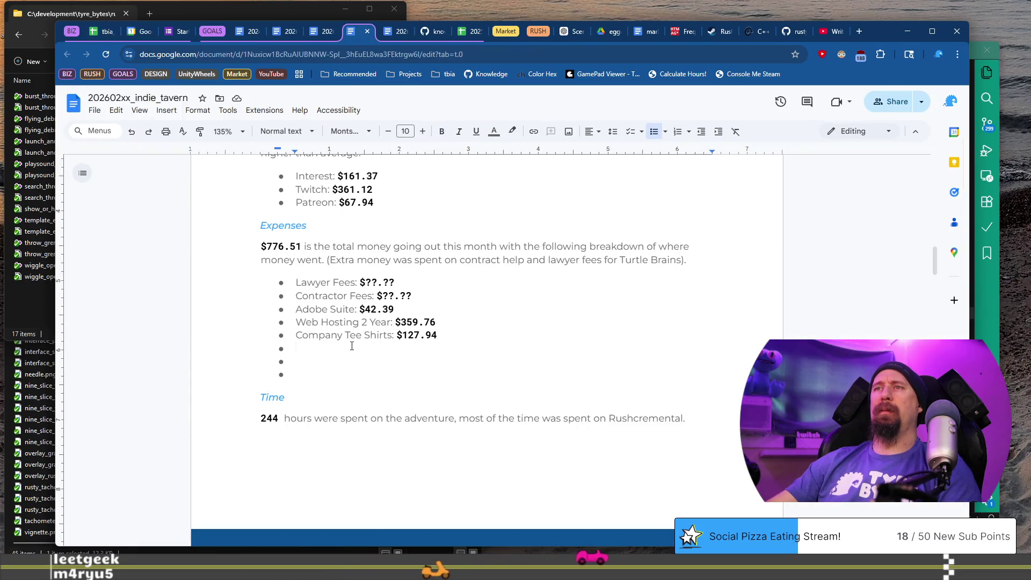
Step: Add a Tax Preparations: $175 bullet with a bold amount above Company Tee Shirts
key(Up)
key(Return)
key(Up)
text(In)
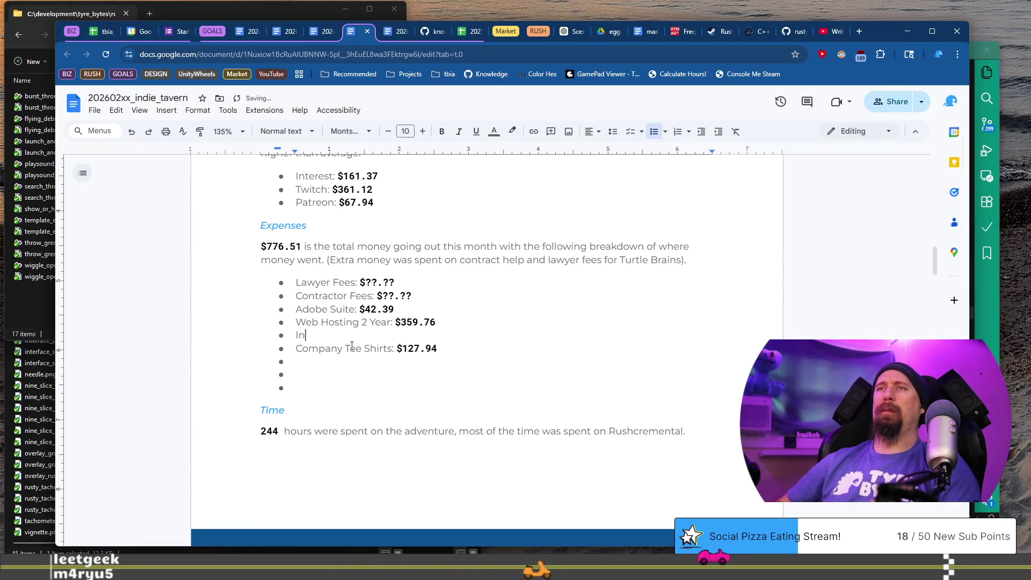
text(x P)
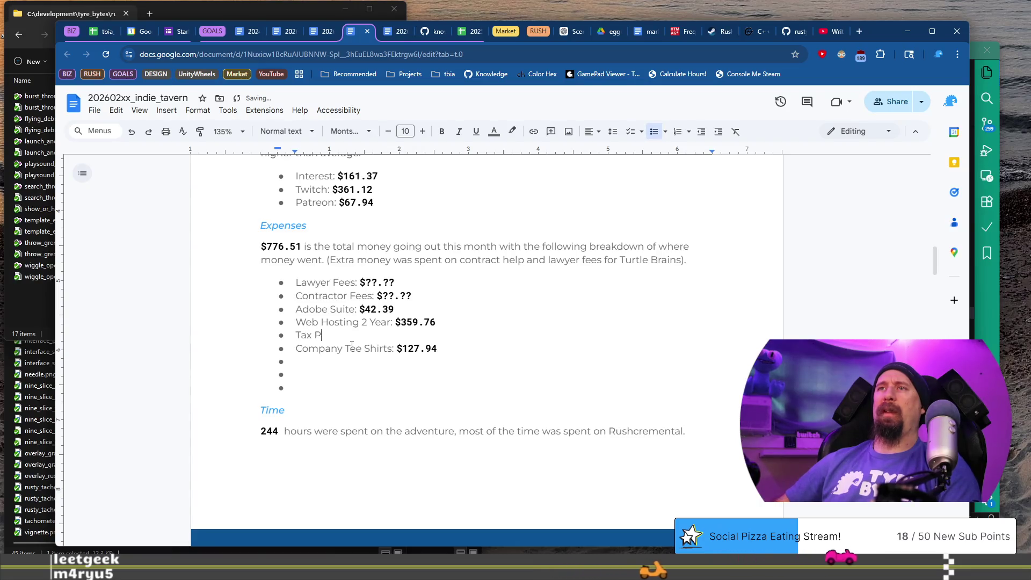
text(reparations:)
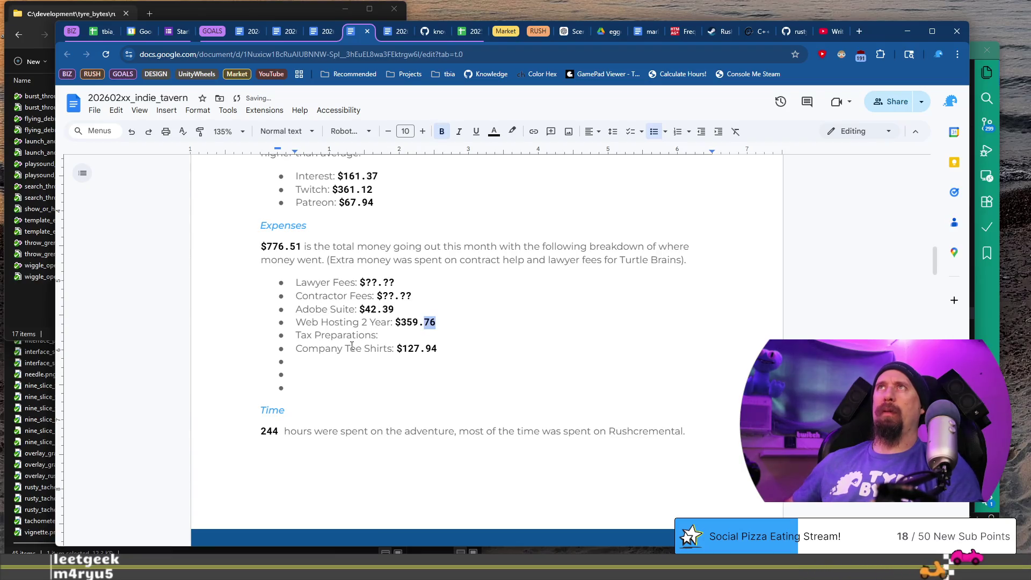
key(shift+Left)
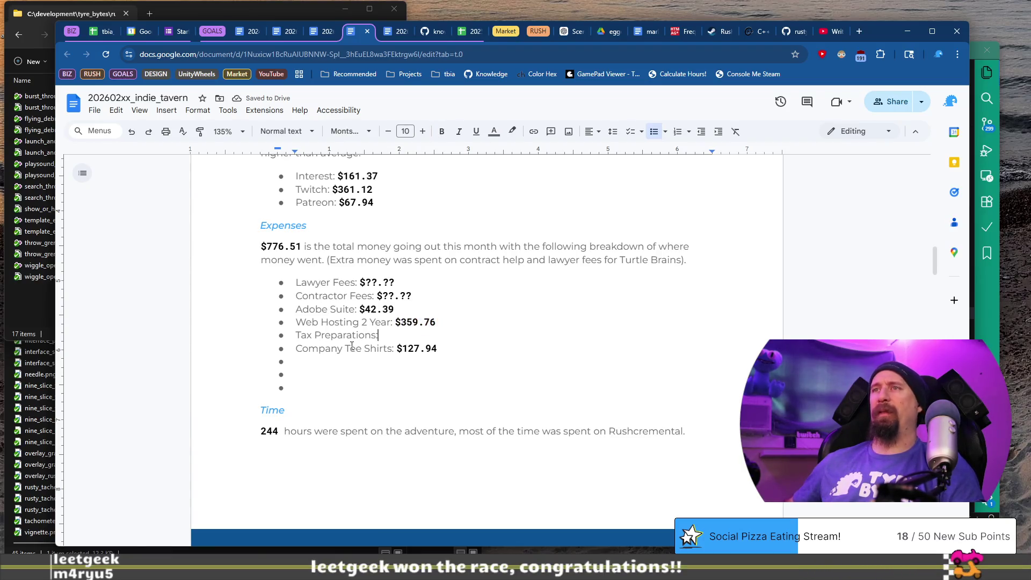
key(ctrl+v)
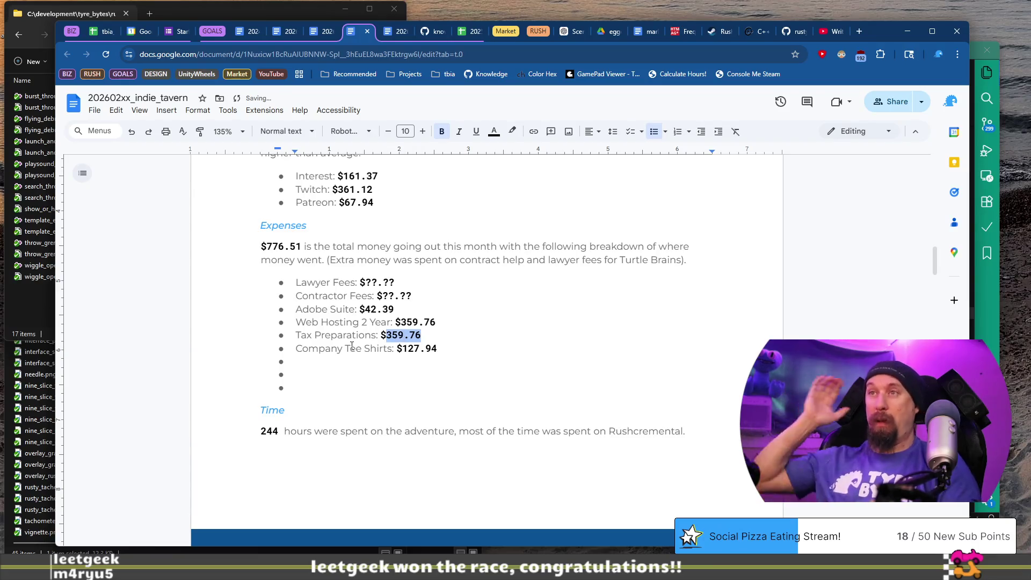
text(17)
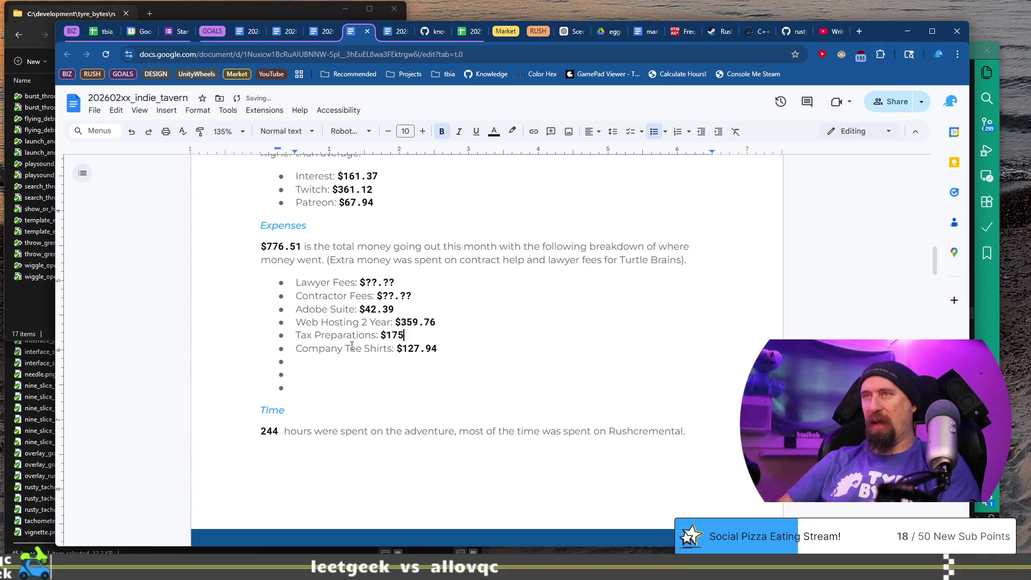
Step: Duplicate the Tax Preparations line onto a new expense bullet below it
key(Return)
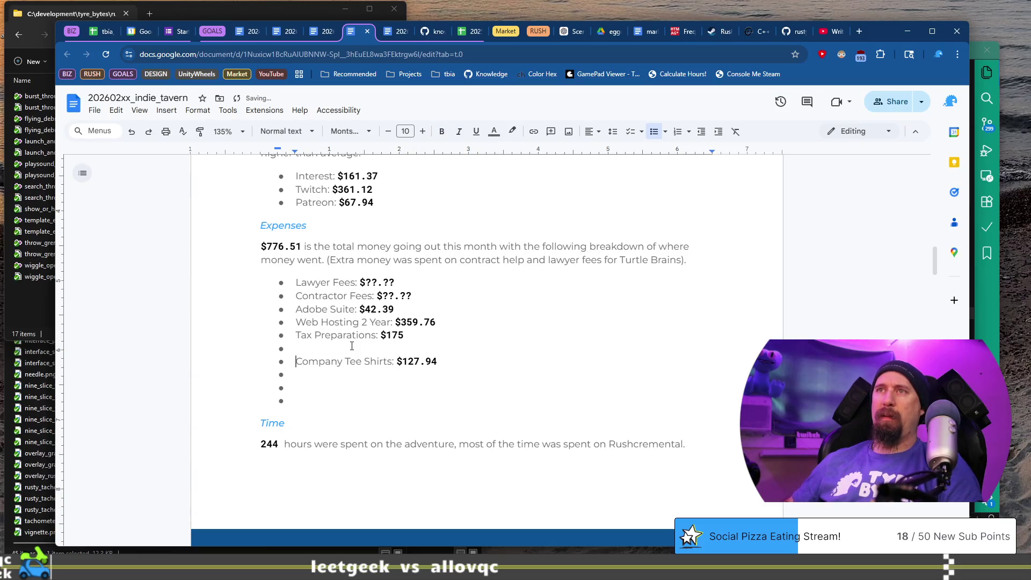
key(shift+End)
key(ctrl+c)
key(Down)
key(ctrl+v)
key(ctrl+z)
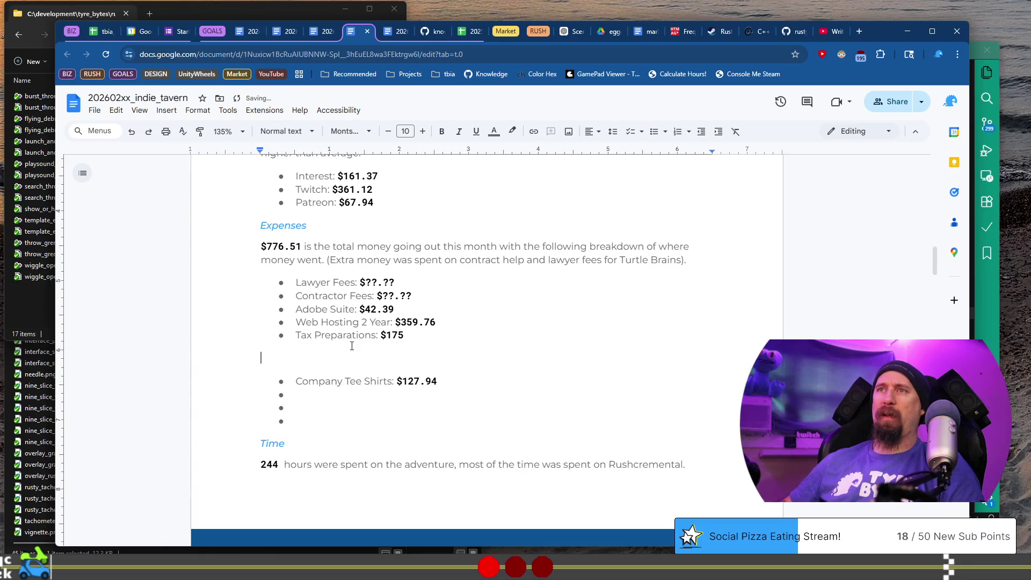
key(BackSpace)
key(ctrl+v)
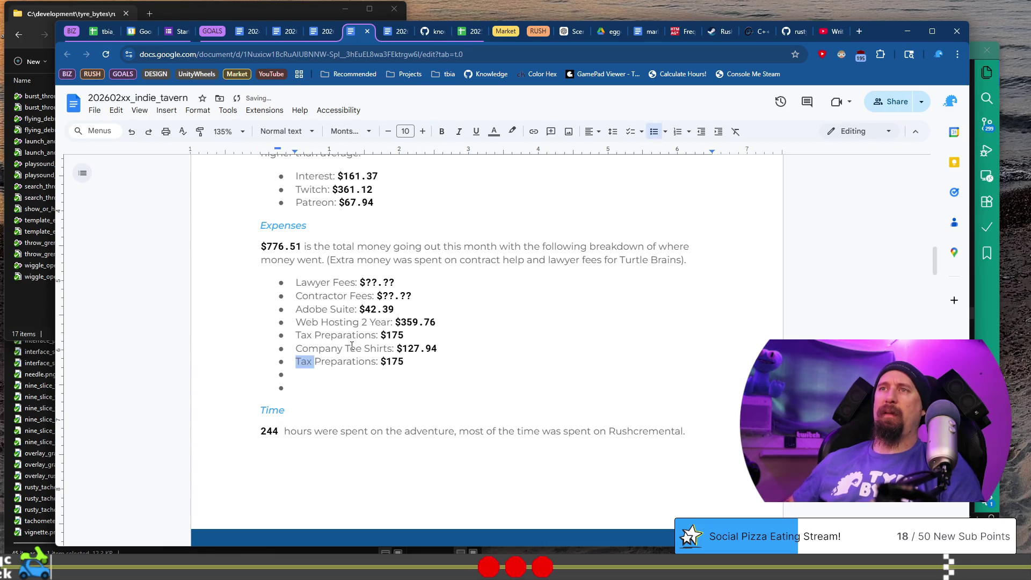
Step: Change the copied line to Games Press (Marketing): $70
key(ctrl+shift+Right)
text(Games)
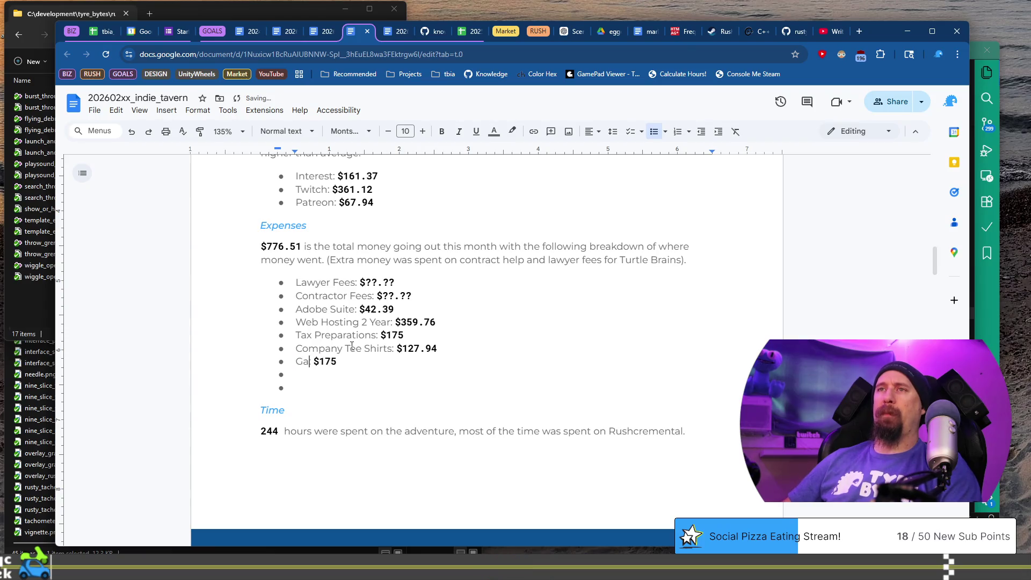
text( Press (Marketing):)
key(Right)
key(Delete)
key(Right)
key(Delete)
text(0)
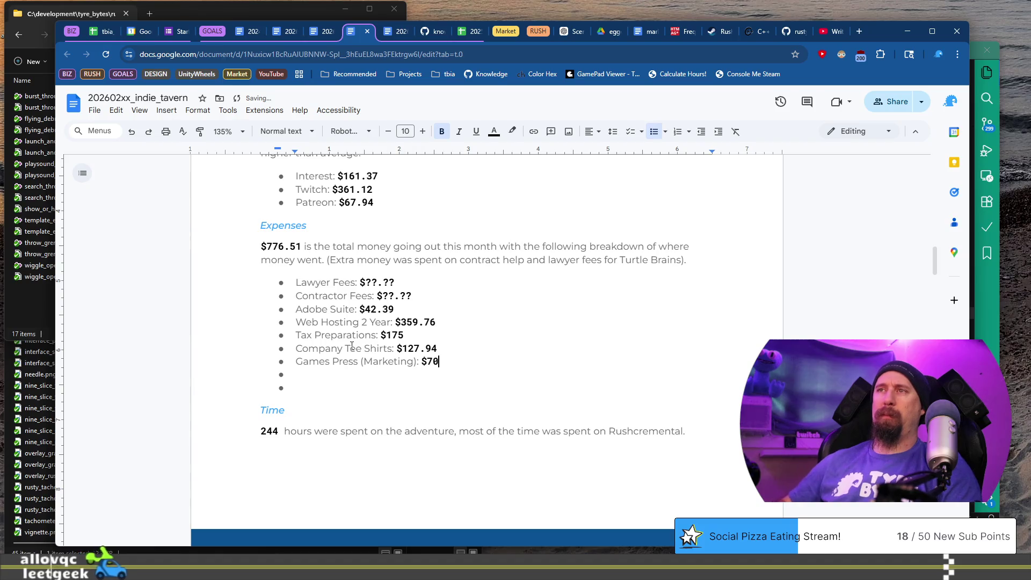
key(Down)
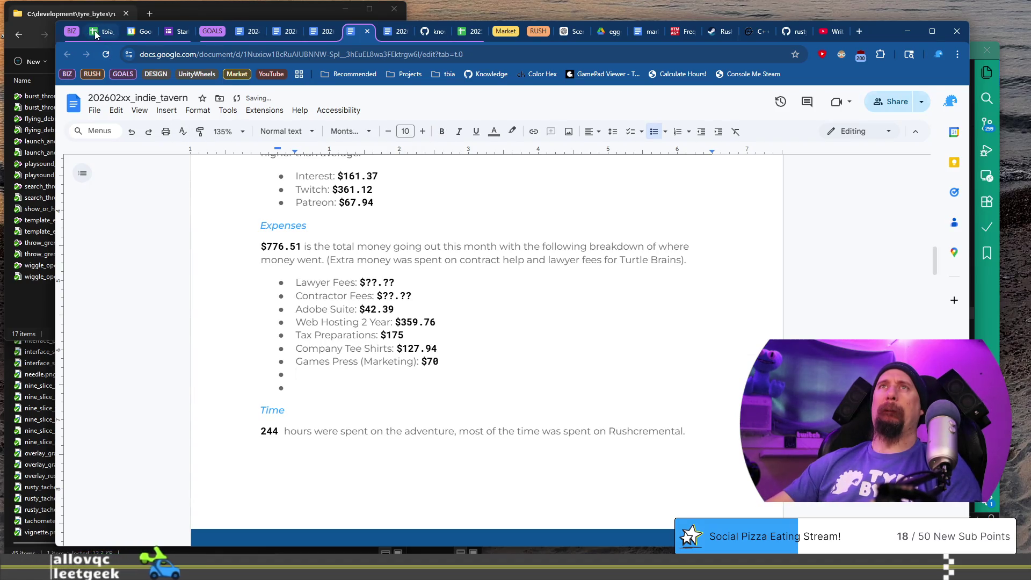
Step: Review the February expense descriptions in E23:E31, then bring up the January 2026 month-in-review doc
click(96, 33)
click(436, 327)
drag(436, 327, 444, 244)
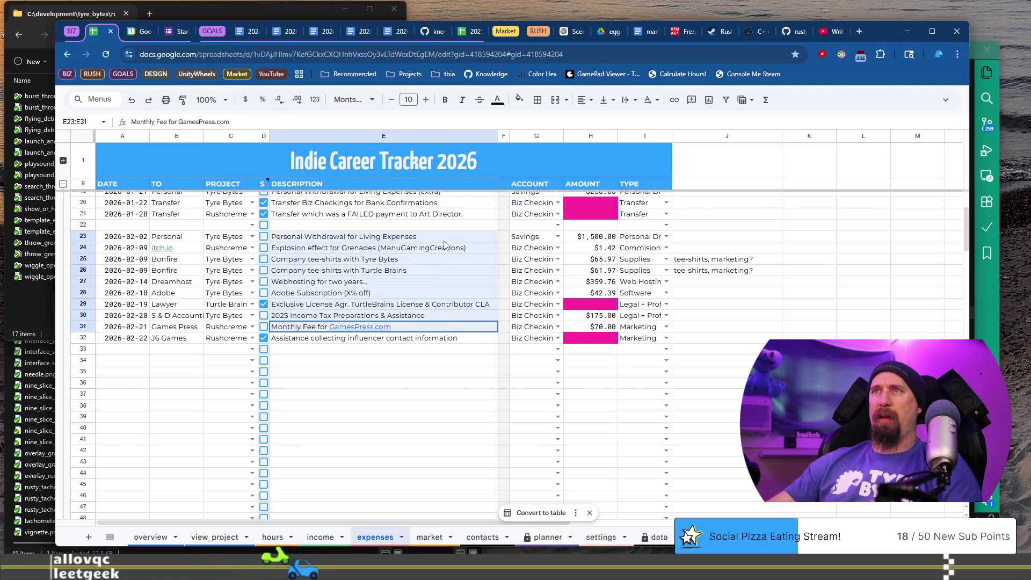
click(446, 248)
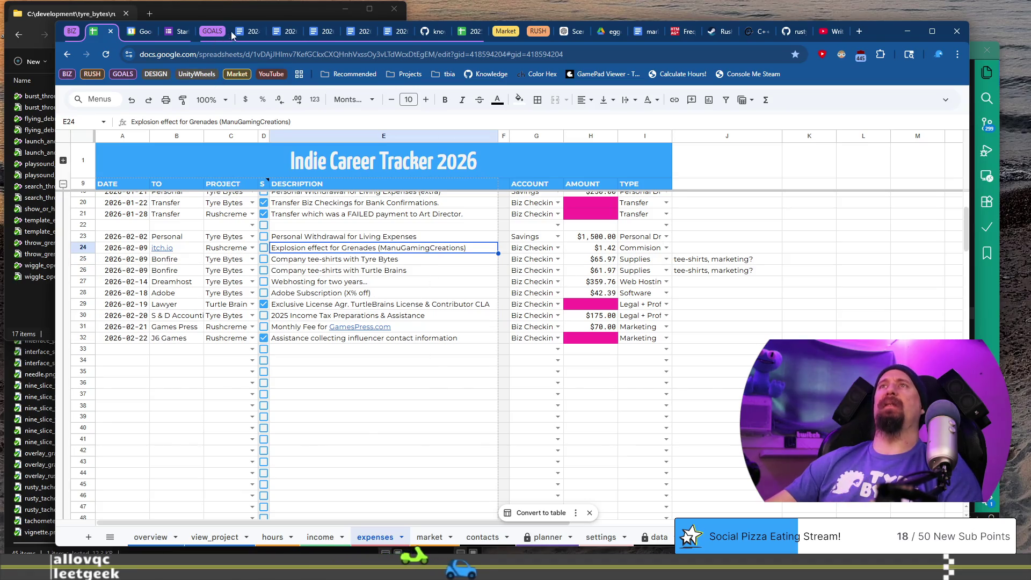
click(285, 31)
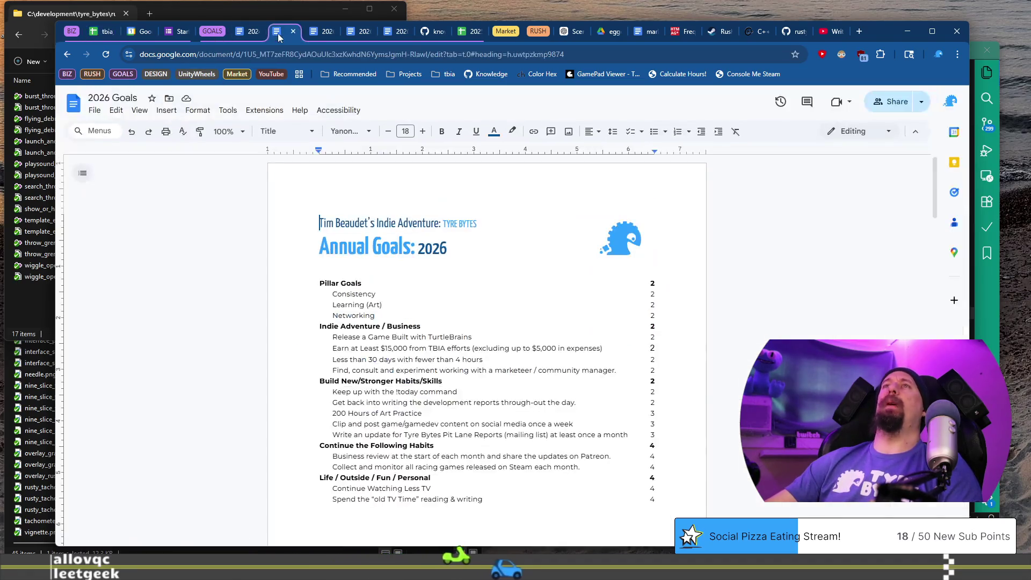
click(321, 32)
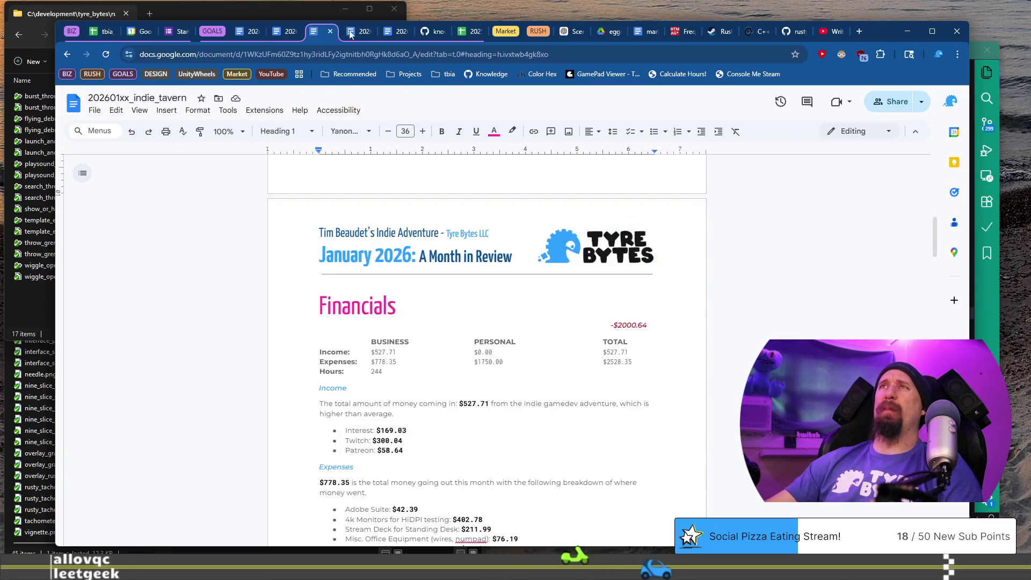
Step: Add Assets for Rushcremental: $1.42, show Games Press as $70.00, and remove the empty bullet
click(398, 32)
key(ctrl+shift+Tab)
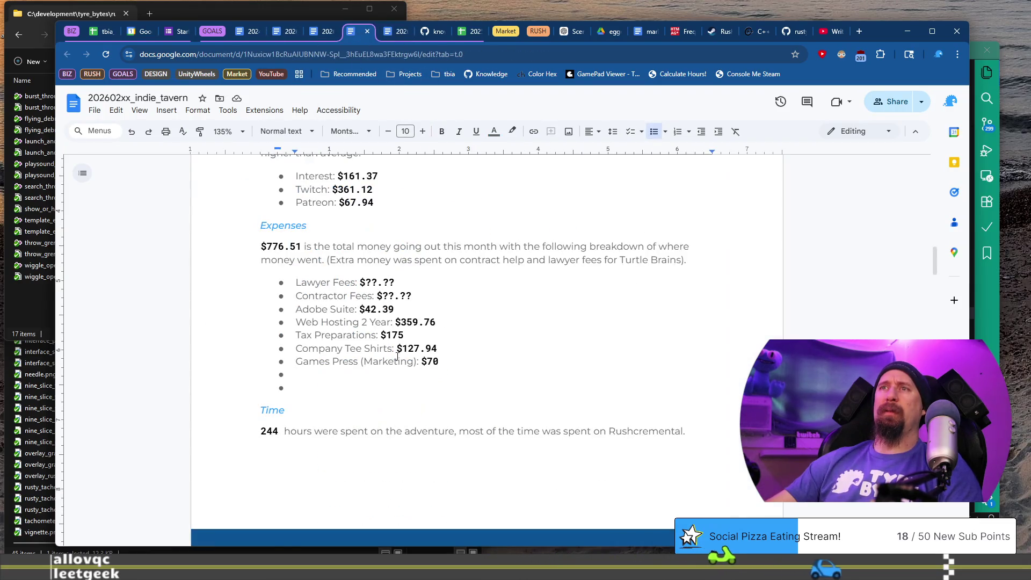
text(As)
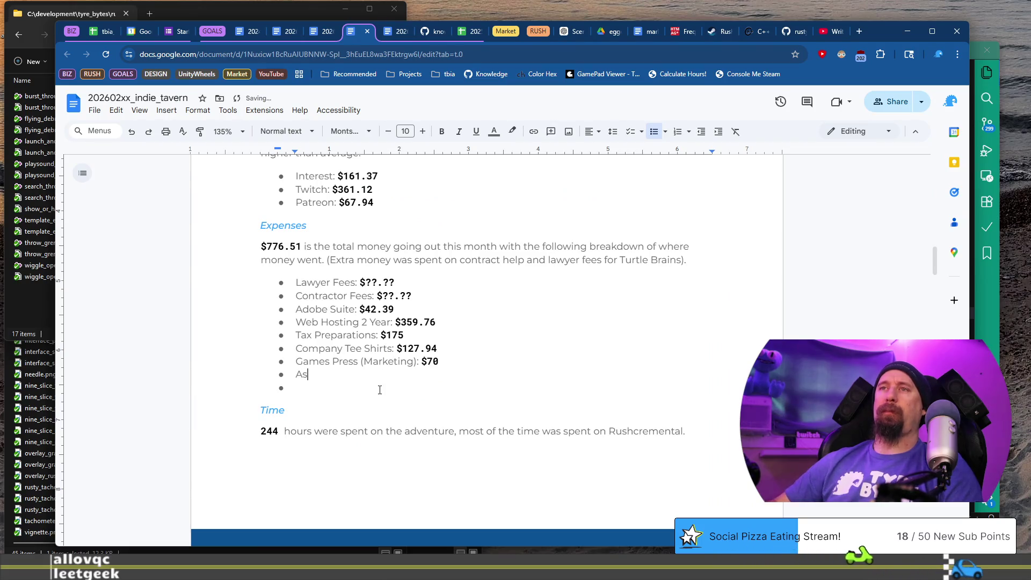
text(of)
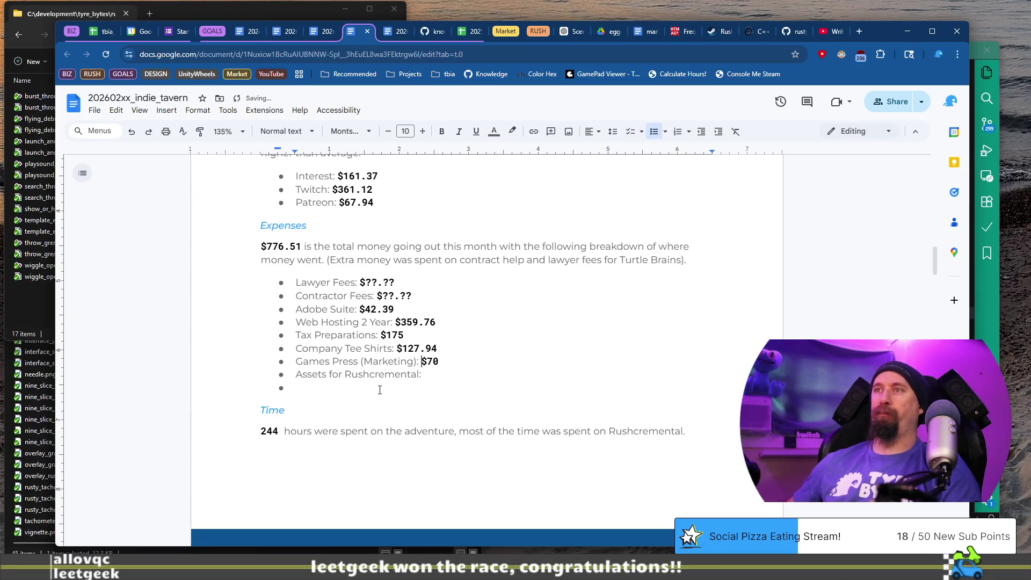
key(Left)
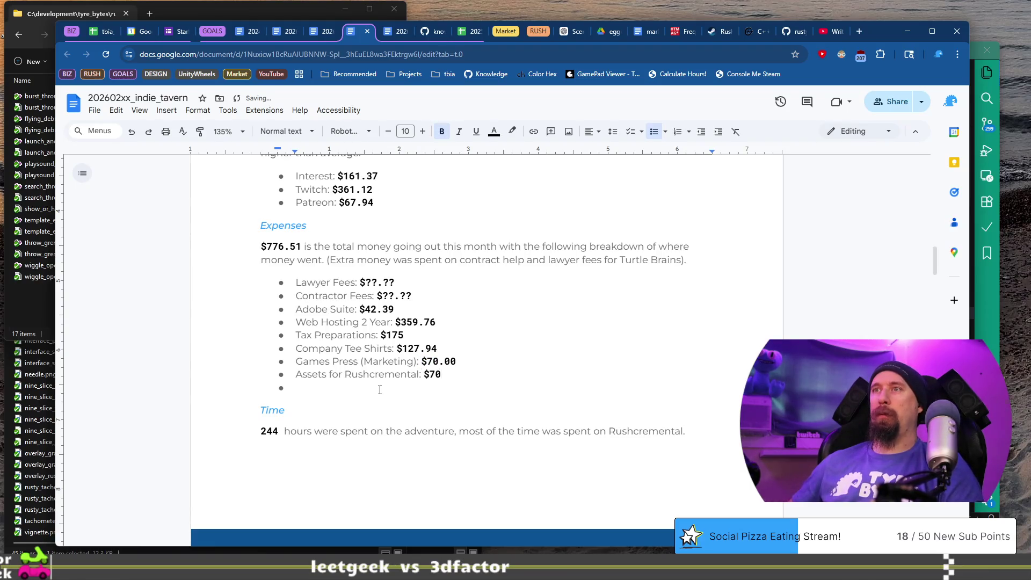
text(2)
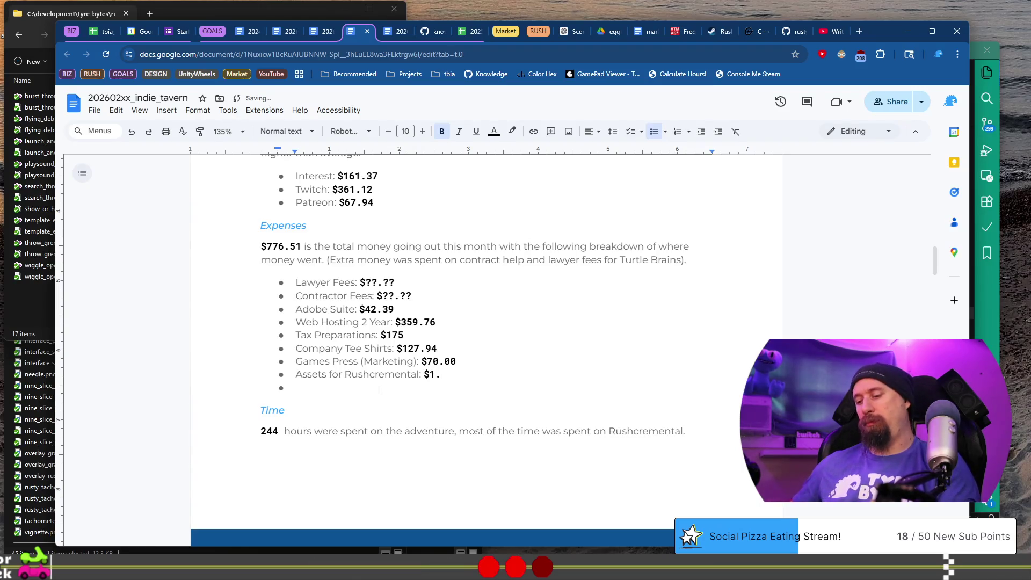
text(42)
key(Down)
key(BackSpace)
key(BackSpace)
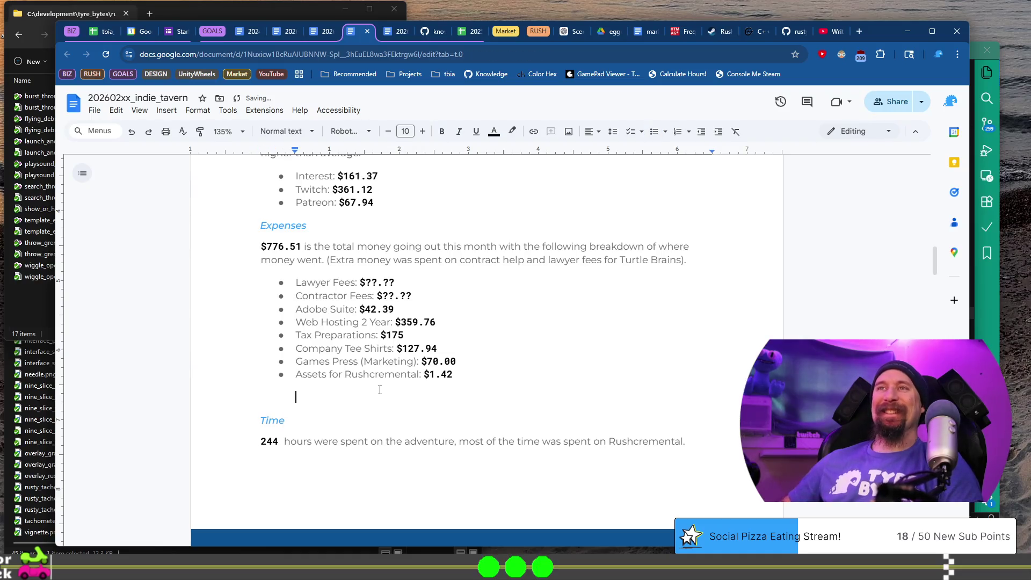
Step: Change the hours in the Time section from 244 to 162
key(Down)
key(Down)
key(Home)
key(shift+Right)
key(shift+Right)
key(shift+Right)
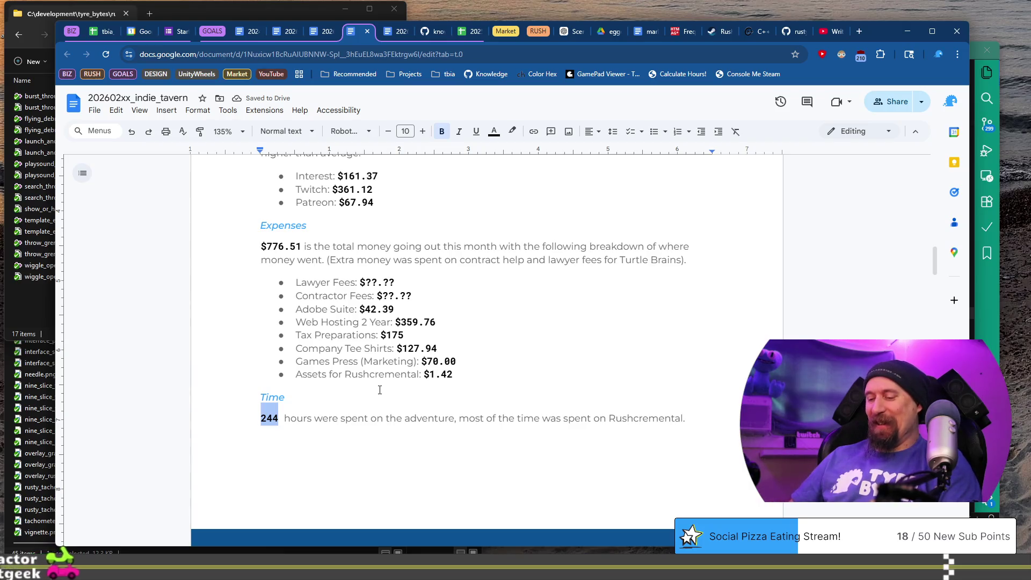
text(162)
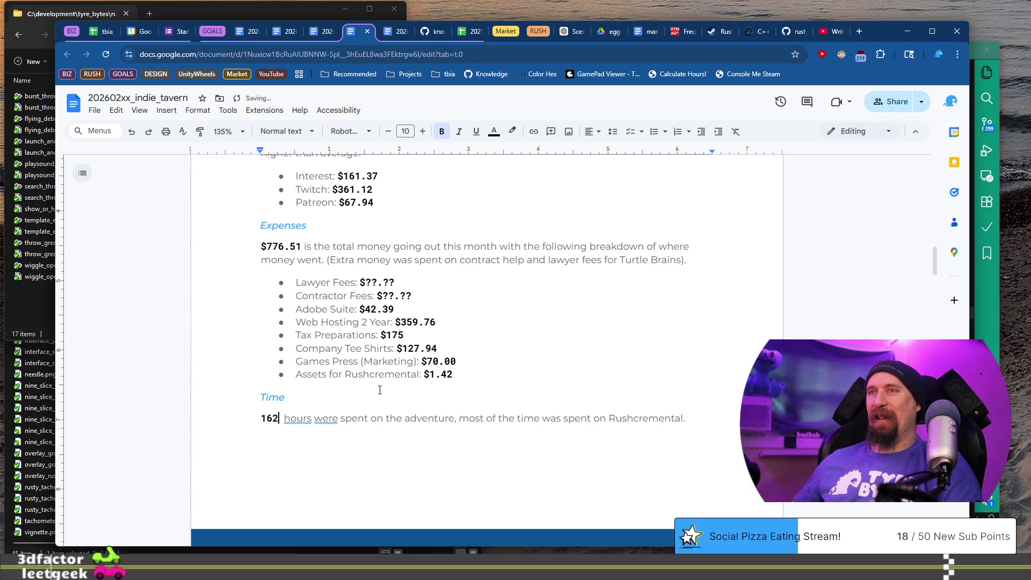
key(End)
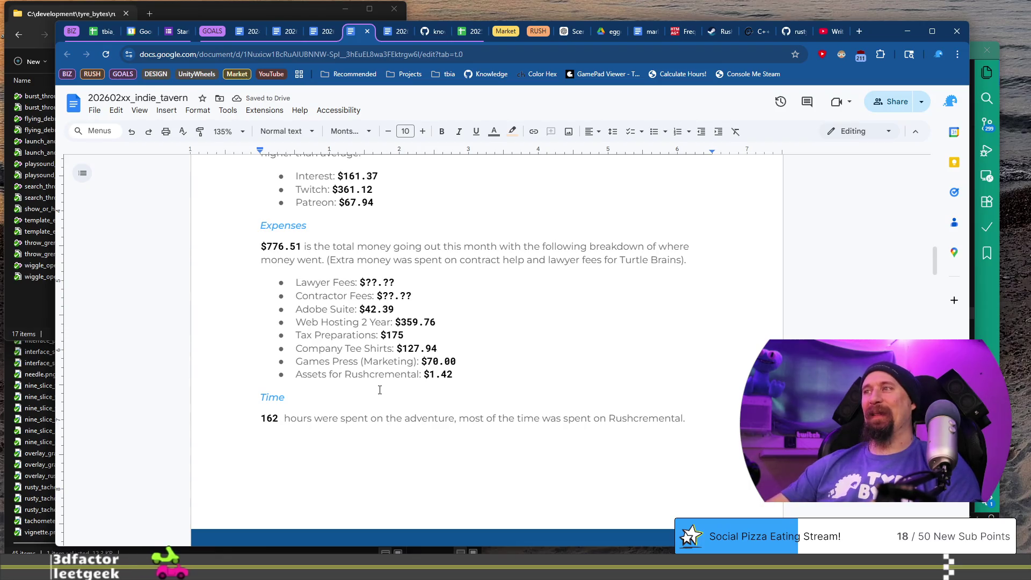
Step: Look over the Achievements entries down to Solid Amount of Dev Reports, then switch to VS Code
scroll(370, 355, down, 4)
scroll(368, 344, down, 8)
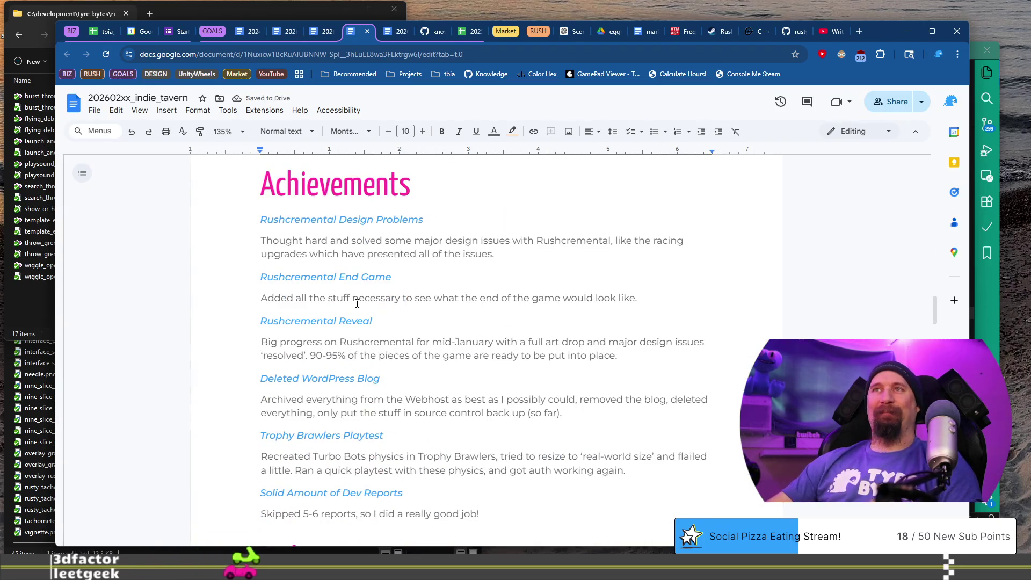
scroll(357, 304, down, 5)
scroll(357, 304, up, 4)
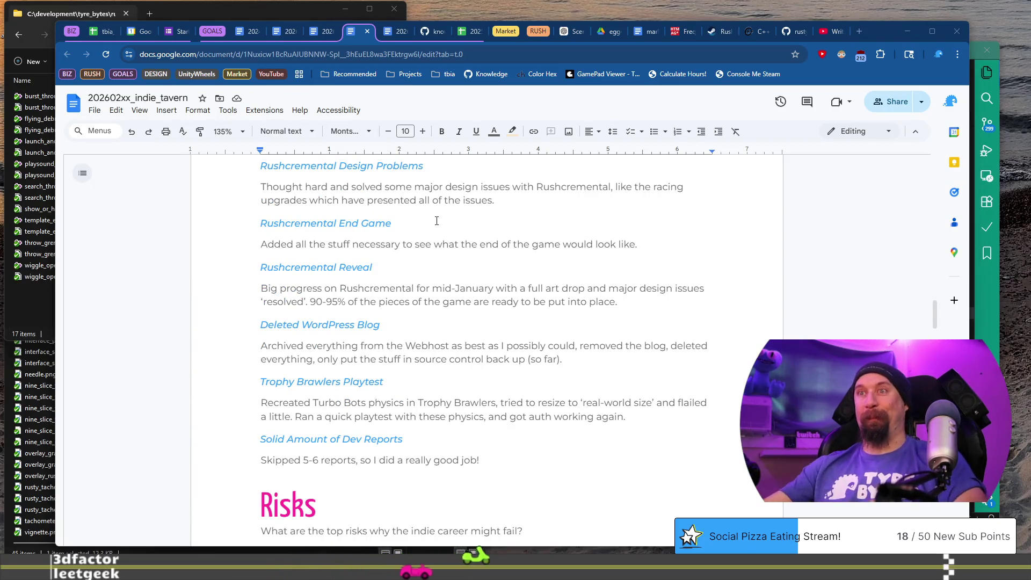
scroll(378, 381, down, 3)
scroll(377, 381, down, 4)
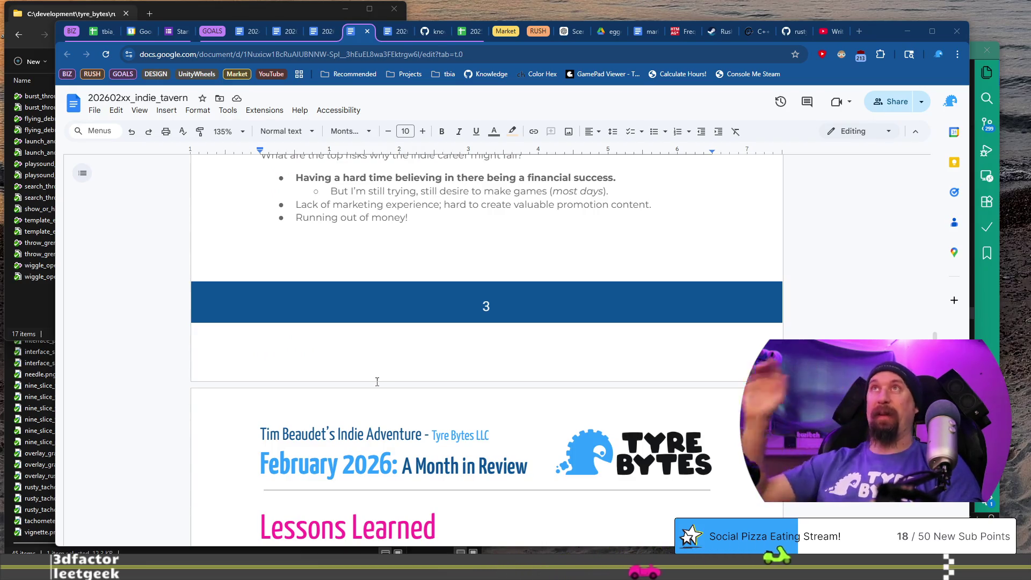
scroll(377, 381, up, 15)
scroll(370, 382, down, 4)
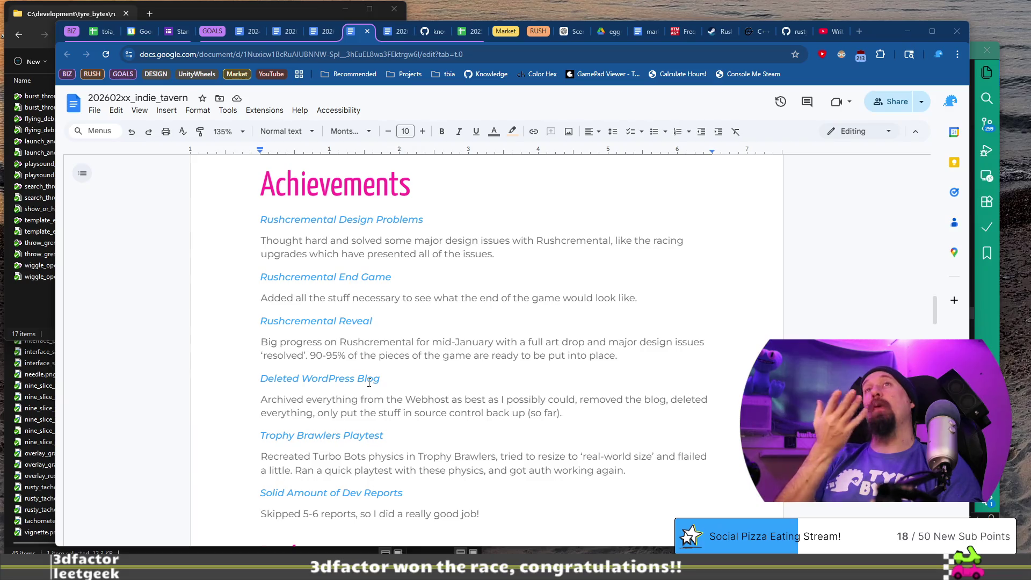
scroll(369, 382, down, 1)
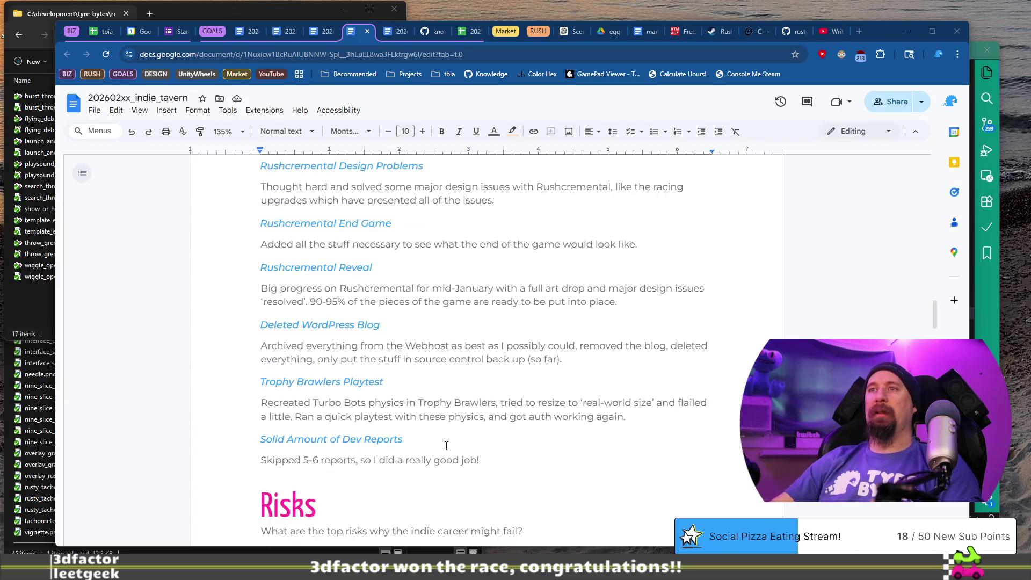
mouse_move(480, 459)
mouse_down()
mouse_move(261, 460)
mouse_move(259, 443)
mouse_up()
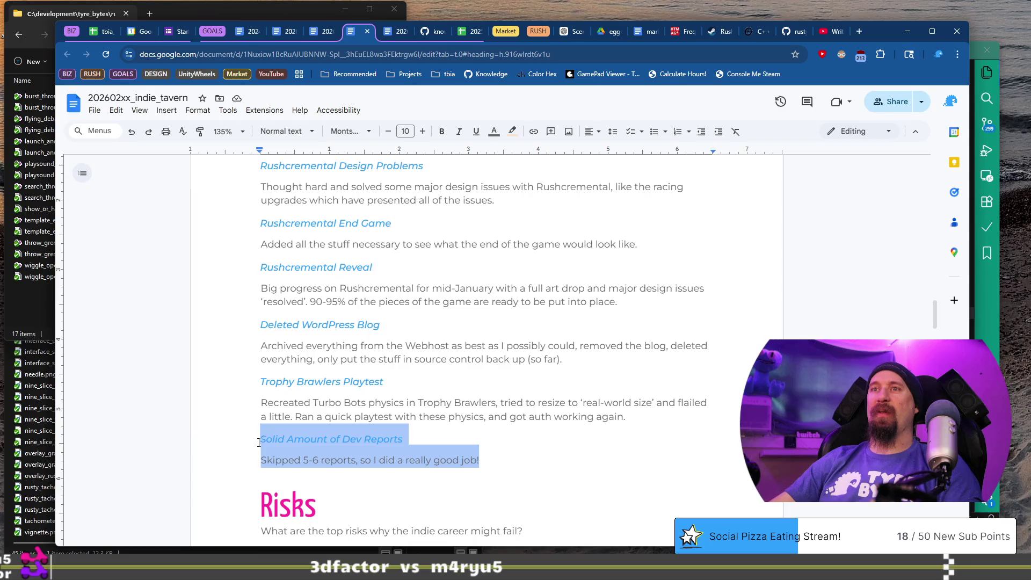
key(alt+Tab)
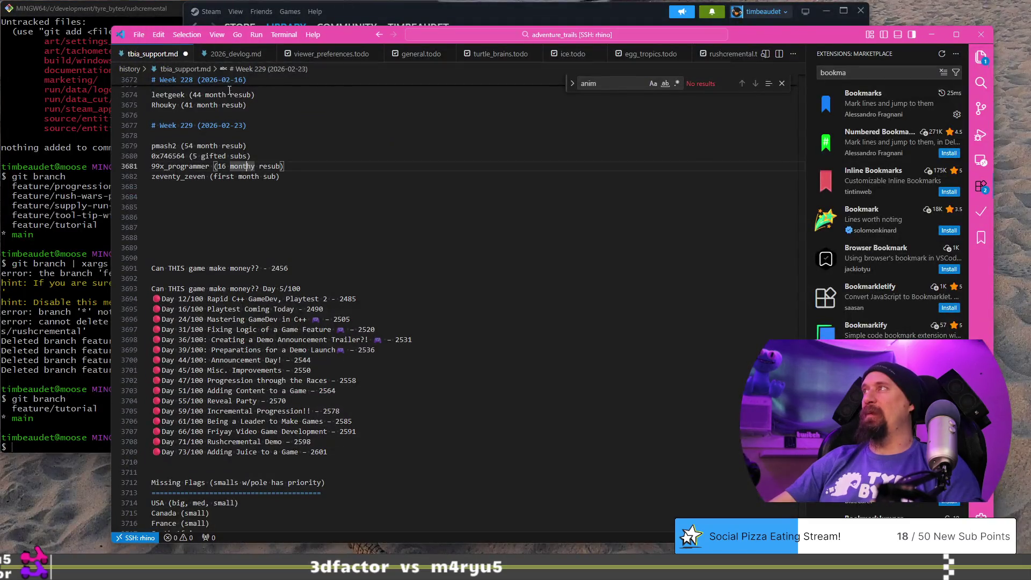
Step: Read the February 2026 development reports in 2026_devlog.md, then return to the Docs review
click(226, 55)
drag(349, 372, 257, 293)
scroll(257, 290, up, 10)
scroll(257, 290, up, 10)
shift+click(252, 274)
scroll(318, 279, down, 20)
scroll(317, 279, down, 3)
click(311, 246)
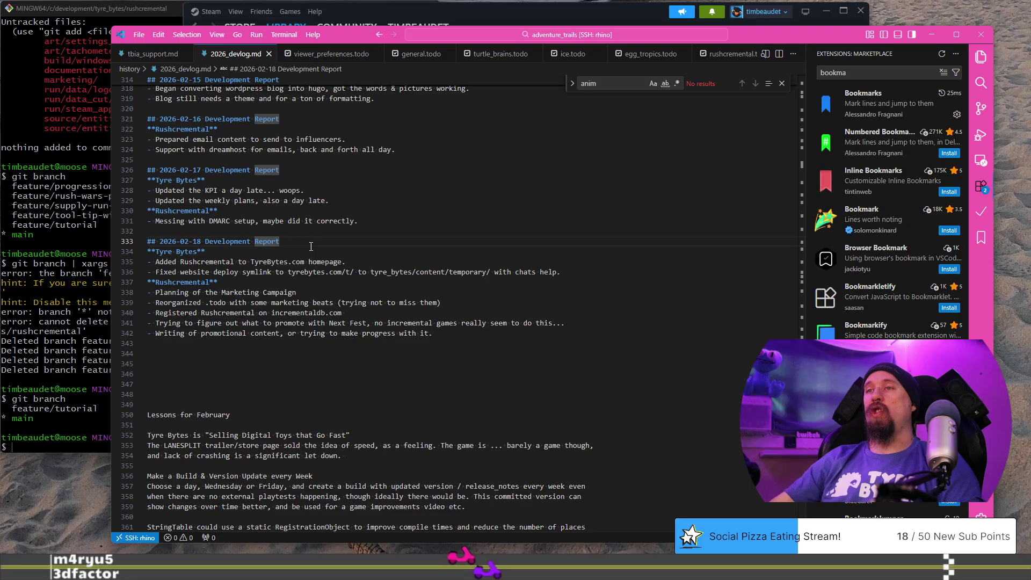
key(alt+Tab)
scroll(529, 376, down, 3)
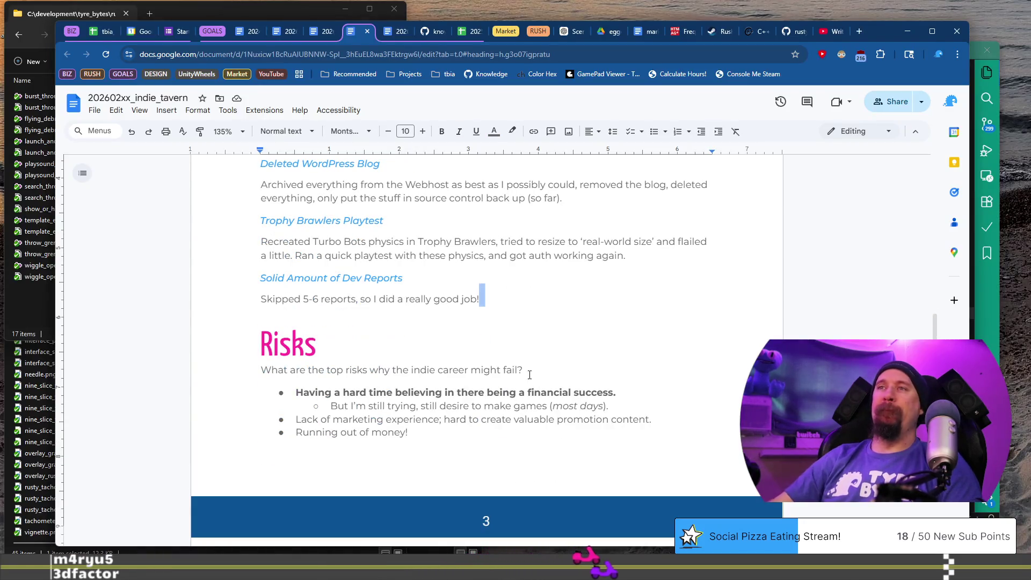
Step: Delete the Trophy Brawlers Playtest and Solid Amount of Dev Reports entries from Achievements
key(shift+Home)
text(Grea)
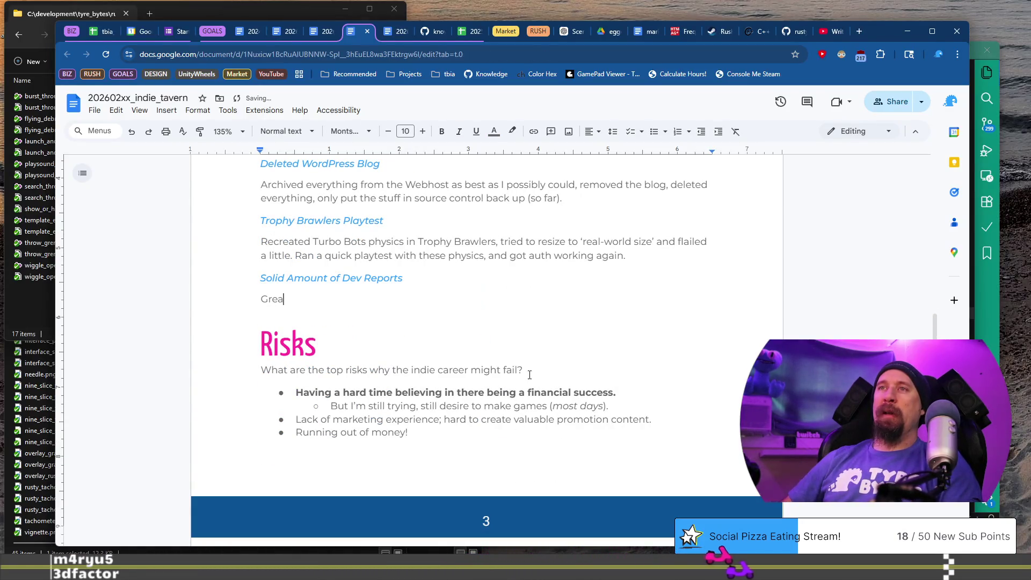
key(shift+Up)
key(shift+Up)
key(shift+Up)
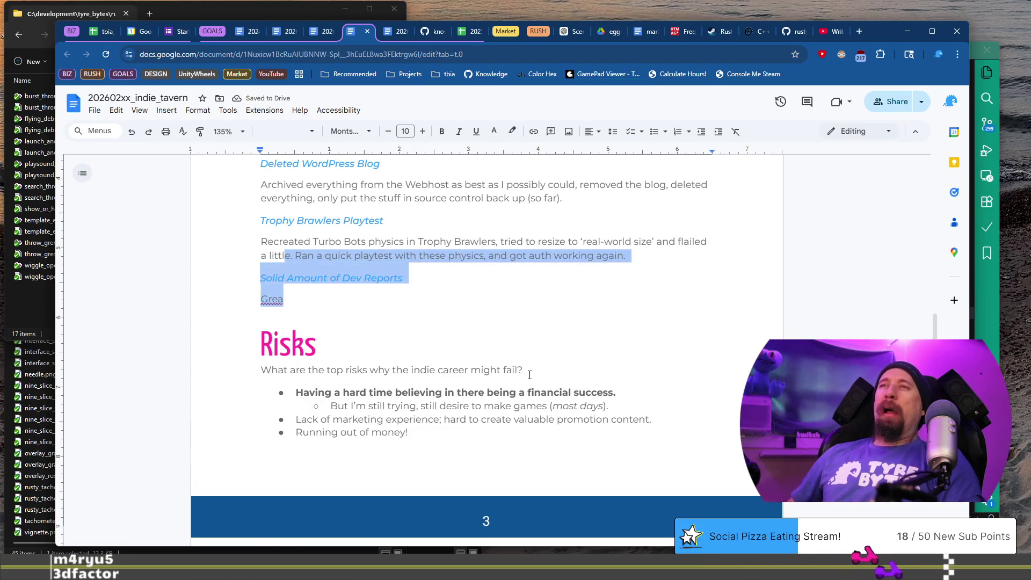
key(BackSpace)
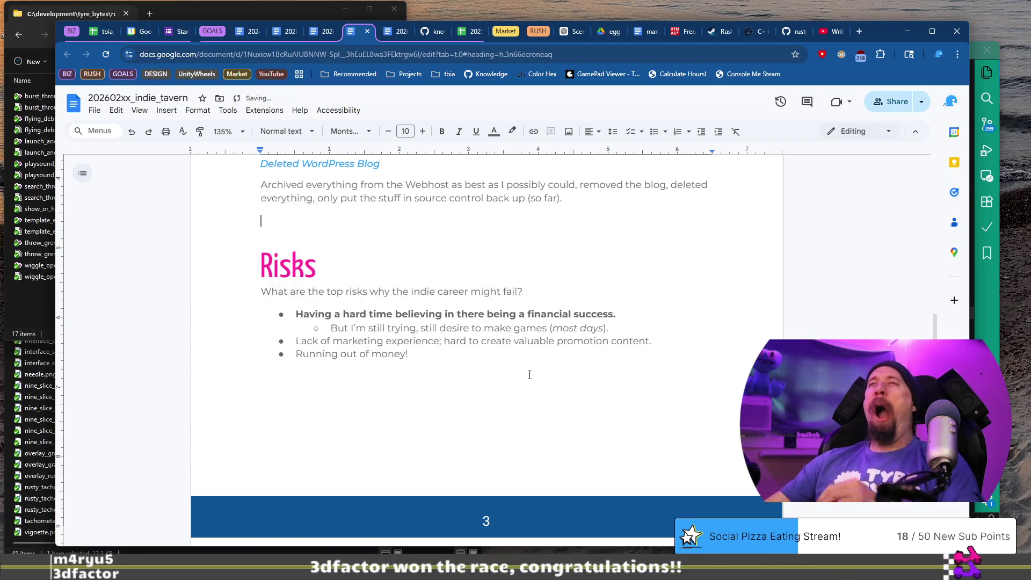
scroll(529, 375, up, 5)
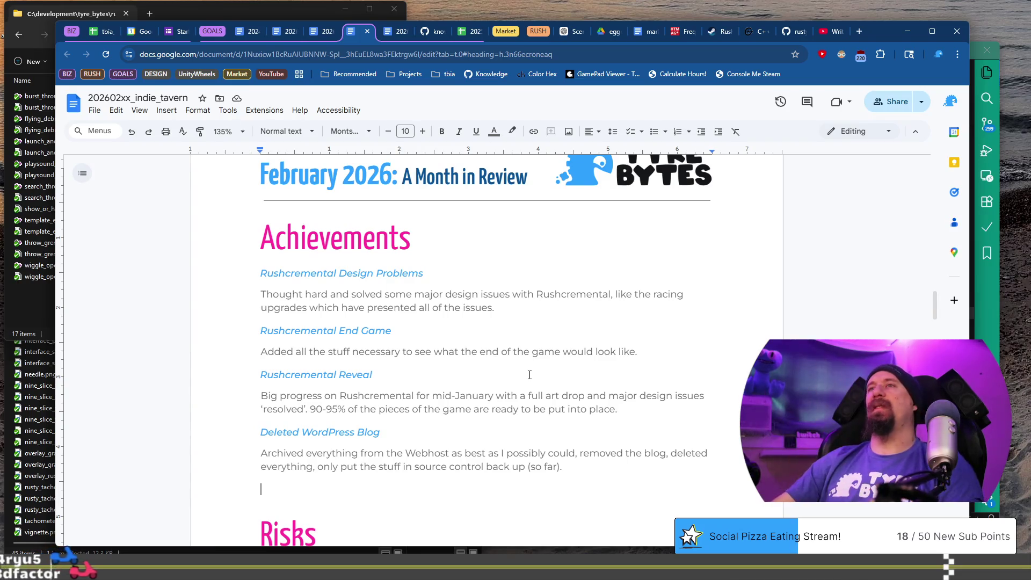
triple_click(491, 432)
Step: Retitle the entry Turtle Brains Licensing and start its paragraph 'Licensing of Turtle Brains has been shifted off'
text(Turtle Brains Li)
text(d)
text(ng)
key(Down)
key(Down)
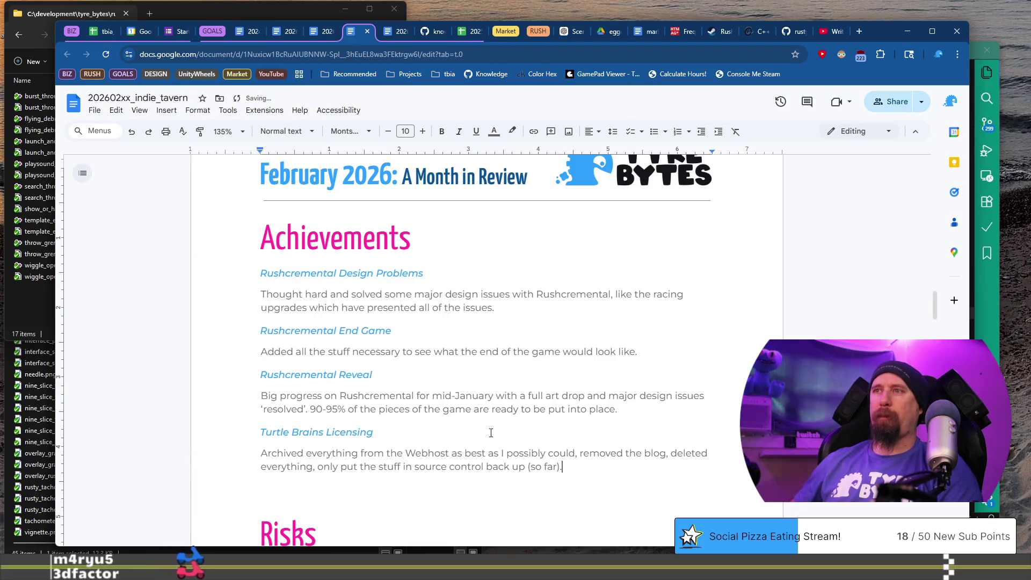
key(shift+Home)
key(shift+Up)
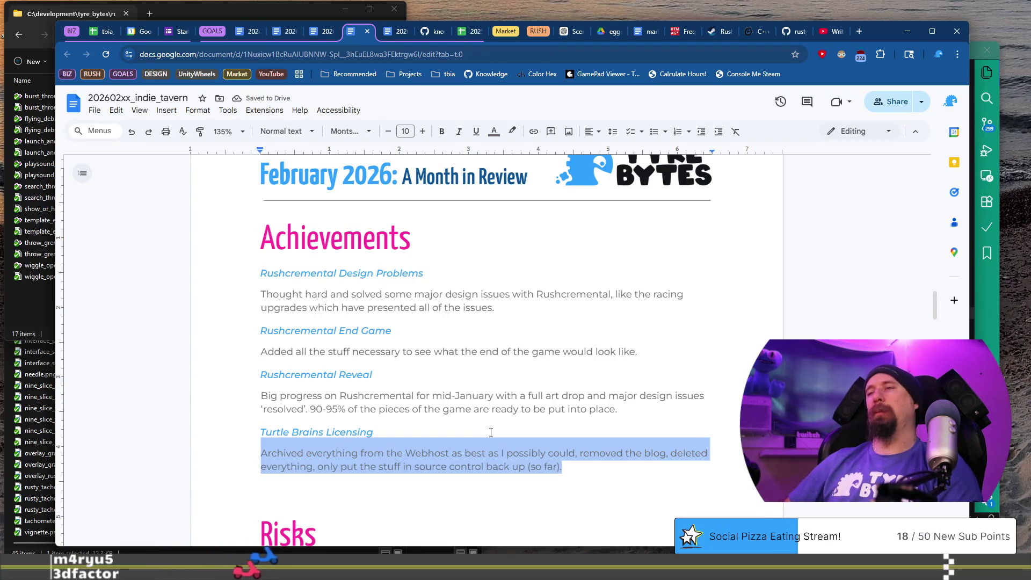
text(Lic)
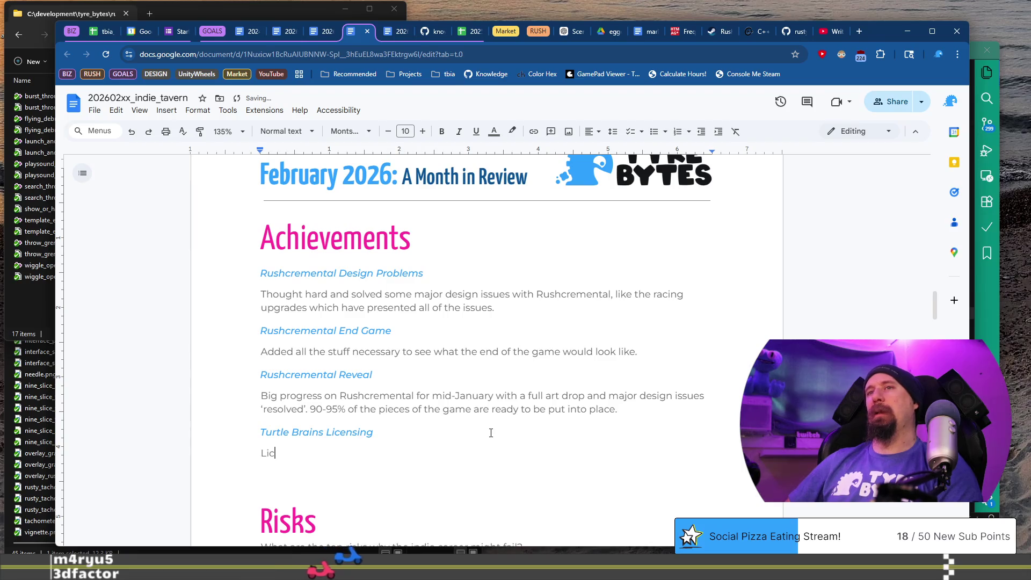
text(ensing of Tu)
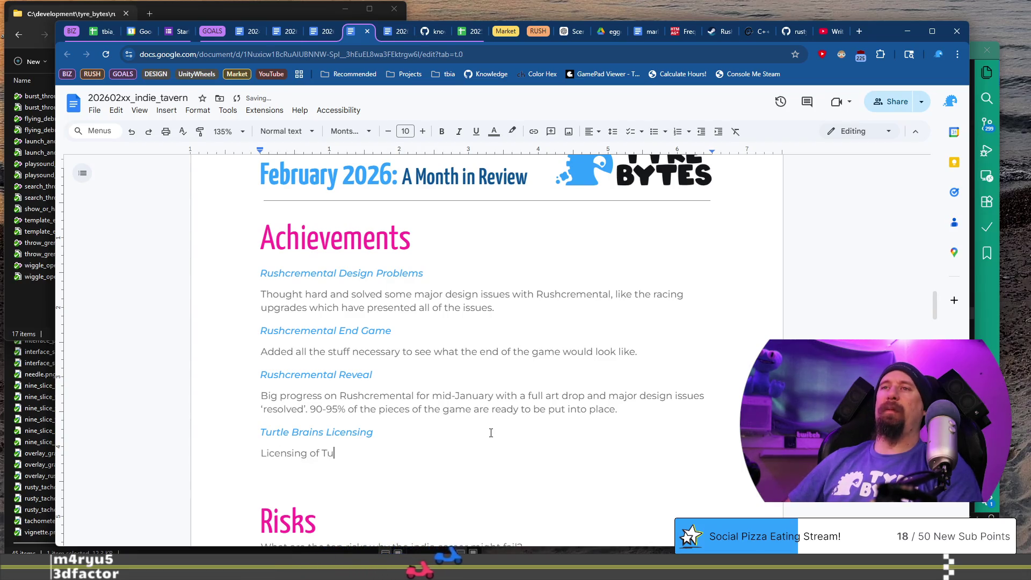
text(rtle Brains )
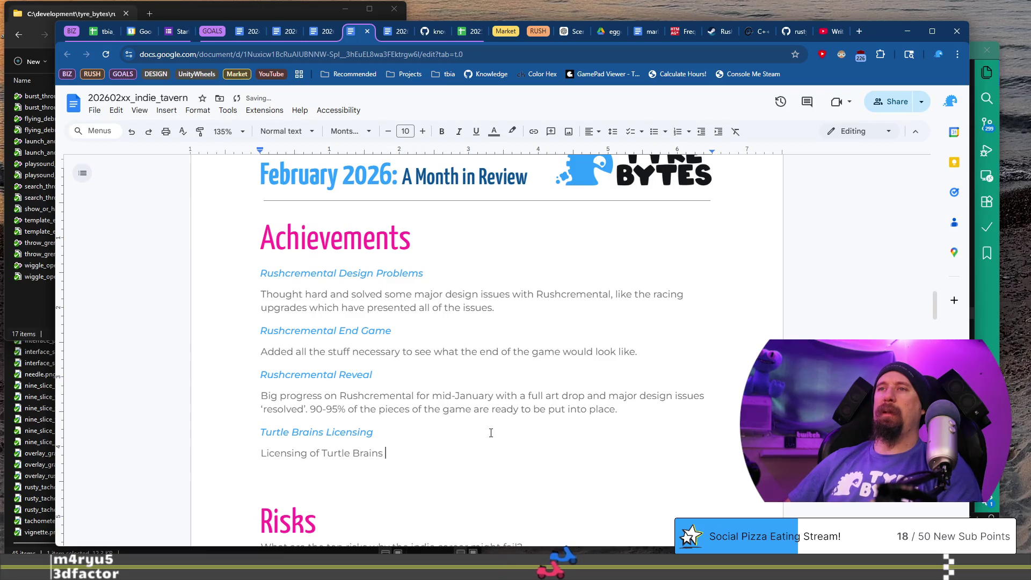
text(has )
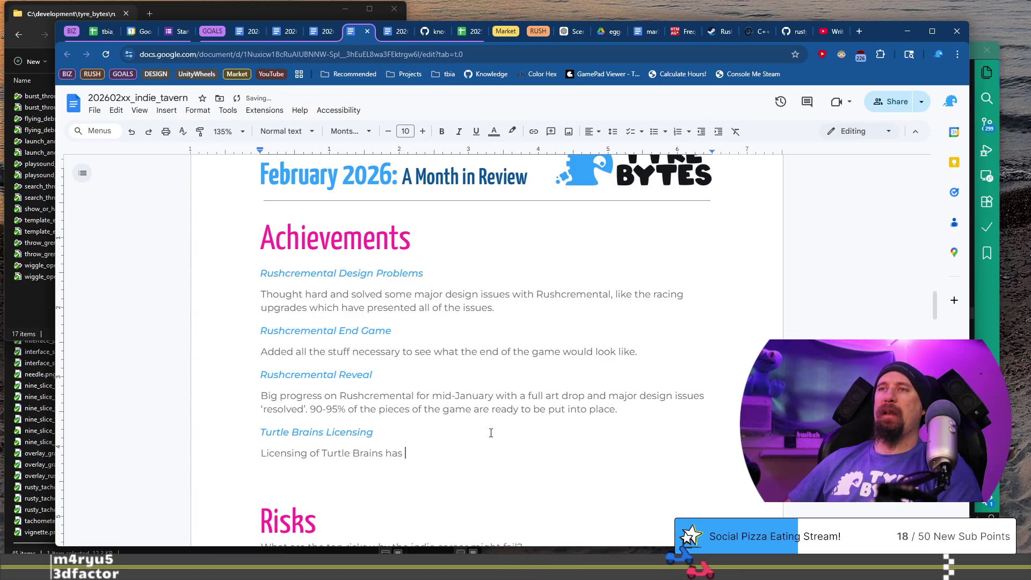
text(been shifted offic)
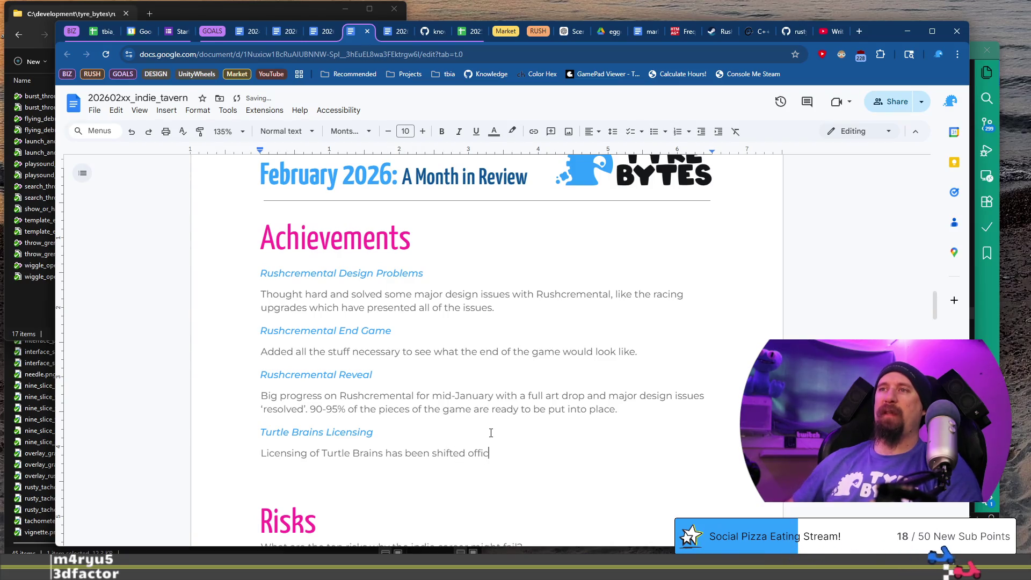
Step: Add that licensing moved to Tyre Bytes LLC, listing Combustion Engine, Track Builder and Stream Helper
key(ctrl+Left)
key(ctrl+Left)
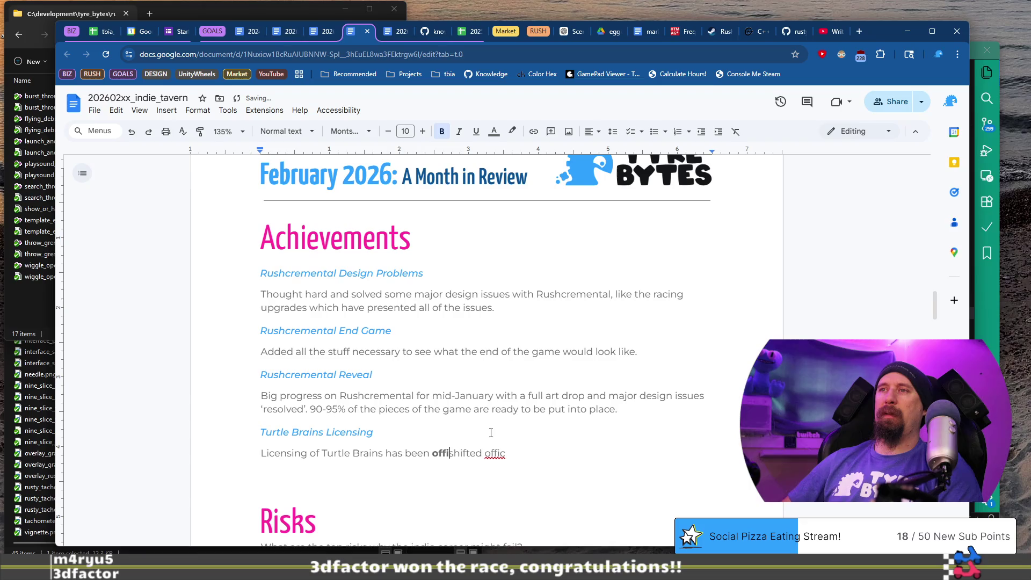
key(End)
key(ctrl+BackSpace)
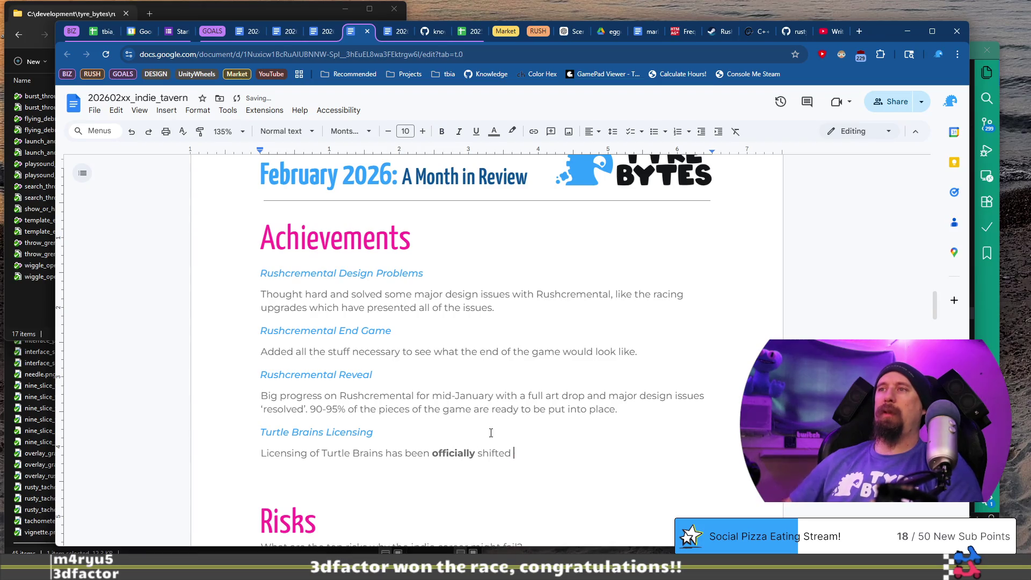
text(to Tyre Bytes LLC.)
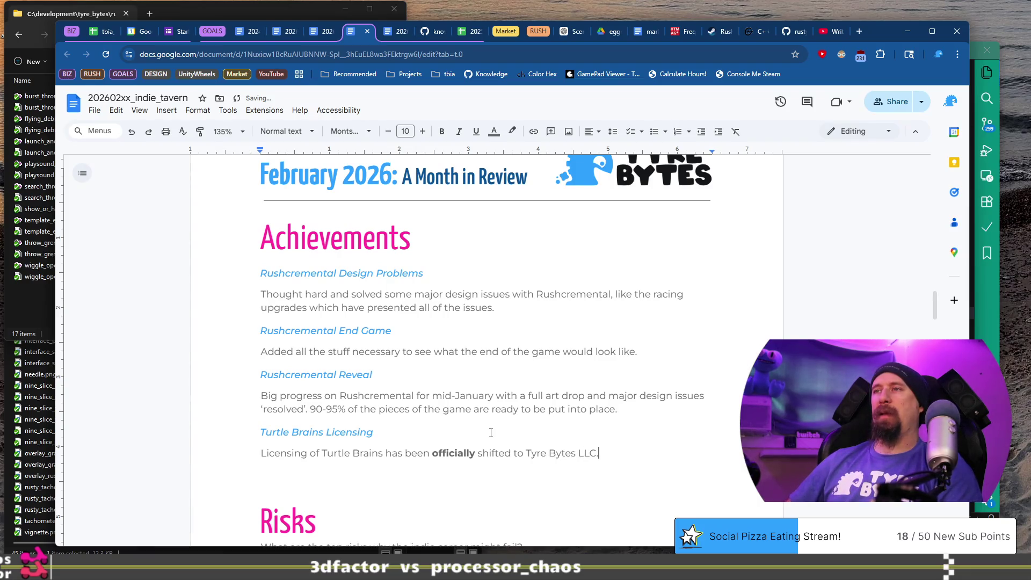
key(BackSpace)
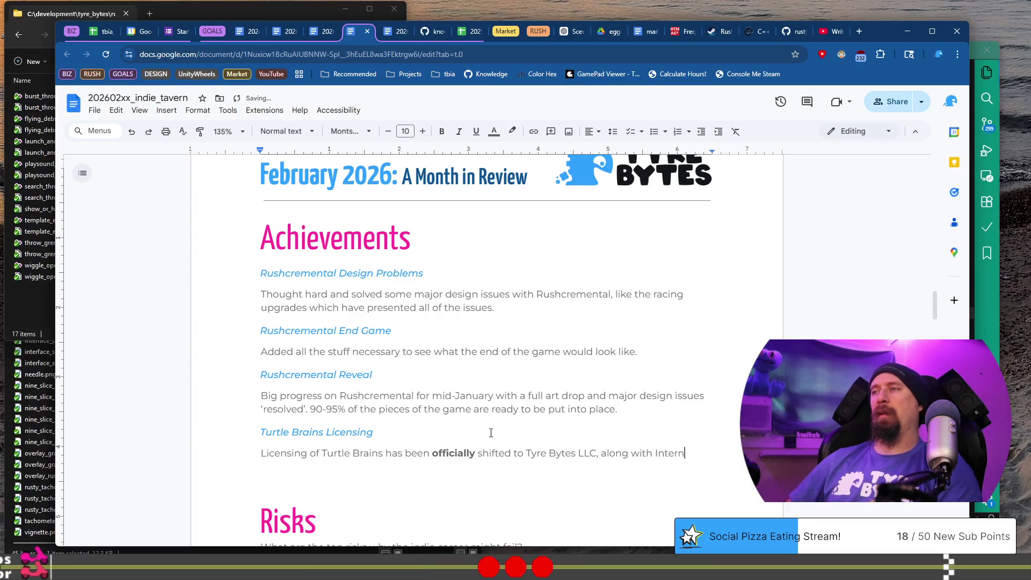
text(al Combustion Engine, )
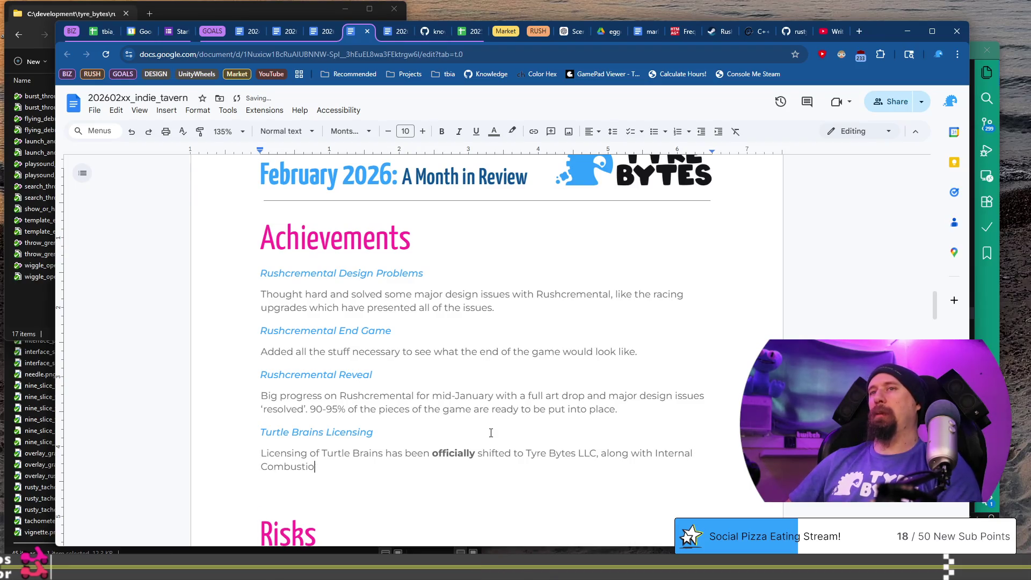
text(Stream Helper,)
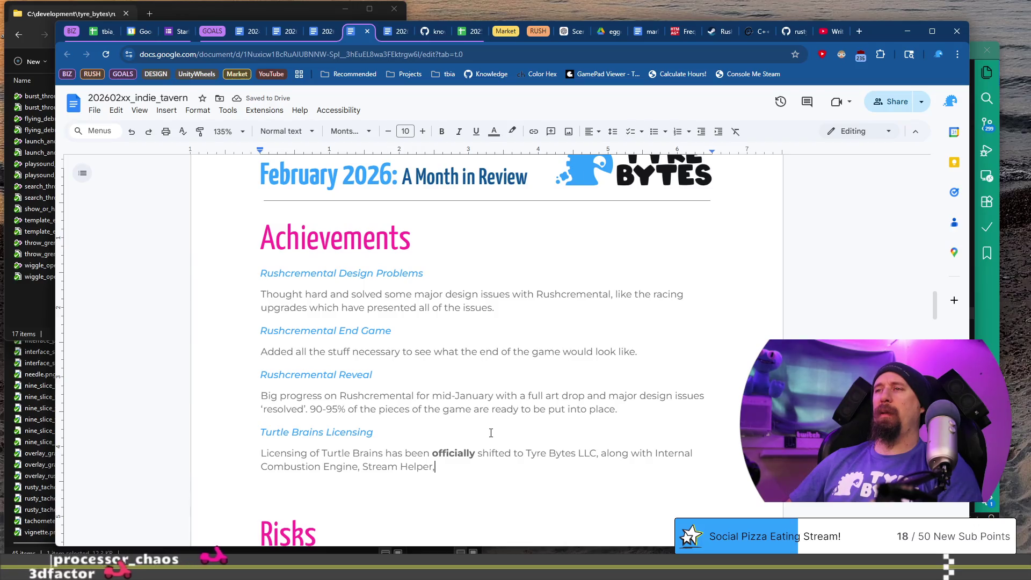
key(ctrl+Left)
key(ctrl+Left)
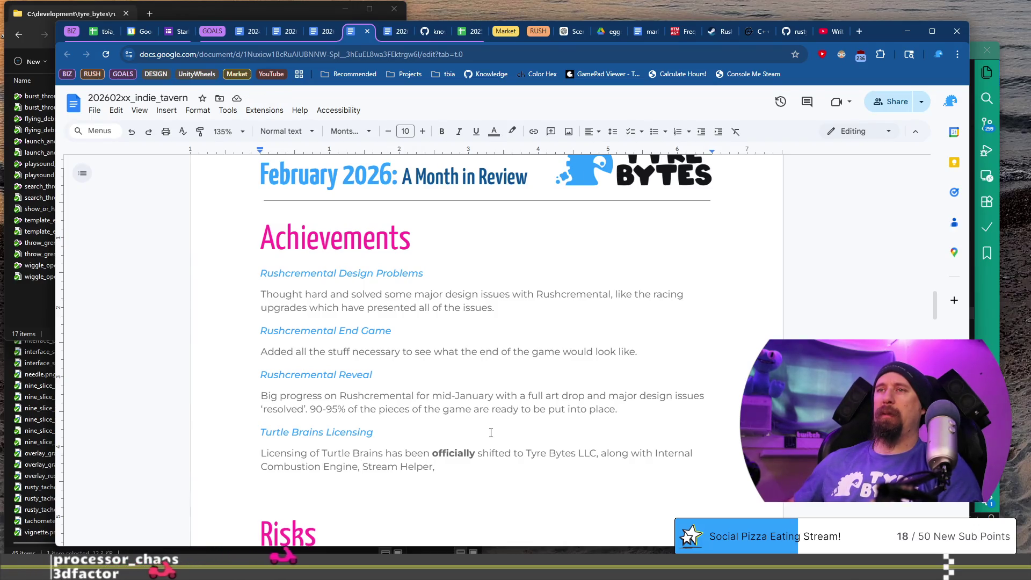
text(Track Builder and)
Step: End the paragraph allowing contributor license agreements and use as a source-available license
key(End)
key(BackSpace)
text(. There)
key(BackSpace)
key(BackSpace)
text(se)
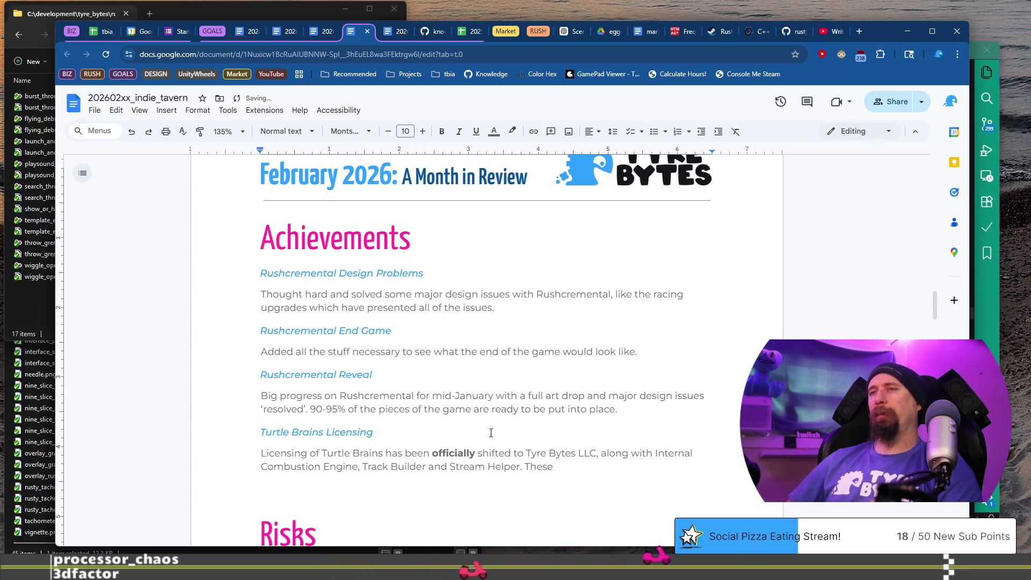
key(BackSpace)
key(BackSpace)
key(BackSpace)
text(is will all)
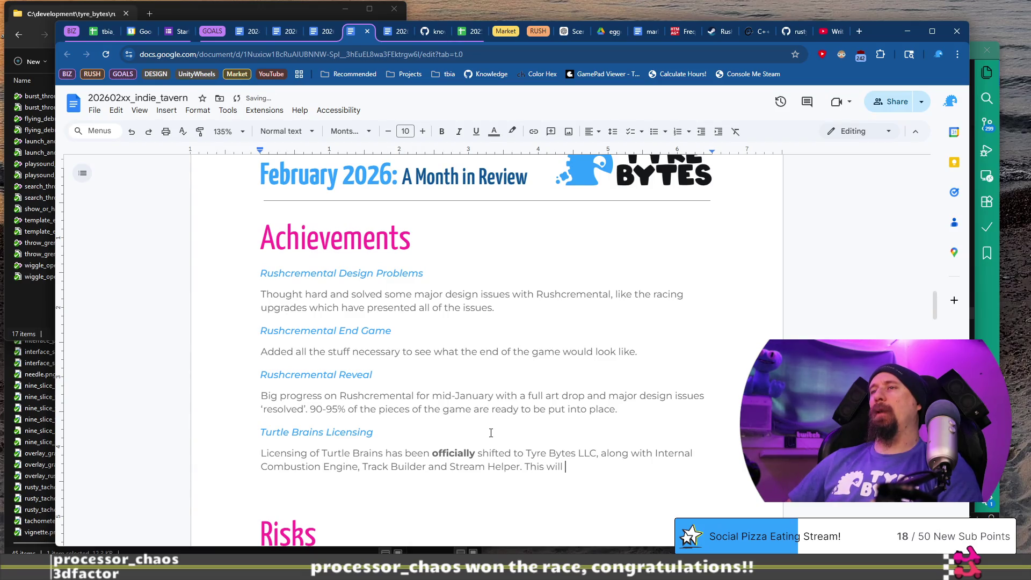
text(os )
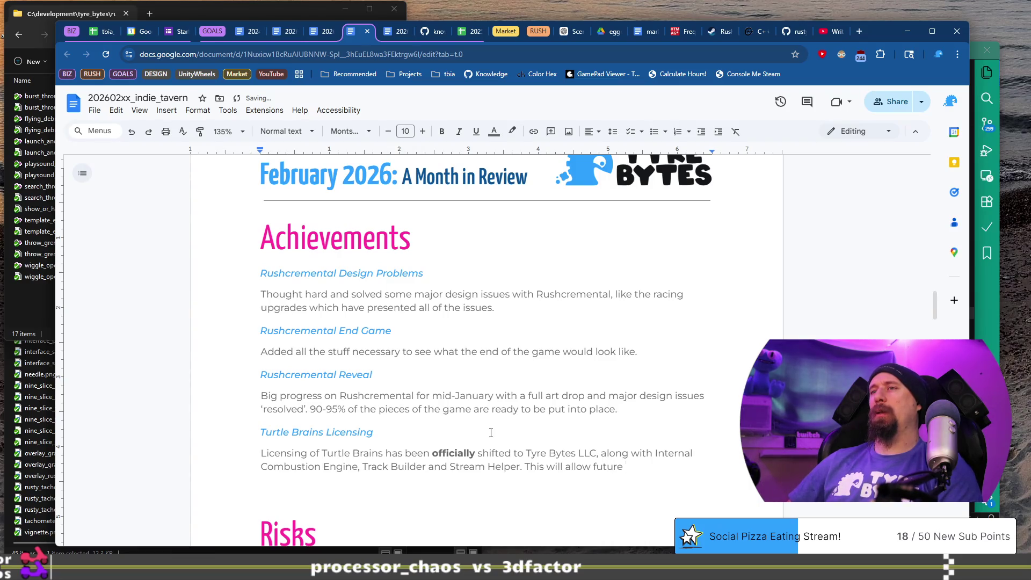
text(ication)
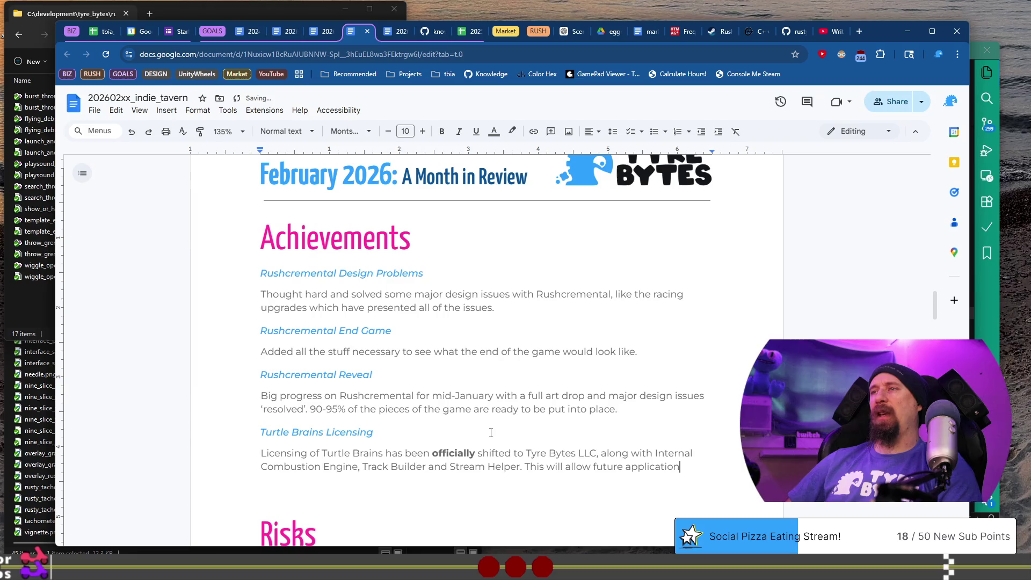
key(BackSpace)
key(BackSpace)
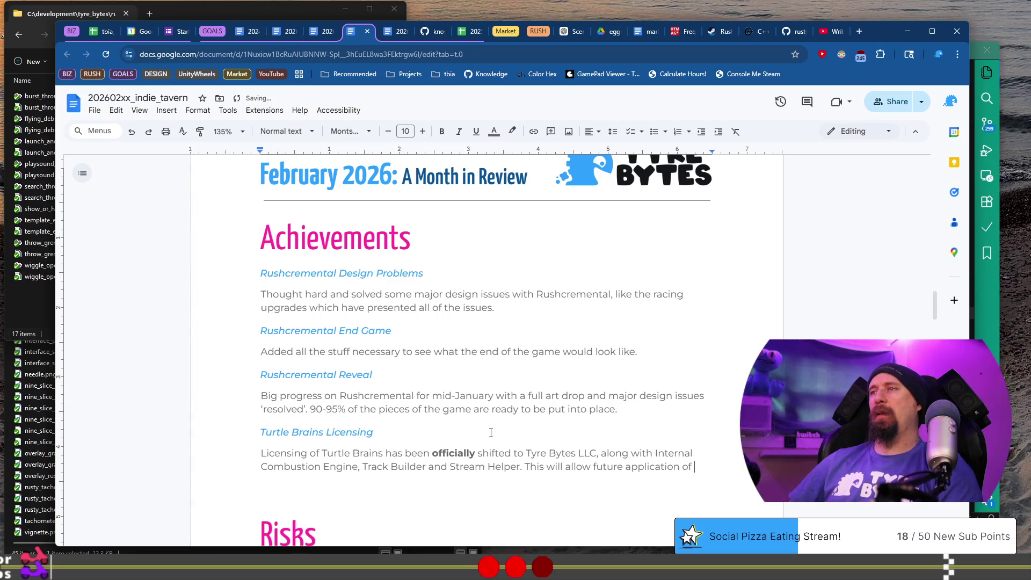
text(contribu)
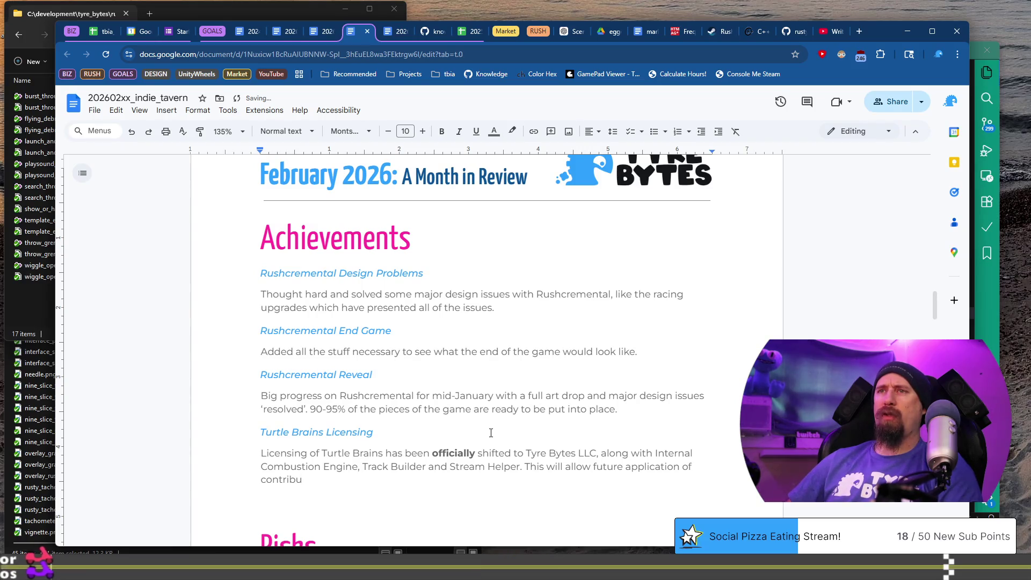
text(tor li)
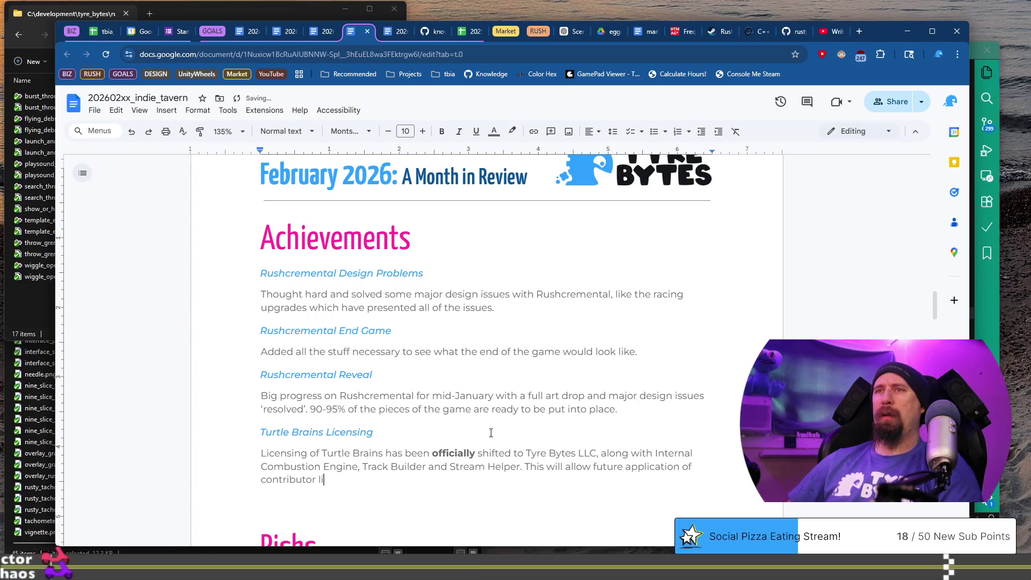
text(cense agre)
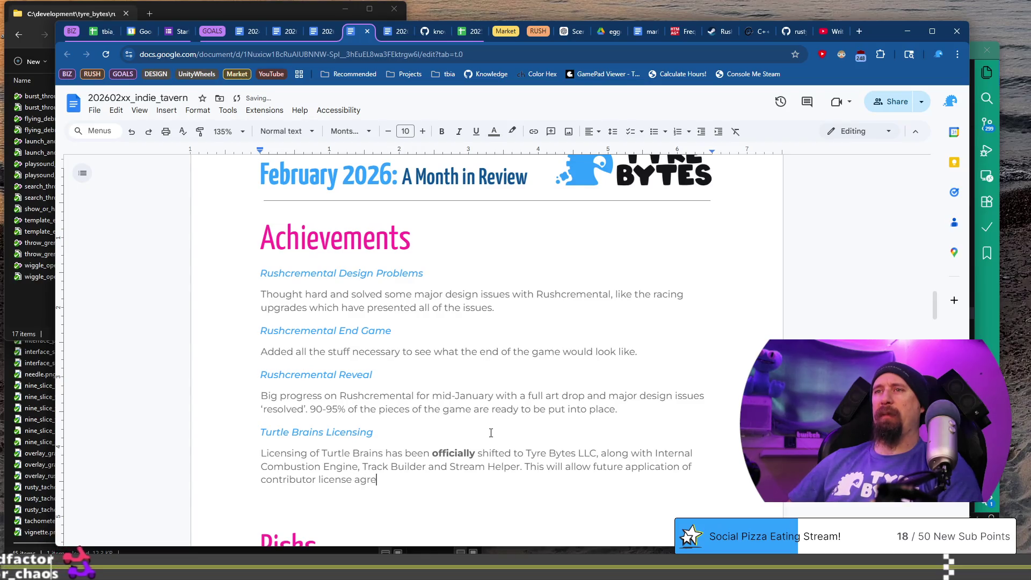
text(eg)
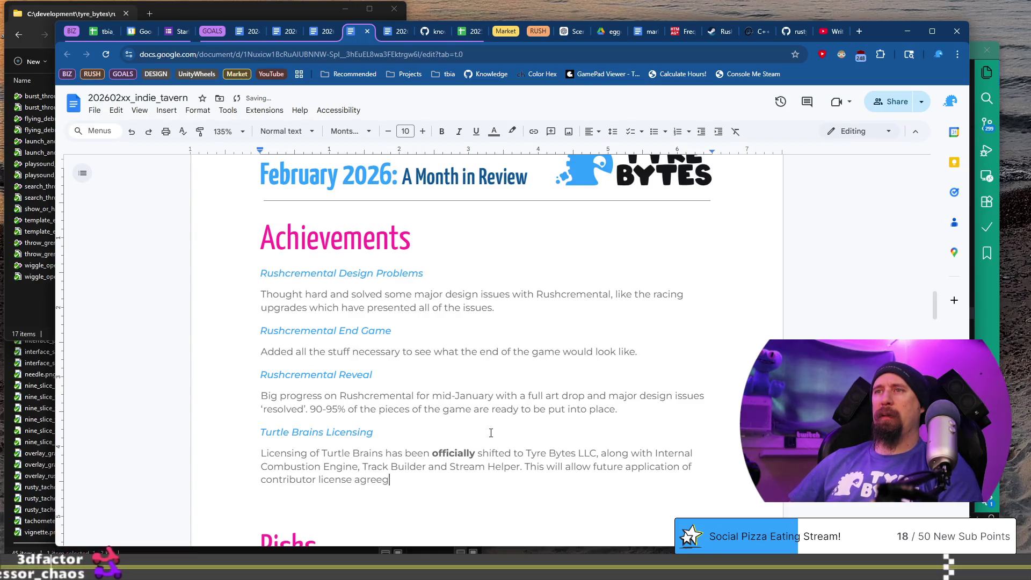
key(BackSpace)
text(ments and)
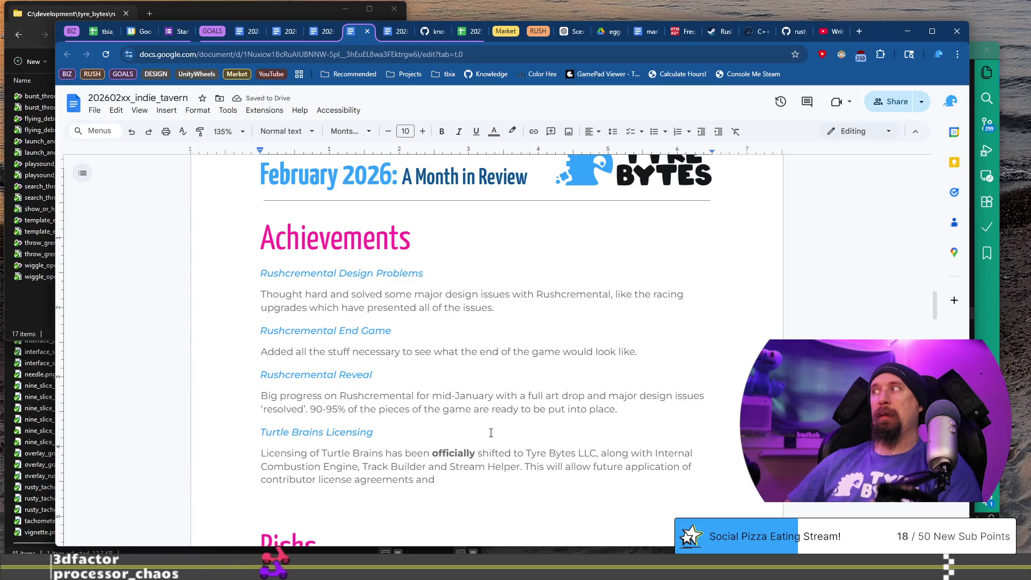
text( others to)
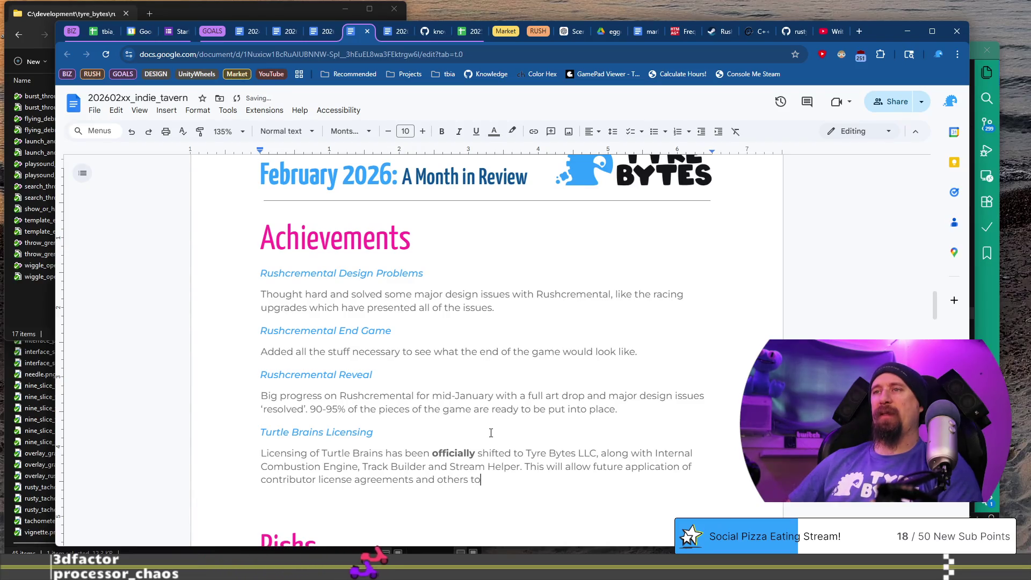
text( use the softw)
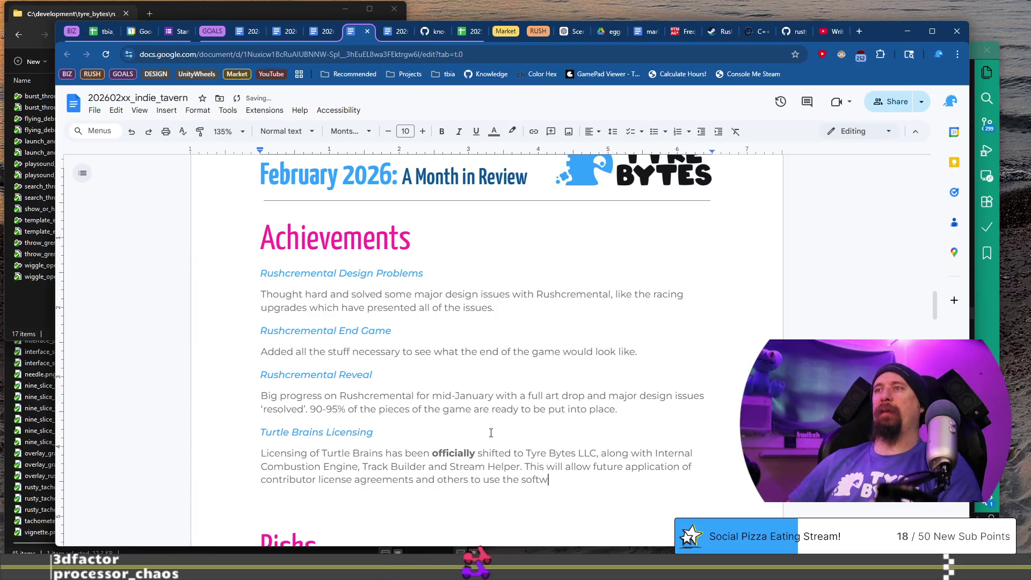
text(are as a)
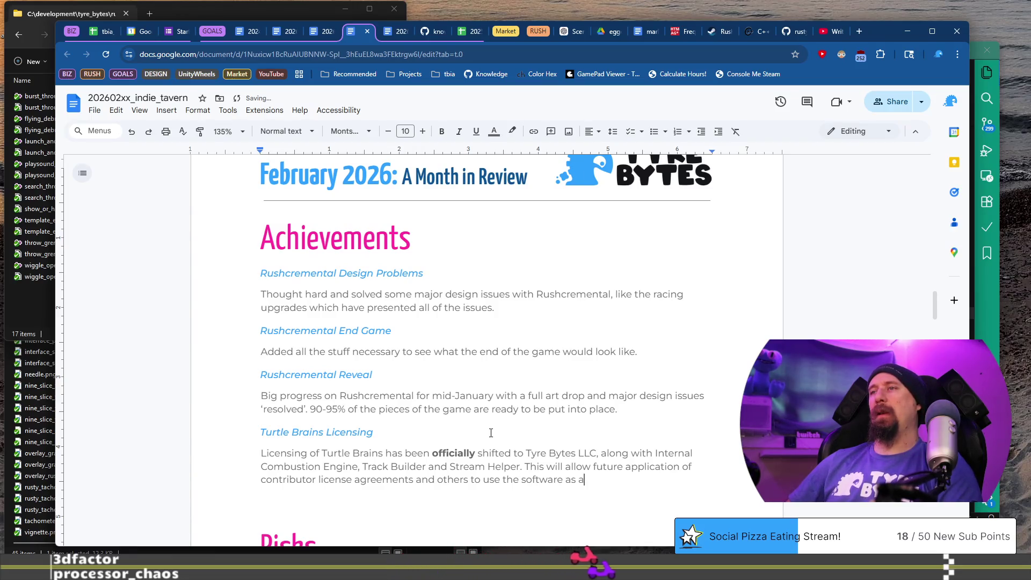
text( source-availa)
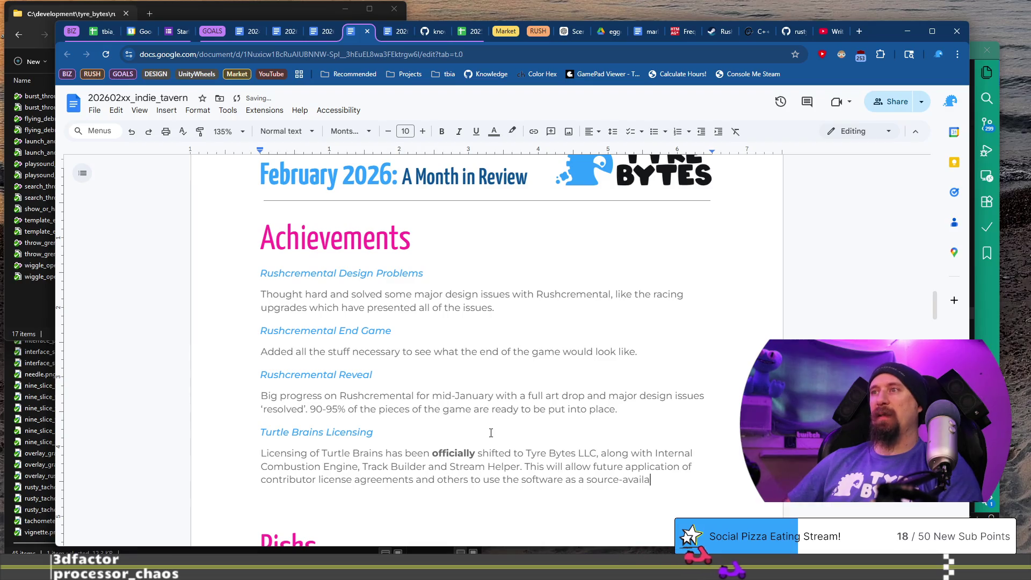
text(ble license.)
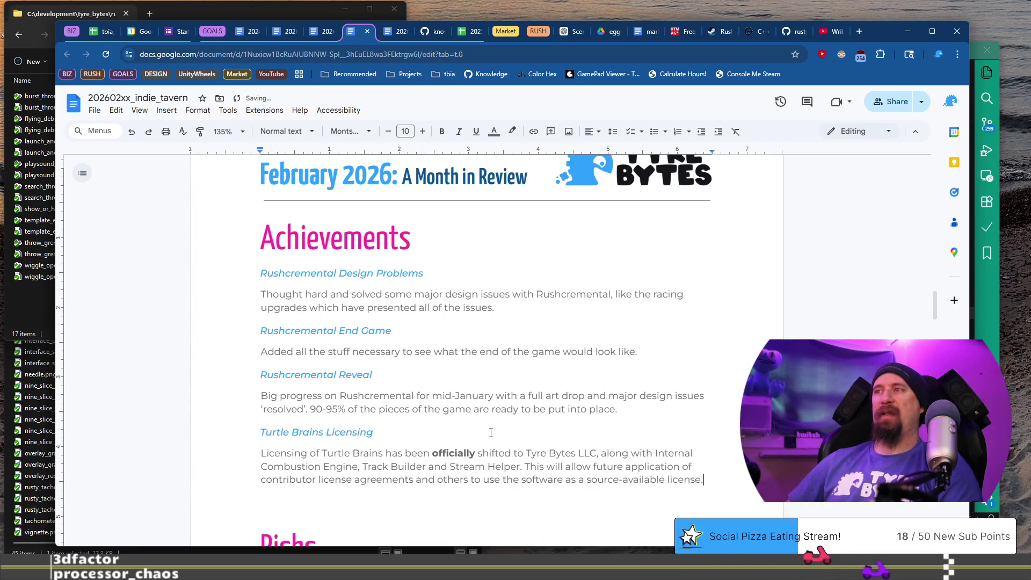
key(Up)
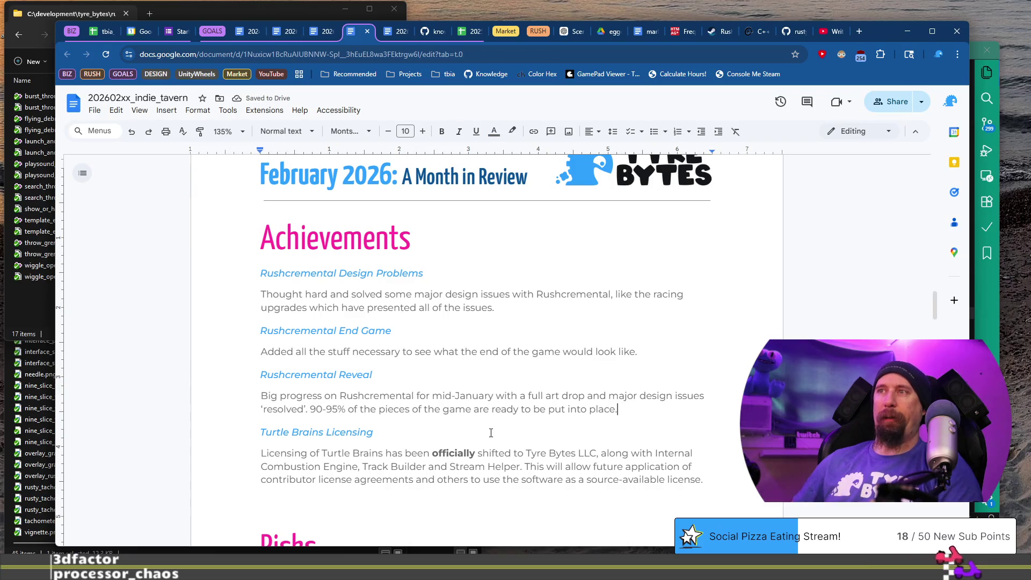
key(Up)
scroll(664, 363, down, 1)
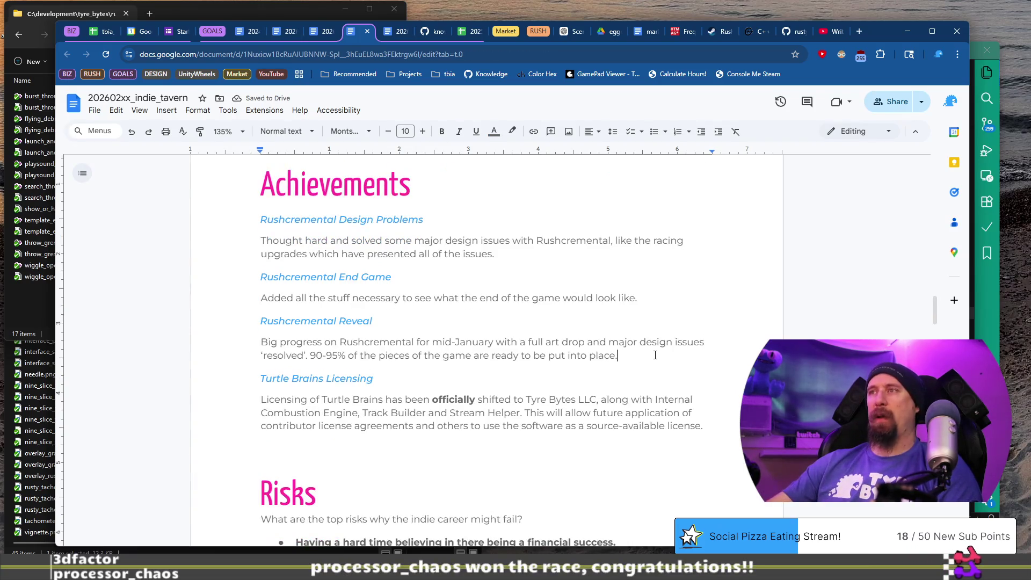
Step: Delete the End Game and Reveal text and rename the heading to Rushcremental Next Fest Demo
shift+click(663, 280)
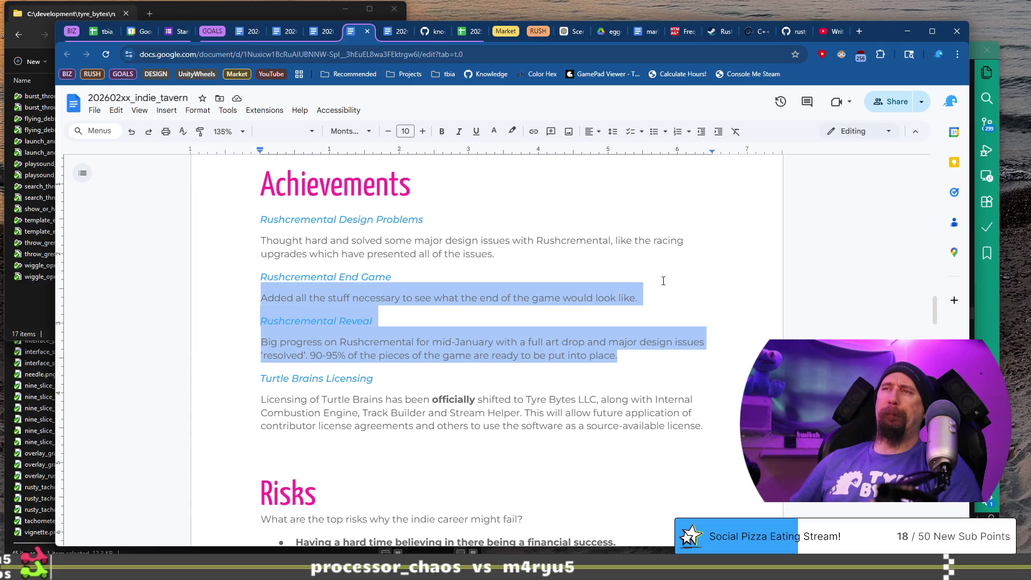
key(BackSpace)
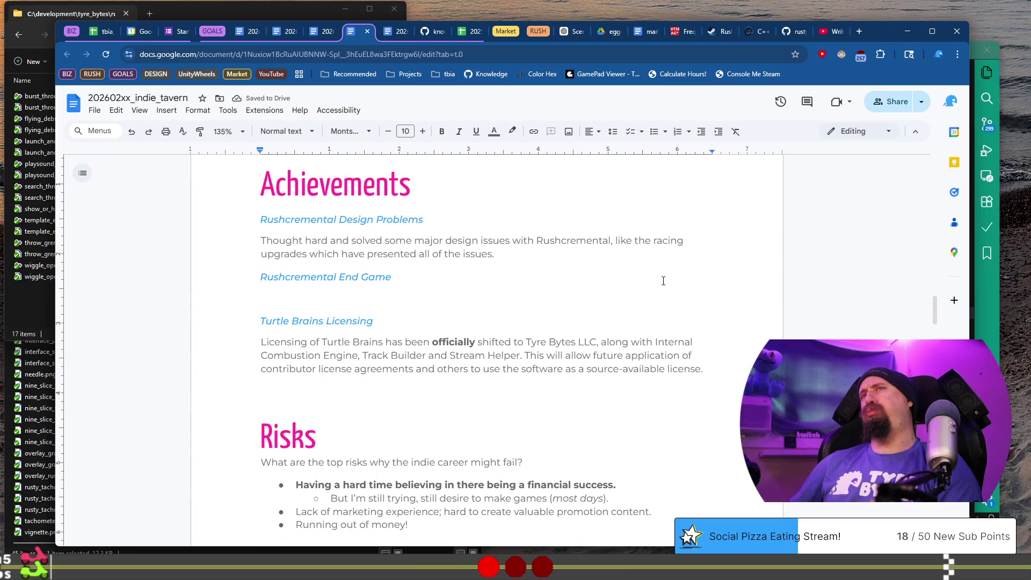
key(Up)
key(End)
key(ctrl+shift+Left)
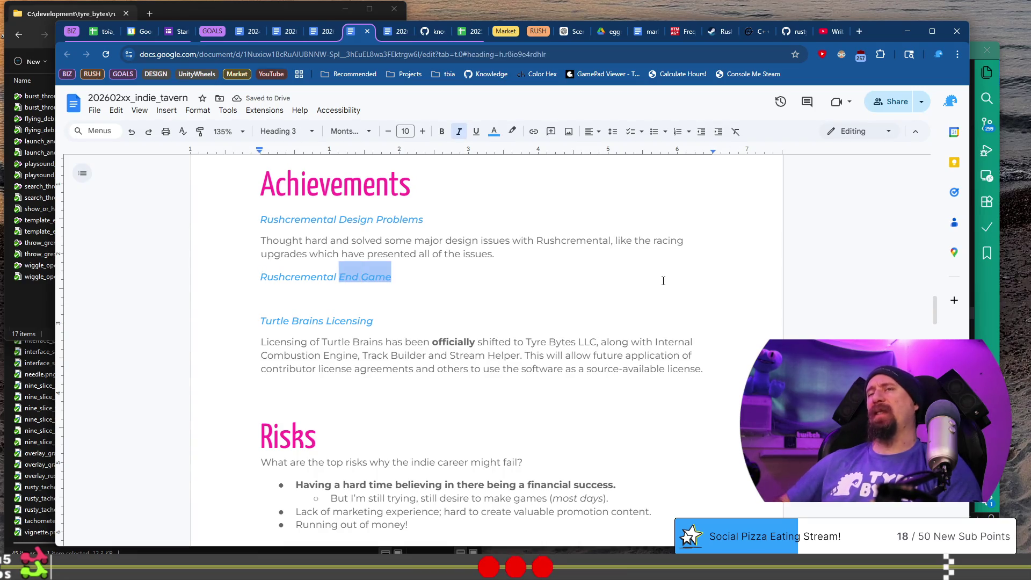
text(Next Fest)
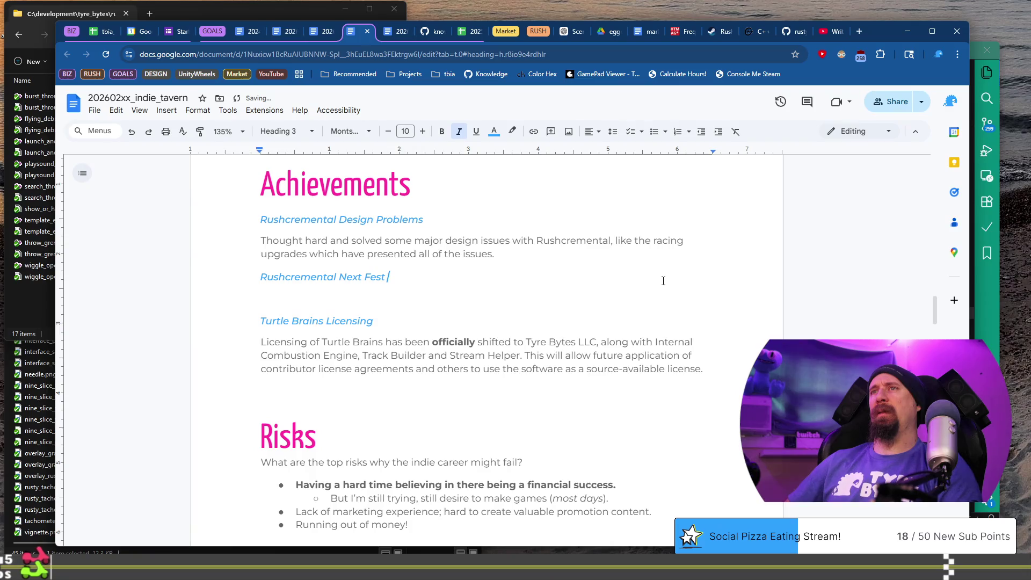
key(Down)
key(Down)
key(Down)
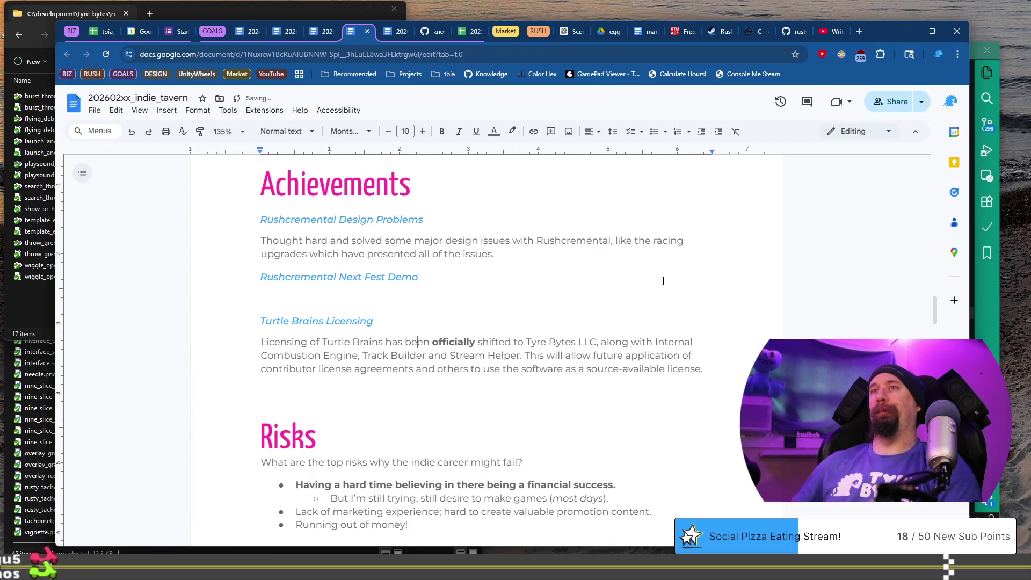
key(Up)
key(shift+Home)
key(Up)
key(Up)
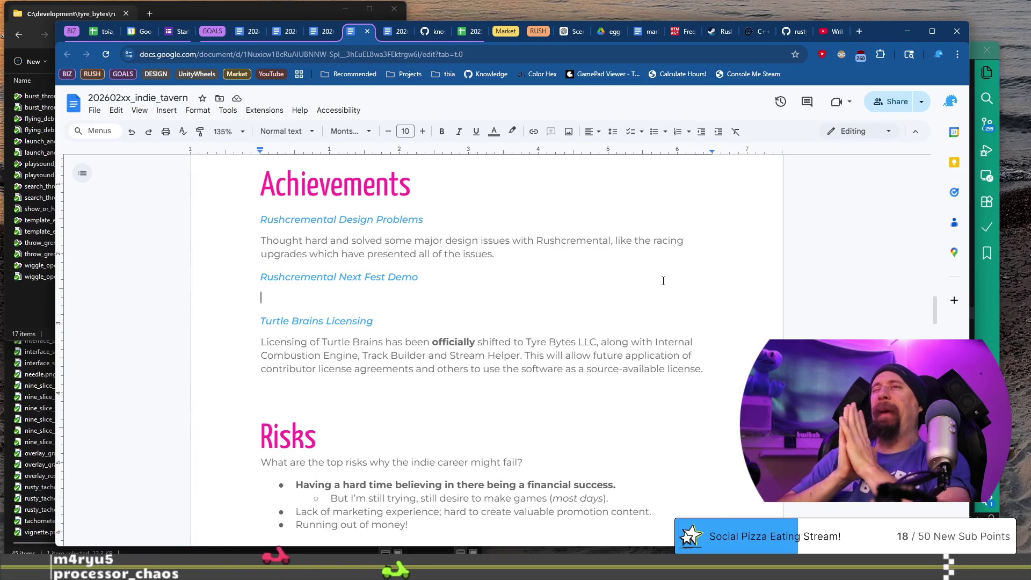
Step: Delete the Design Problems section and describe the Next Fest Demo as near finalized and ready for Next Fest
key(Up)
key(shift+Up)
key(shift+Up)
key(shift+Up)
key(BackSpace)
key(Down)
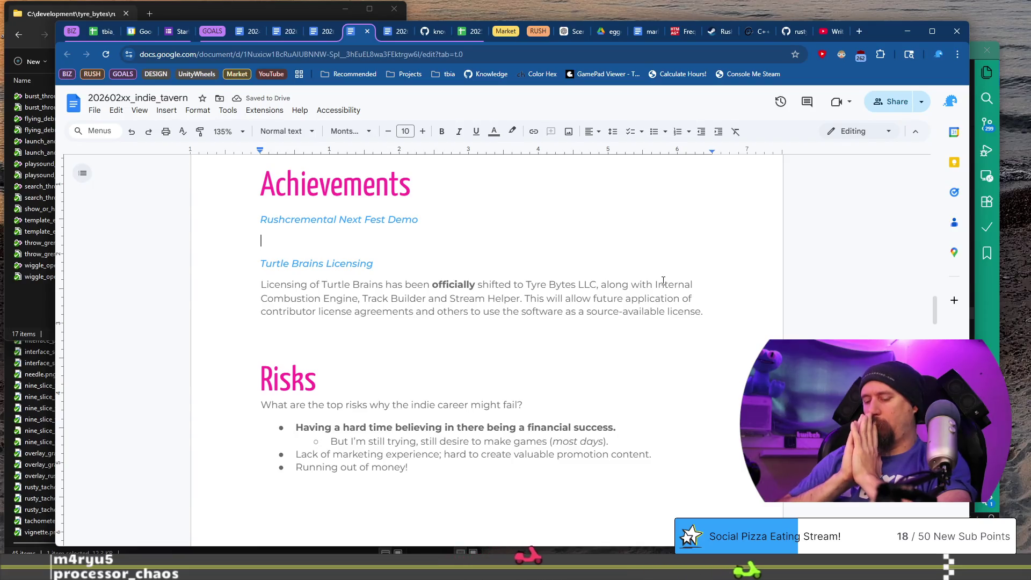
text(Quite a solid foot forward wi)
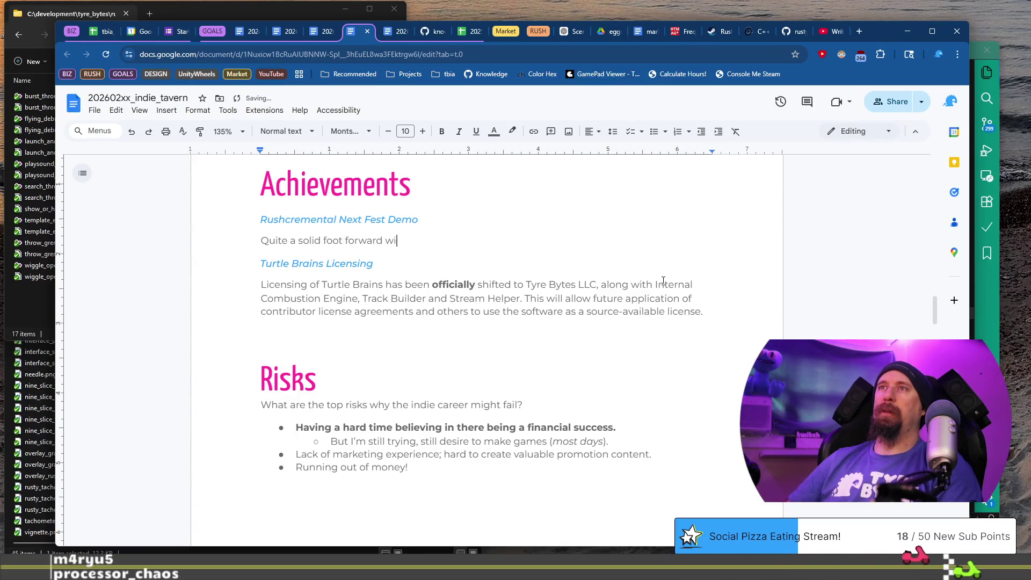
text(th the first 20-30 minu)
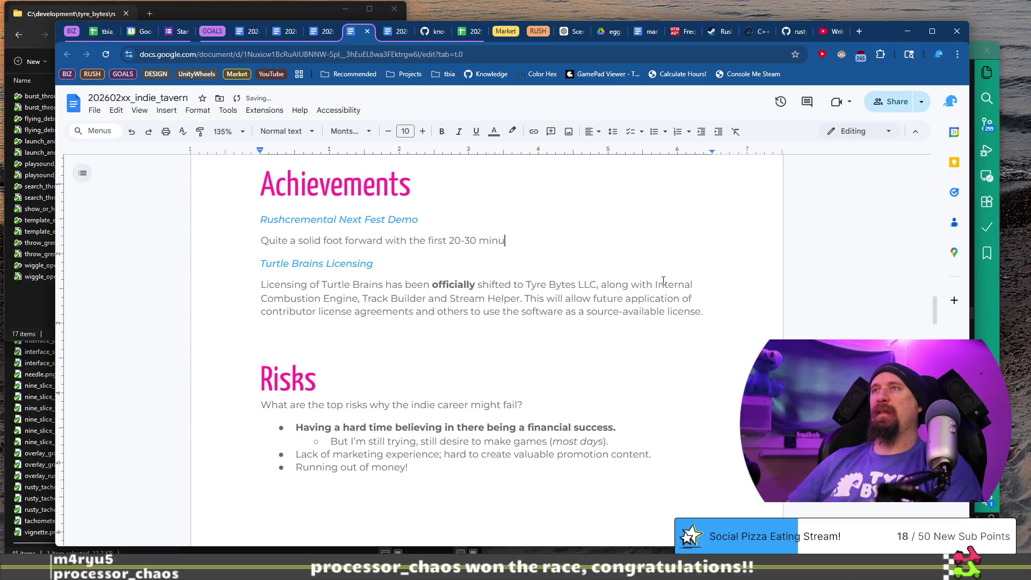
text(being near finalized)
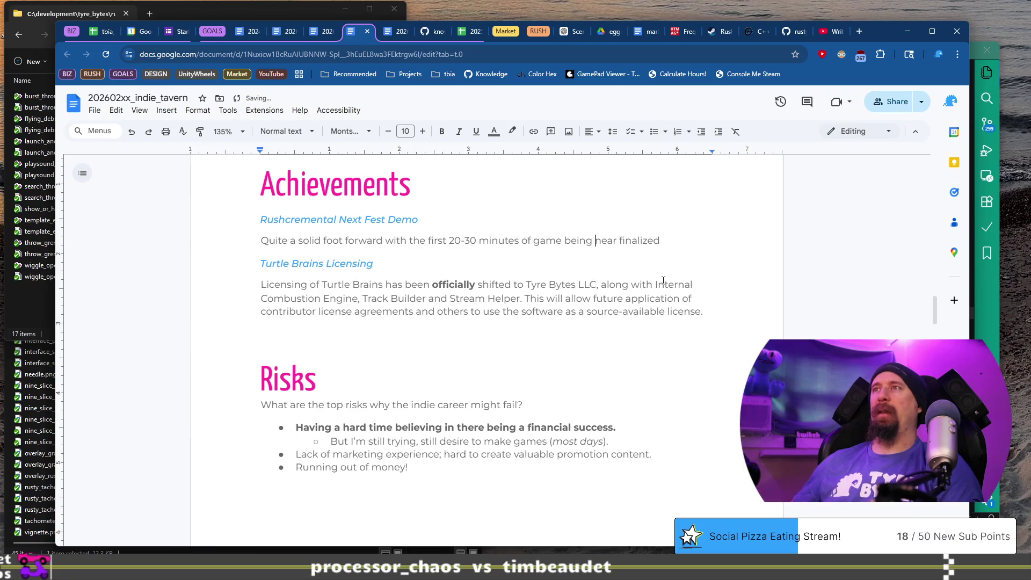
text(very )
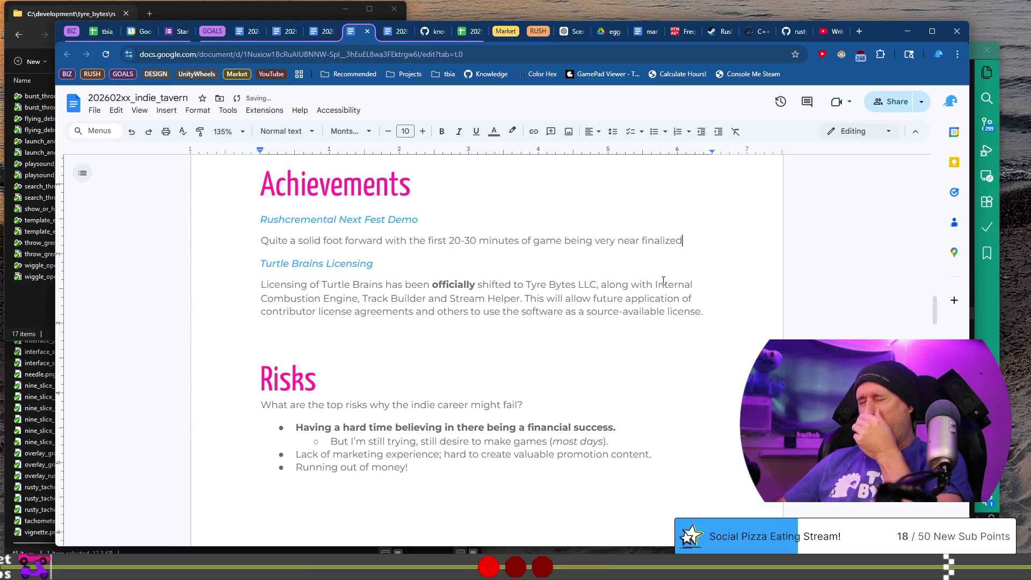
text(.)
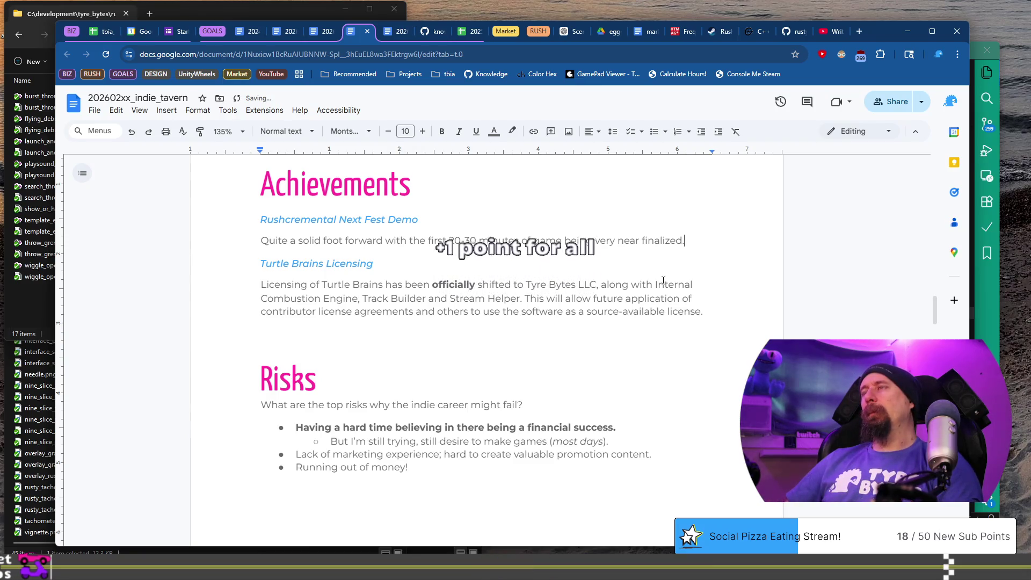
key(BackSpace)
text(, a)
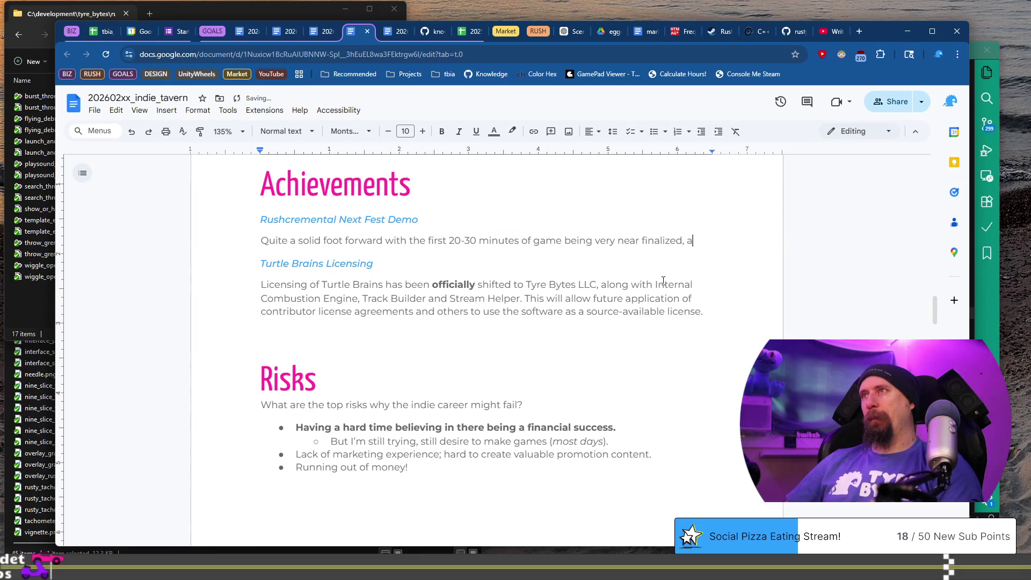
text(nd ready for)
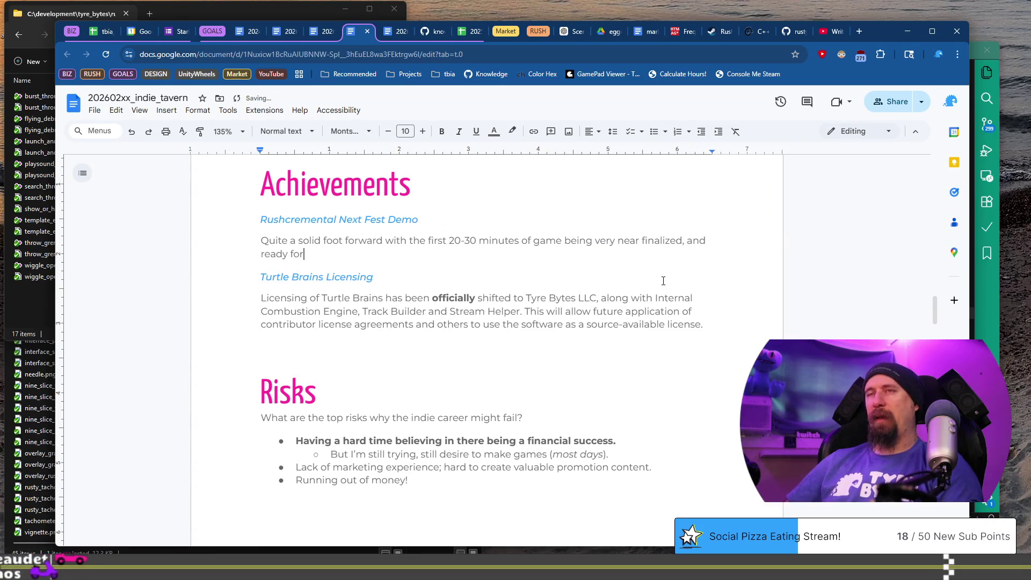
text( Next Fest.)
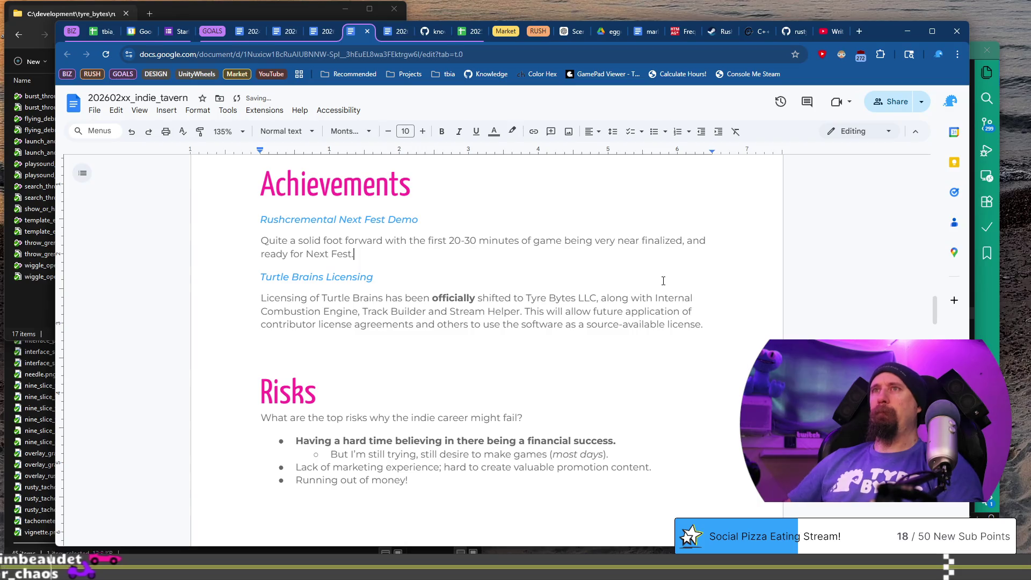
Step: Add a Rushcremental Next Fest Marketing heading below, based on a copy of the Demo heading
key(Up)
key(Up)
key(Home)
key(shift+End)
key(ctrl+c)
key(Down)
key(Down)
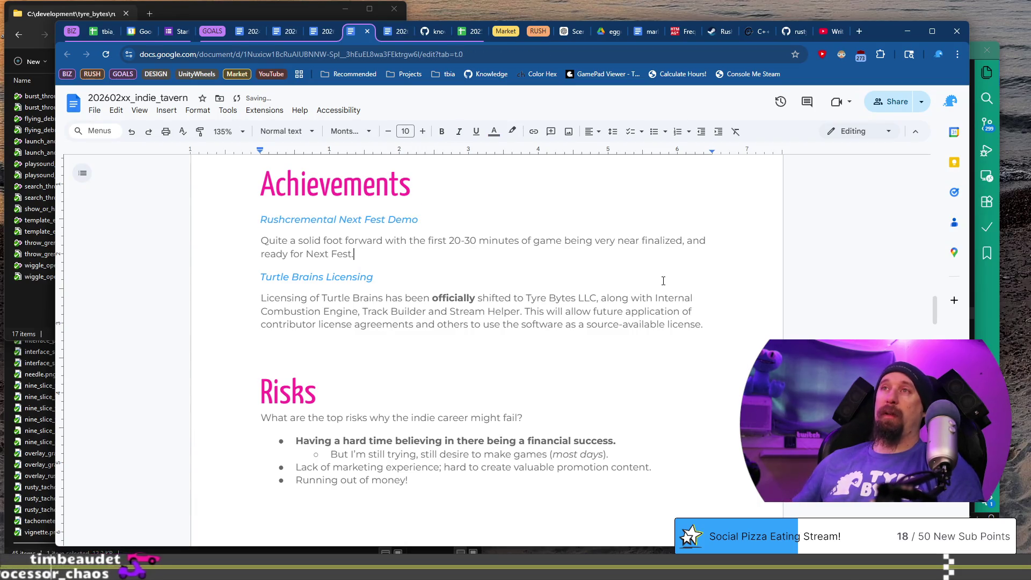
key(Return)
key(ctrl+v)
key(ctrl+shift+Left)
text(Mar)
text(g)
key(Return)
Step: Write that influencers were contacted to play Rushcremental for the Next Fest week, opening with 'Contracted help to get a list of content'
text(Co)
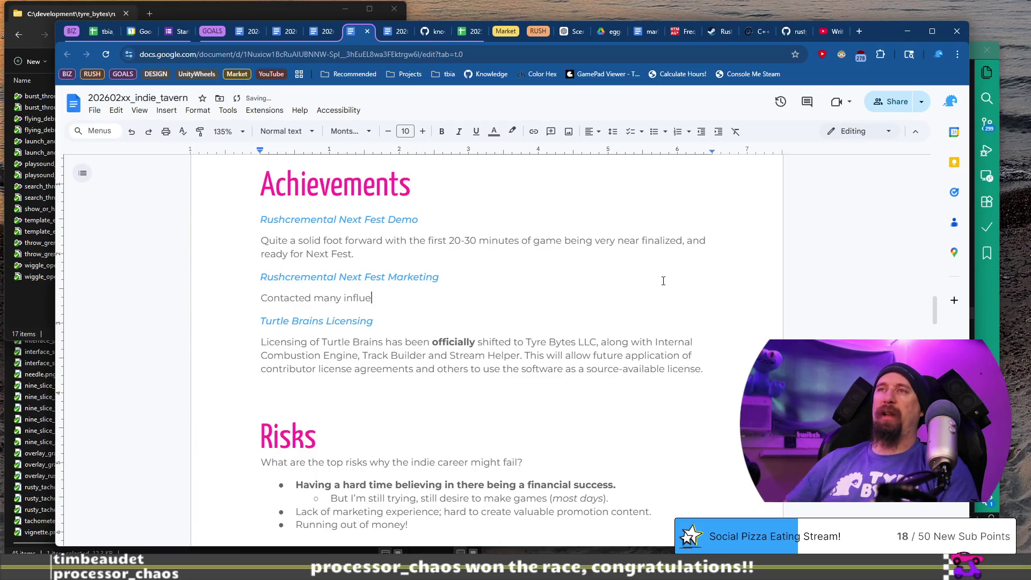
text(cers to )
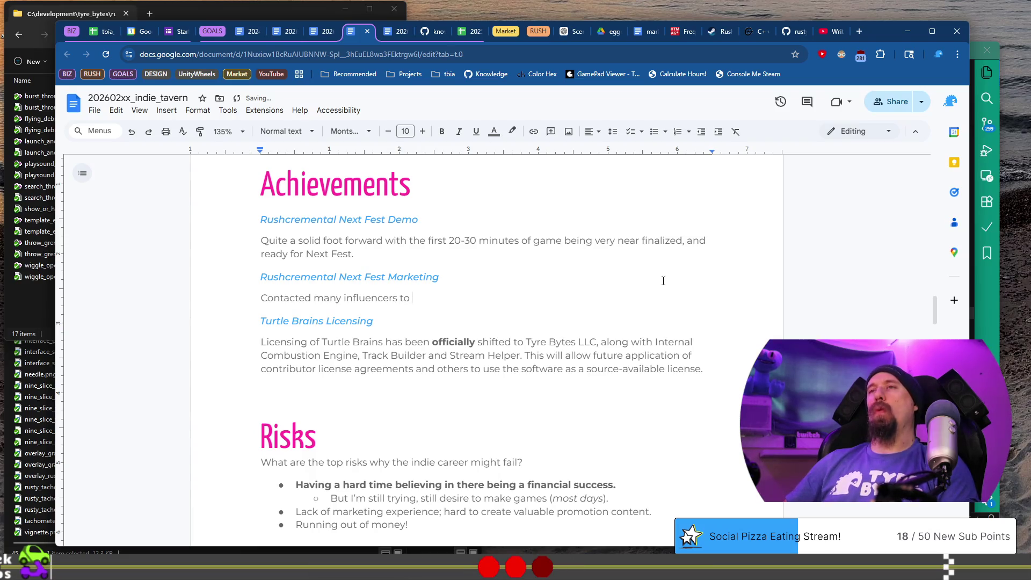
text(play Rush)
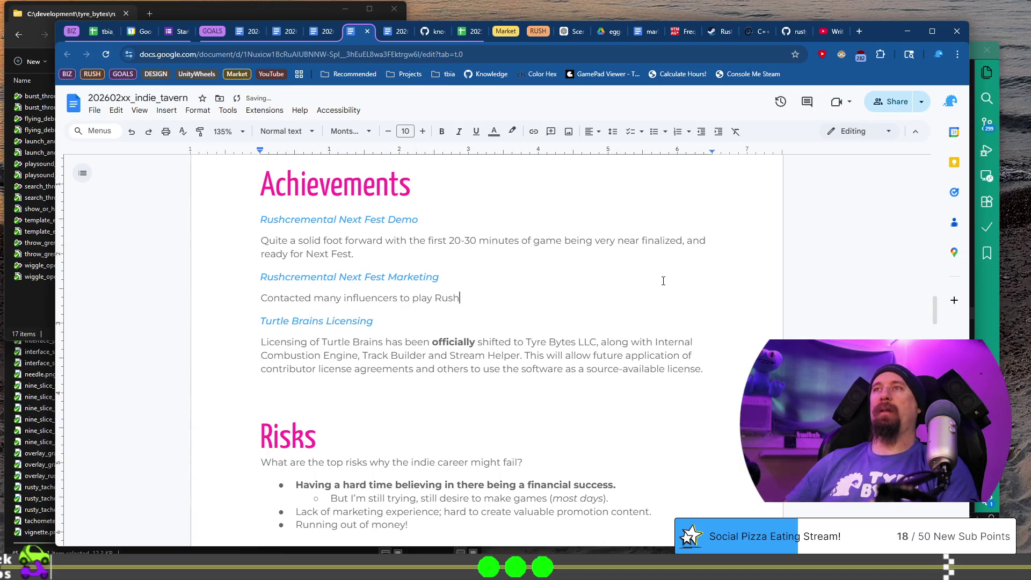
text(cremental for the )
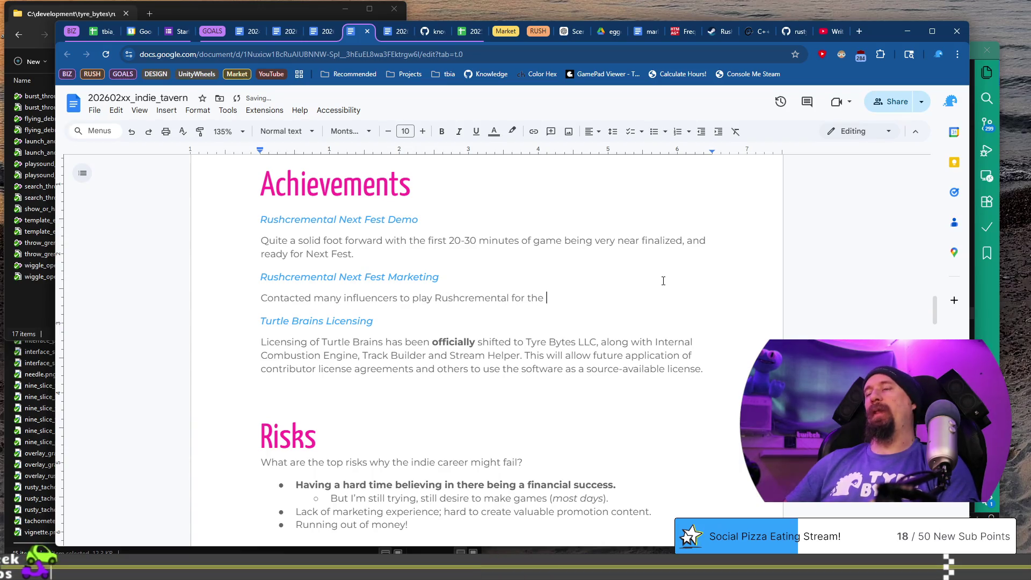
text(Next Fest week.)
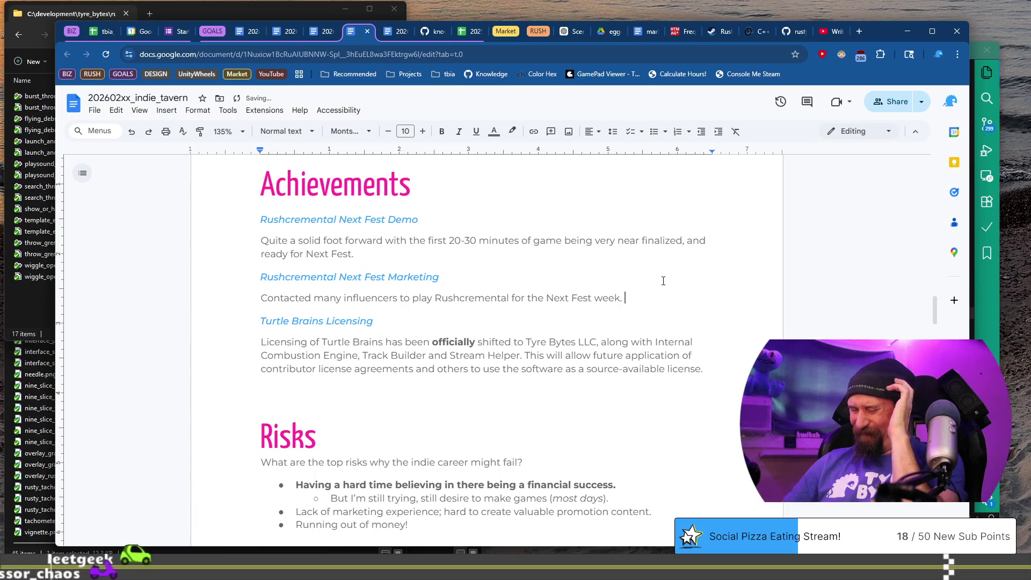
text( Do)
key(BackSpace)
key(BackSpace)
key(BackSpace)
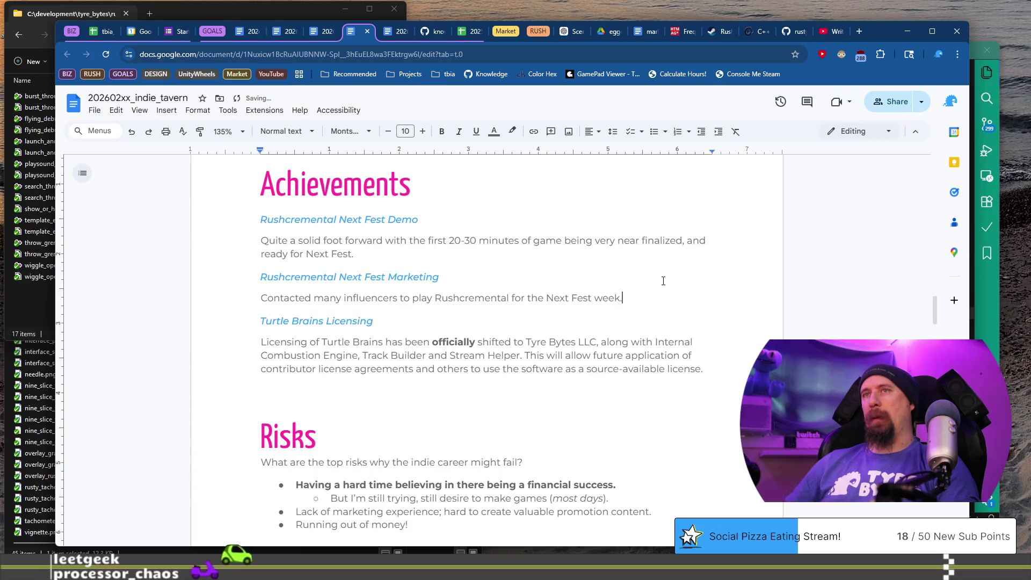
key(Home)
text(Contracted ha)
text(lp to get a list of content)
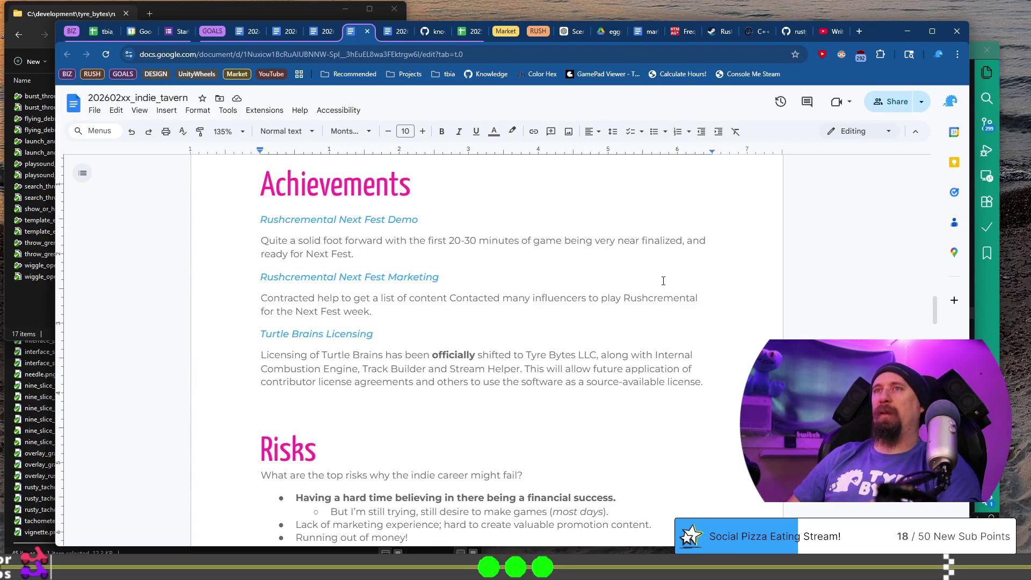
Step: In the Next Fest Marketing entry, replace 'content' with 'influencer contact information then' and lowercase 'contacted'
key(shift+Home)
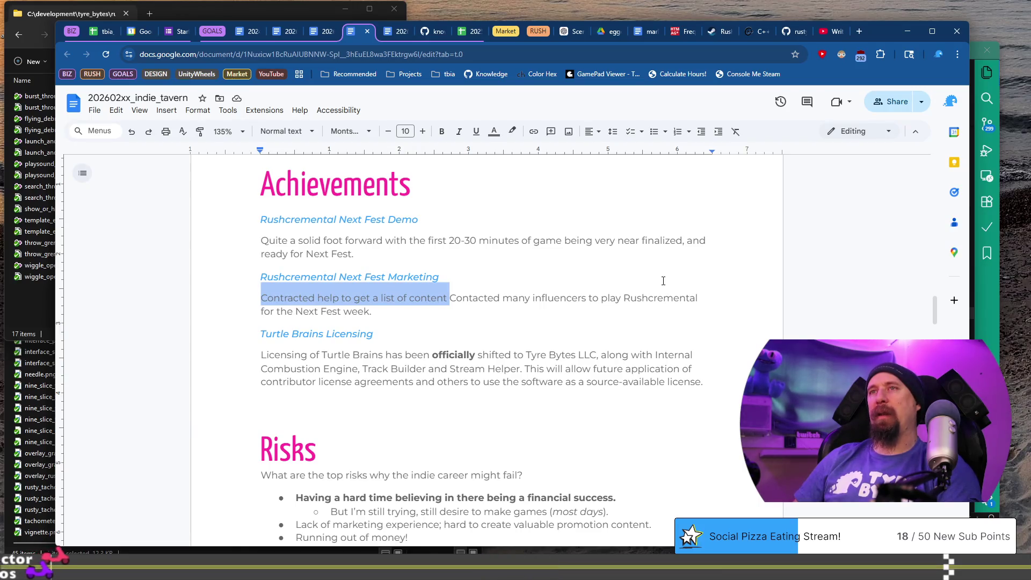
key(Right)
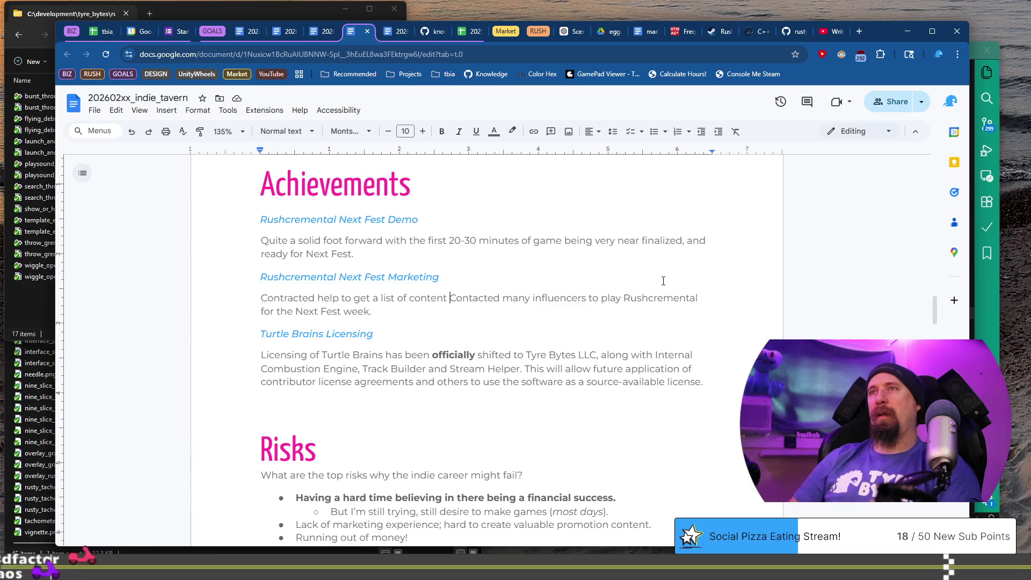
key(ctrl+BackSpace)
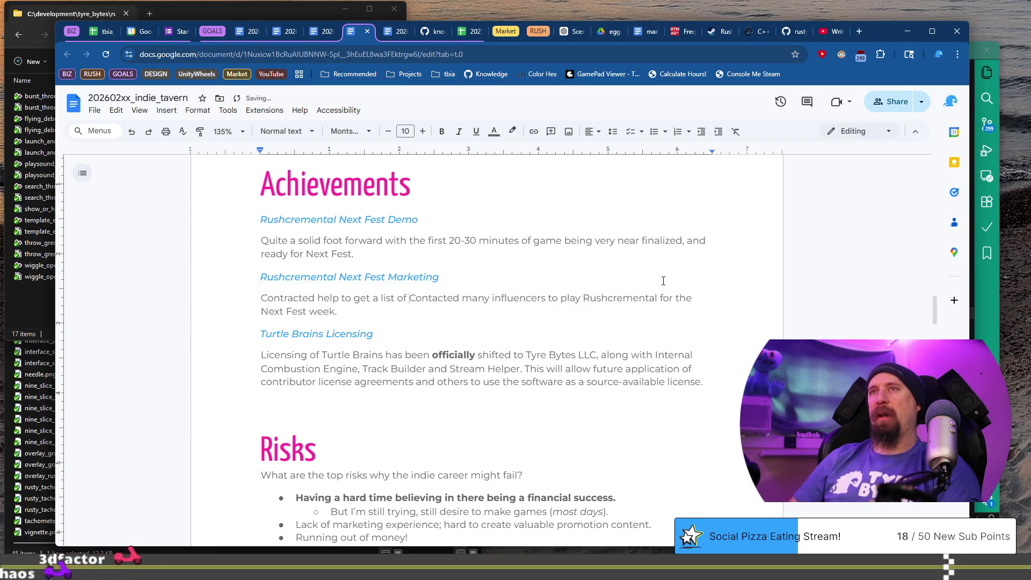
text(in)
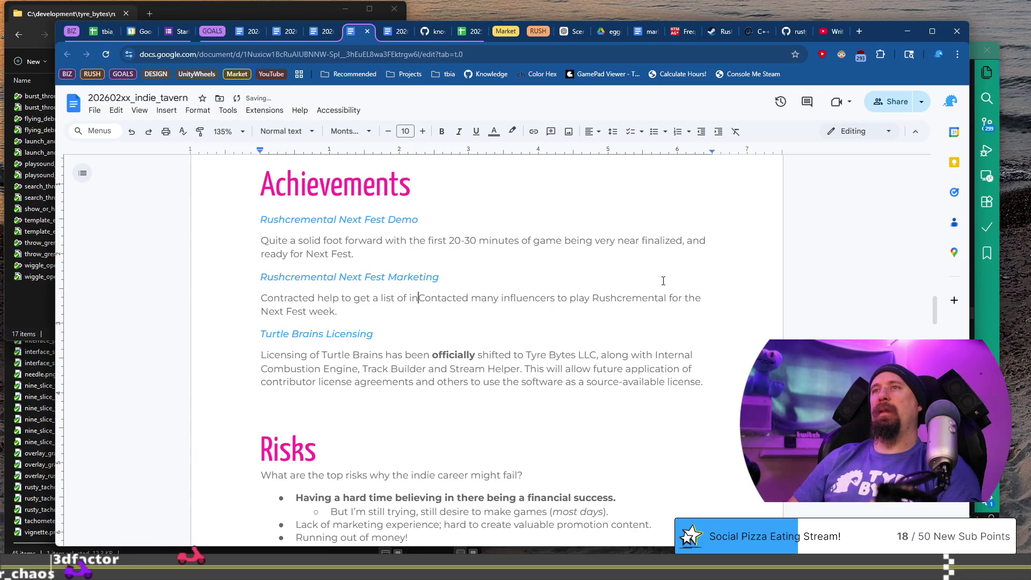
text(fluencer co)
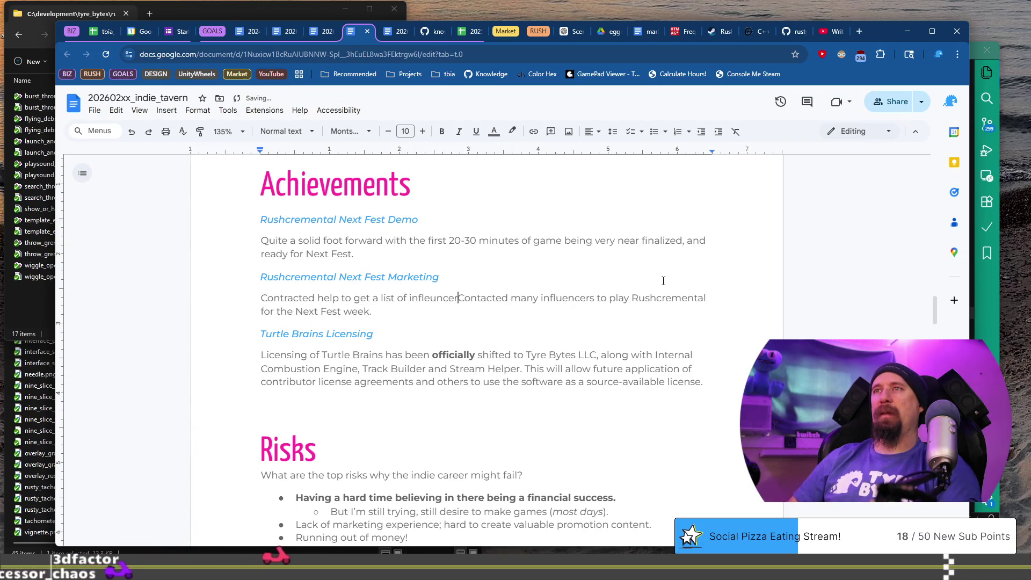
text(ntact)
text(information then)
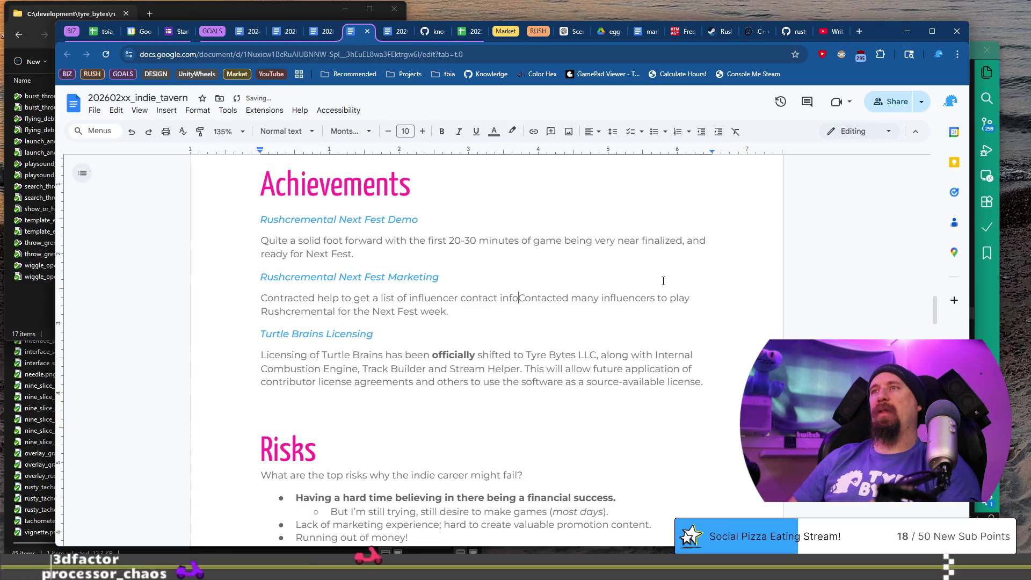
key(ctrl+shift+Right)
text(contacted)
Step: Change 'contacted' to 'emailed' in the Marketing entry, then switch to the devlog in VS Code
key(Down)
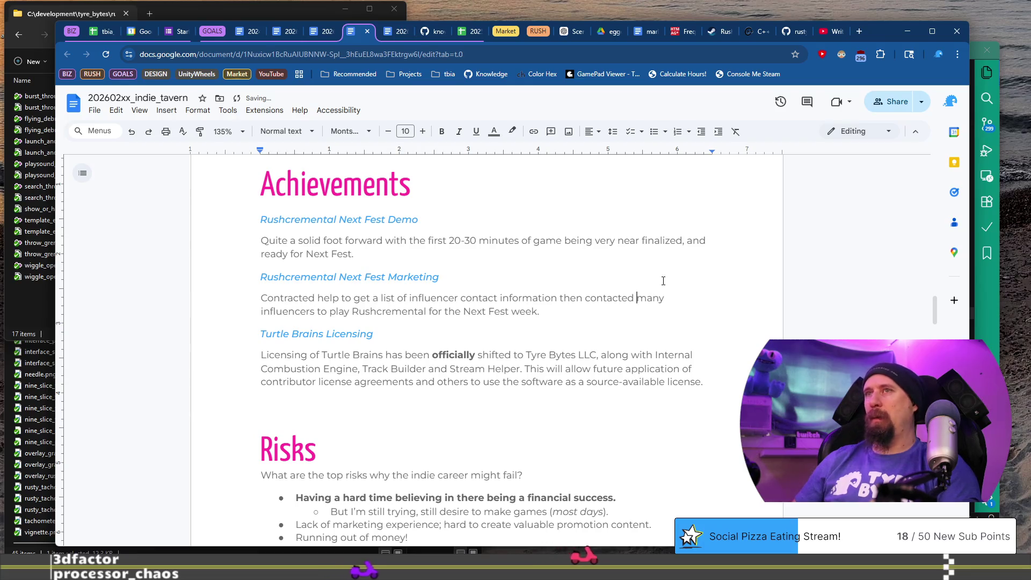
key(Up)
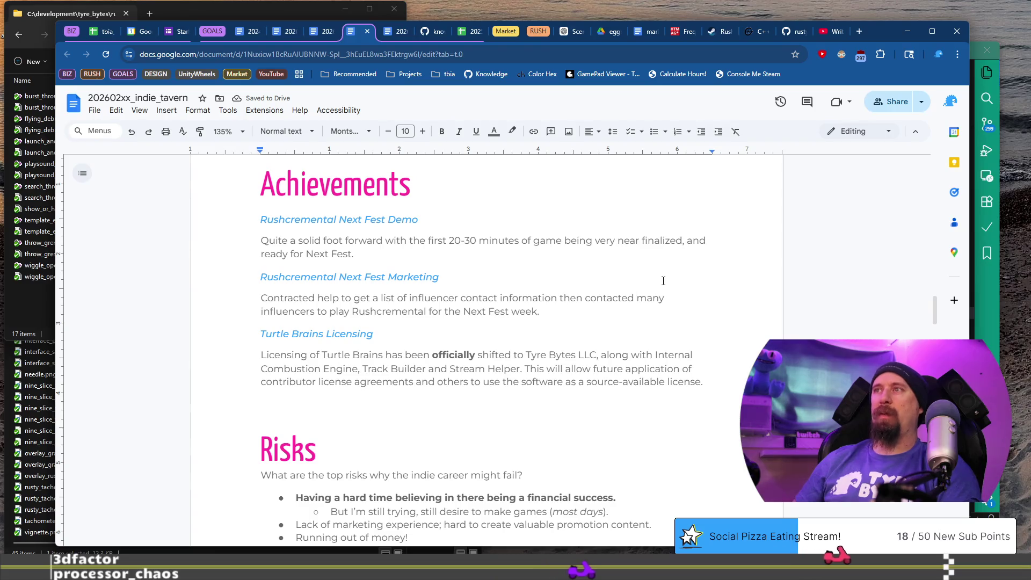
key(ctrl+BackSpace)
text(emailed)
key(Up)
key(Up)
key(Up)
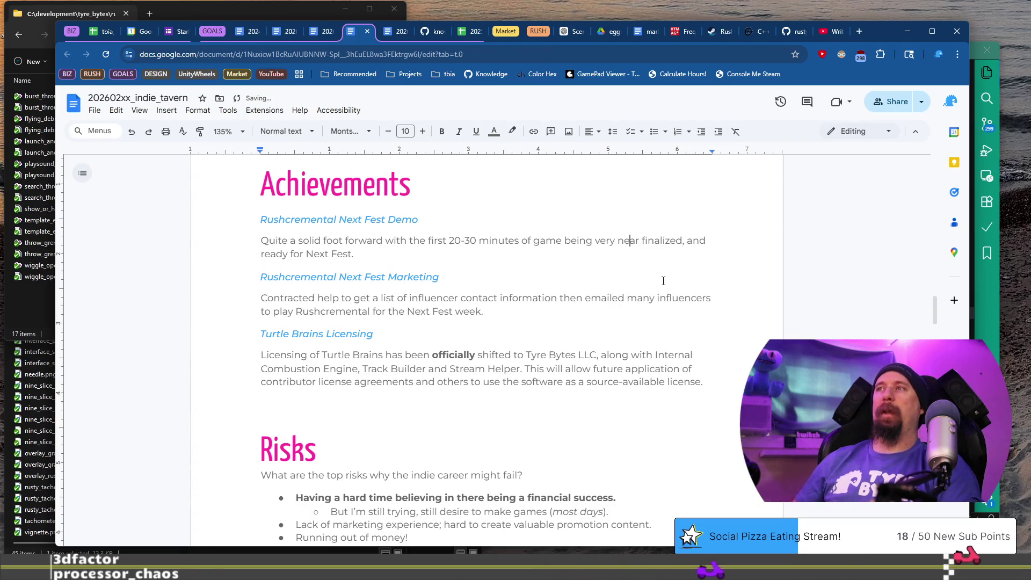
key(Down)
key(Down)
key(Down)
key(End)
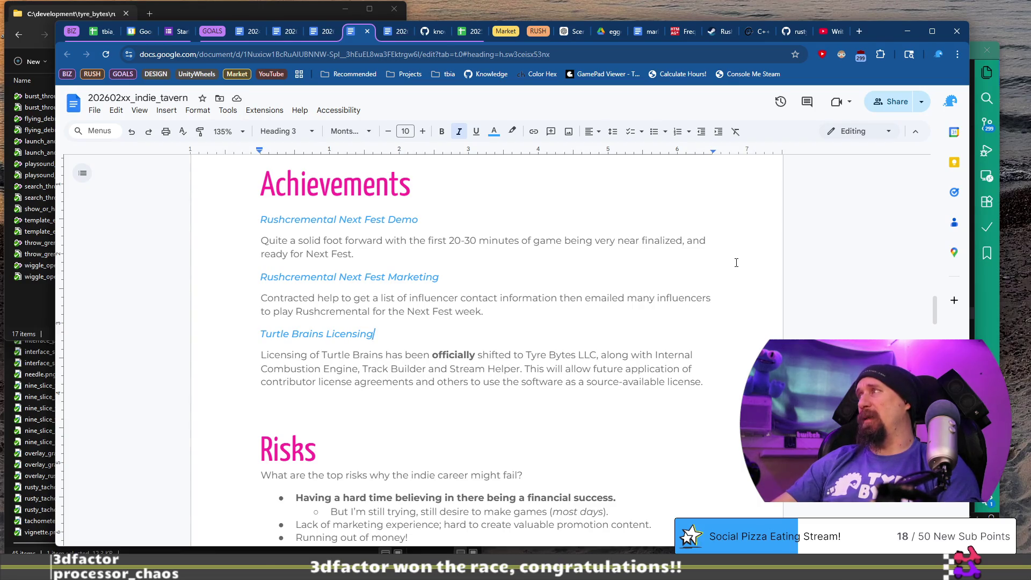
key(alt+Tab)
drag(367, 218, 271, 213)
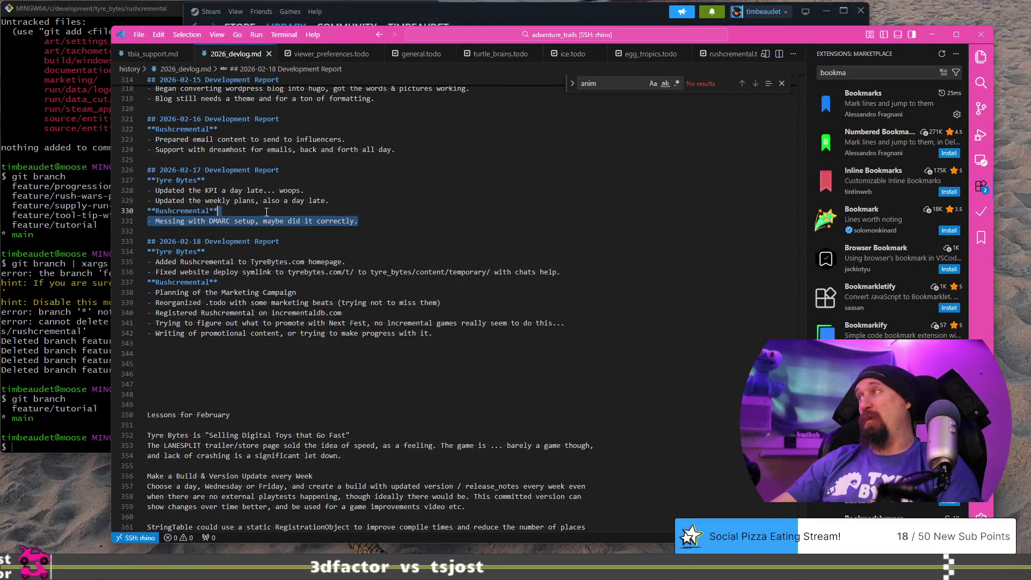
Step: Scroll through the February reports in 2026_devlog.md, then return to the month-in-review doc
scroll(424, 248, up, 3)
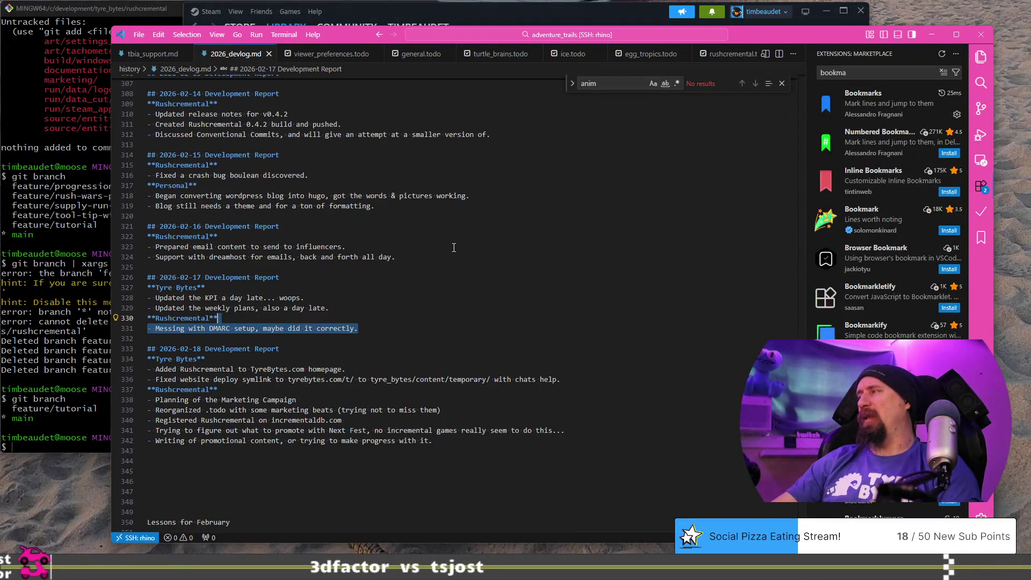
scroll(448, 268, up, 3)
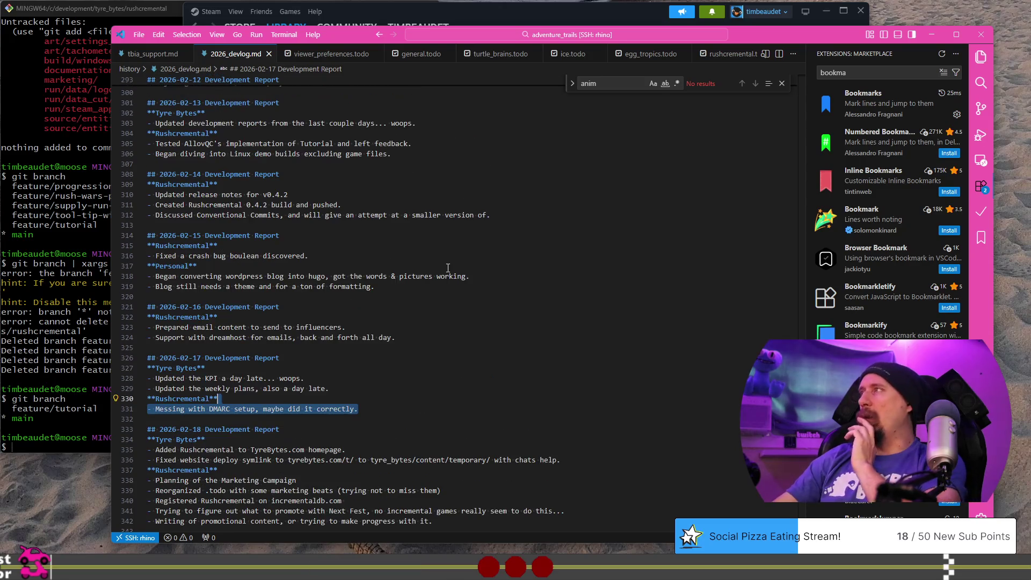
scroll(442, 261, up, 3)
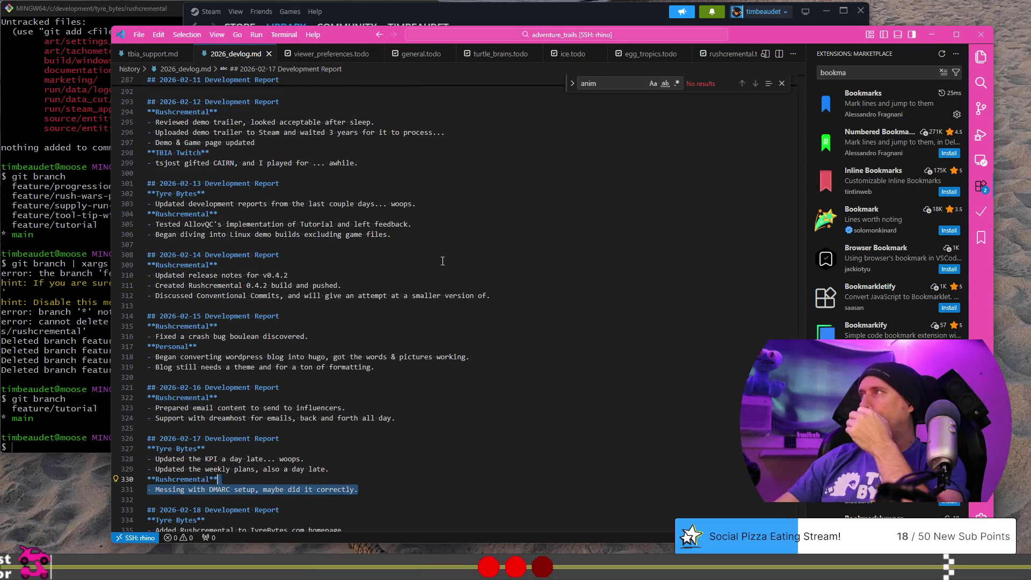
scroll(442, 261, up, 3)
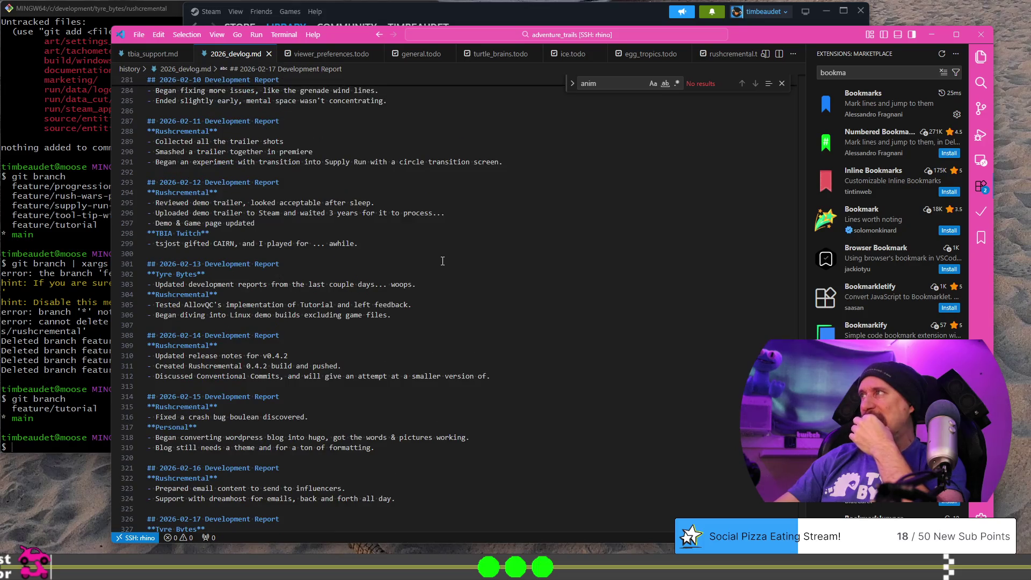
scroll(442, 261, up, 3)
scroll(442, 261, up, 5)
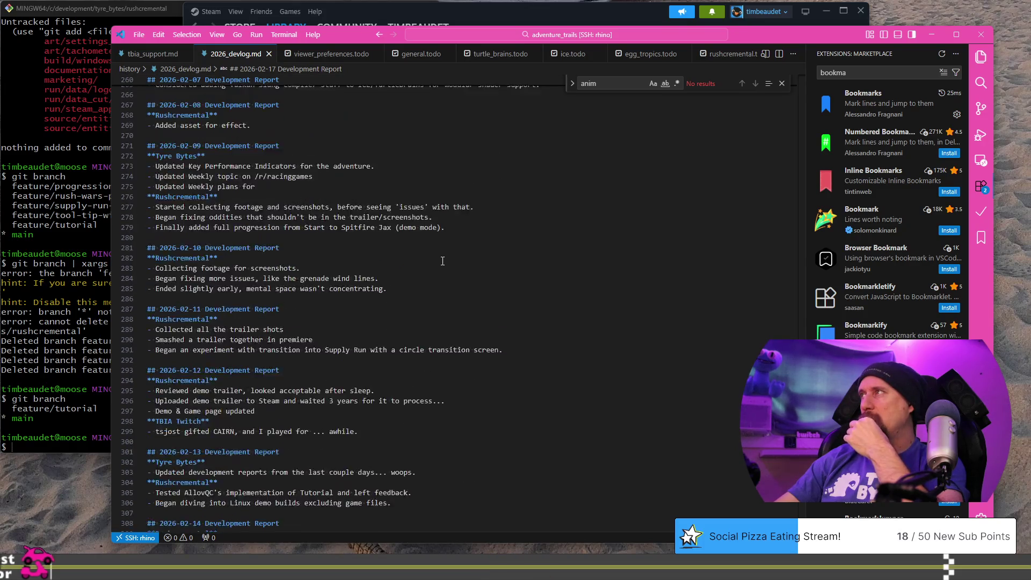
scroll(442, 261, up, 3)
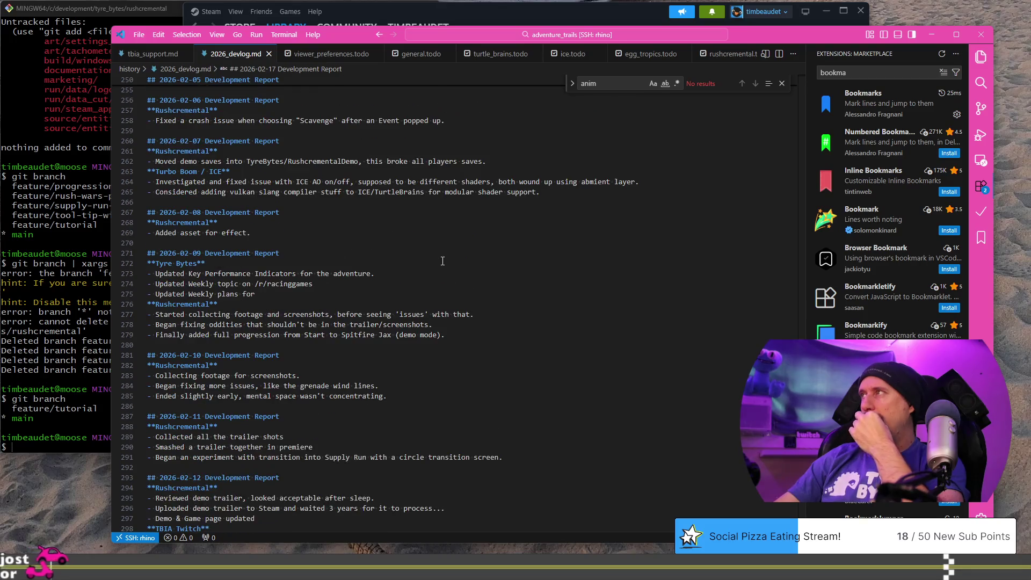
scroll(443, 260, up, 6)
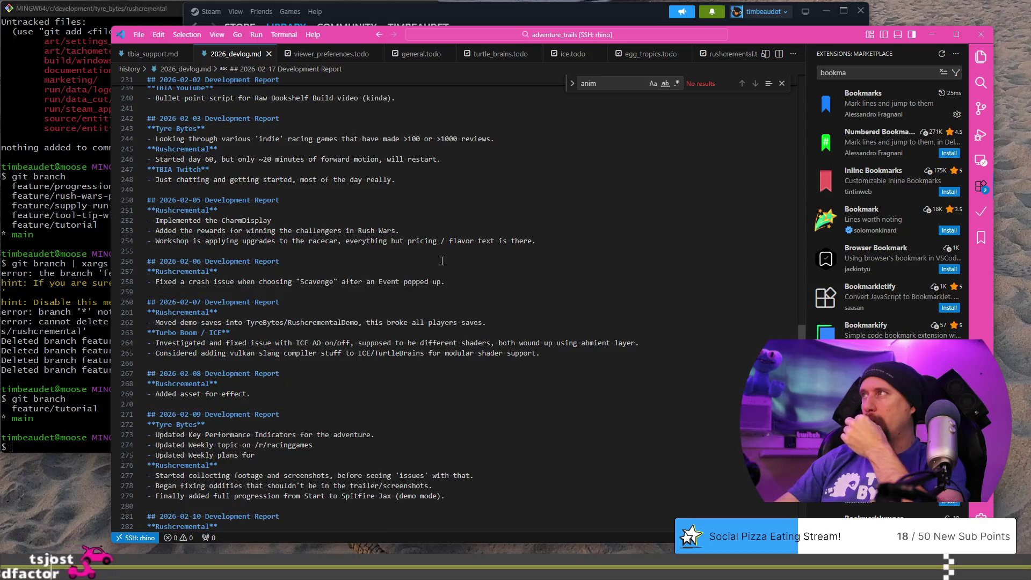
scroll(442, 261, up, 2)
scroll(442, 261, up, 5)
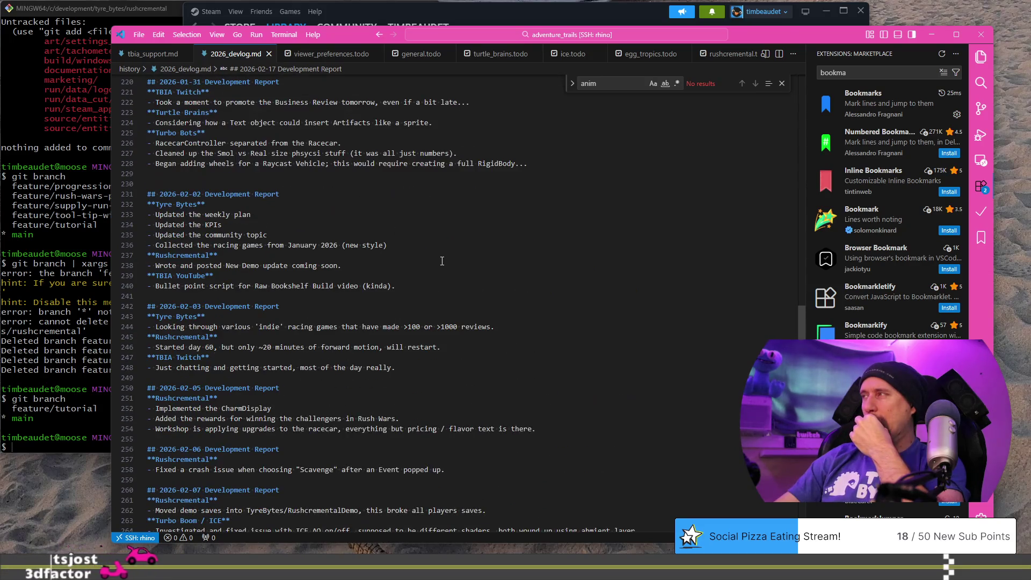
scroll(442, 261, up, 4)
scroll(442, 261, down, 5)
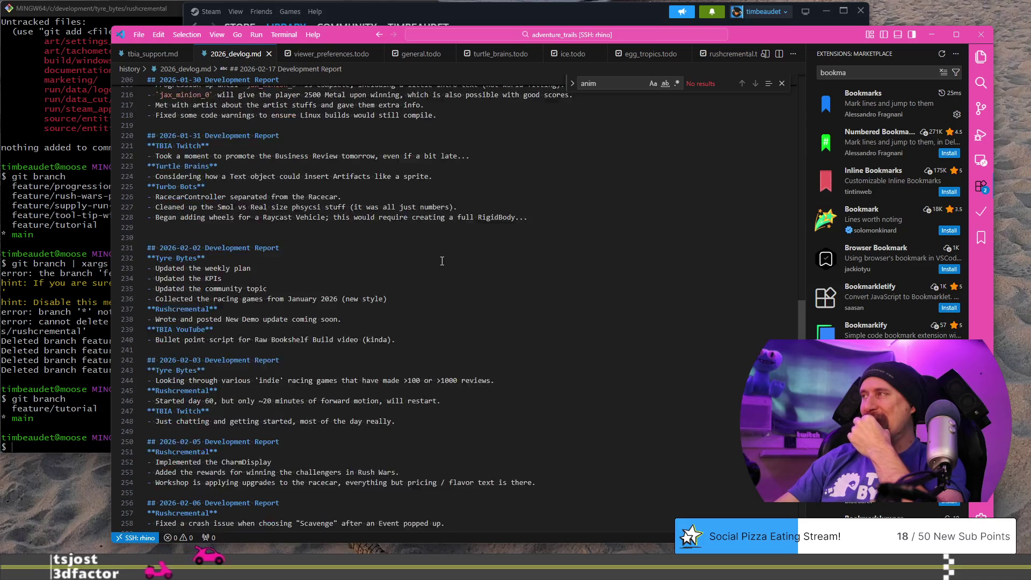
scroll(441, 261, down, 5)
scroll(442, 261, down, 9)
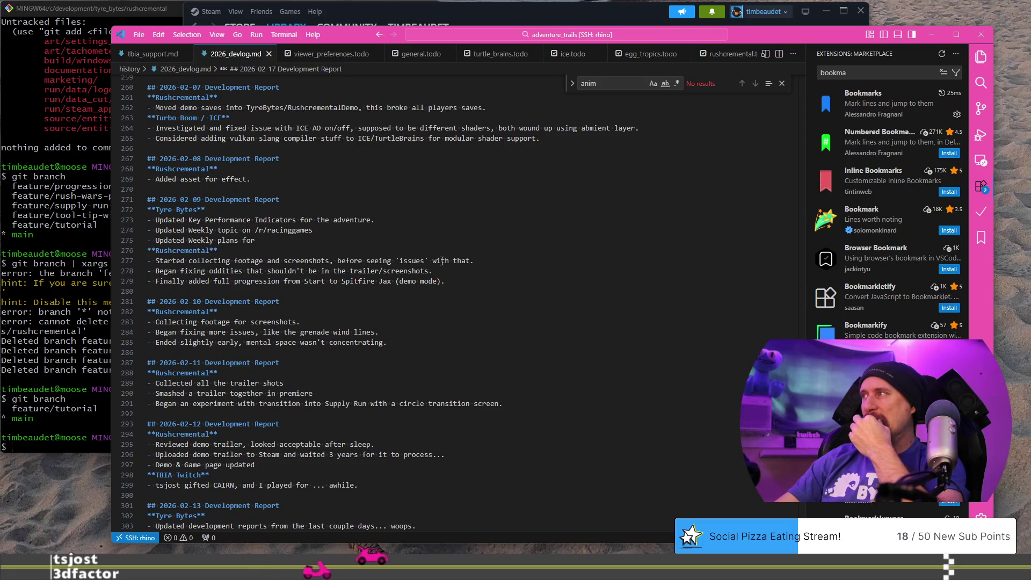
scroll(442, 261, down, 4)
scroll(442, 261, down, 4)
scroll(442, 261, down, 7)
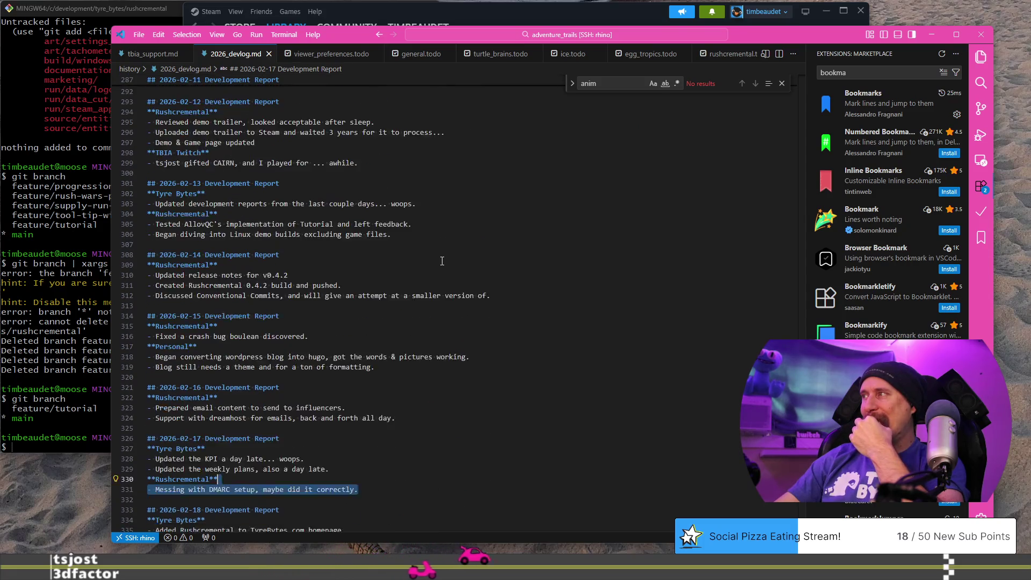
scroll(442, 261, down, 4)
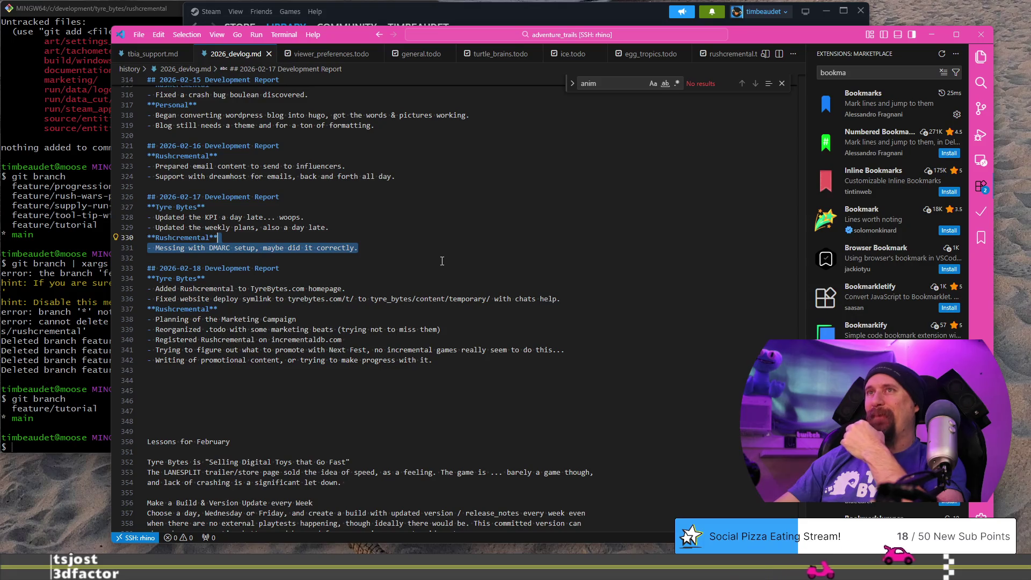
key(alt+Tab)
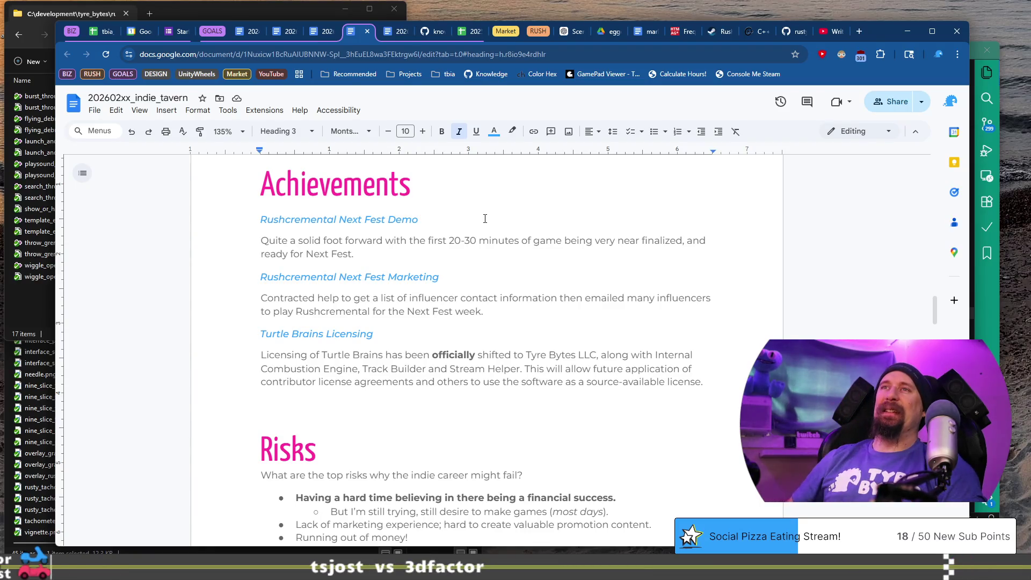
Step: Paste the Next Fest Demo heading above Turtle Brains Licensing, rename it Rush Wars Payment Polish, and start 'Added a'
key(Down)
key(Up)
key(Up)
key(Up)
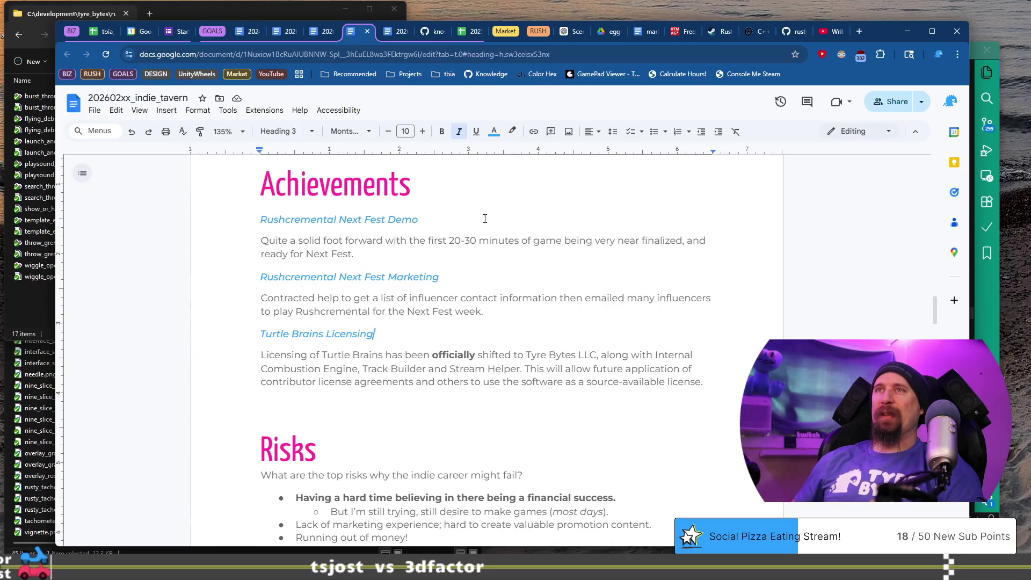
key(End)
key(Return)
text(Rushcremental Next Fest Demo)
key(shift+Home)
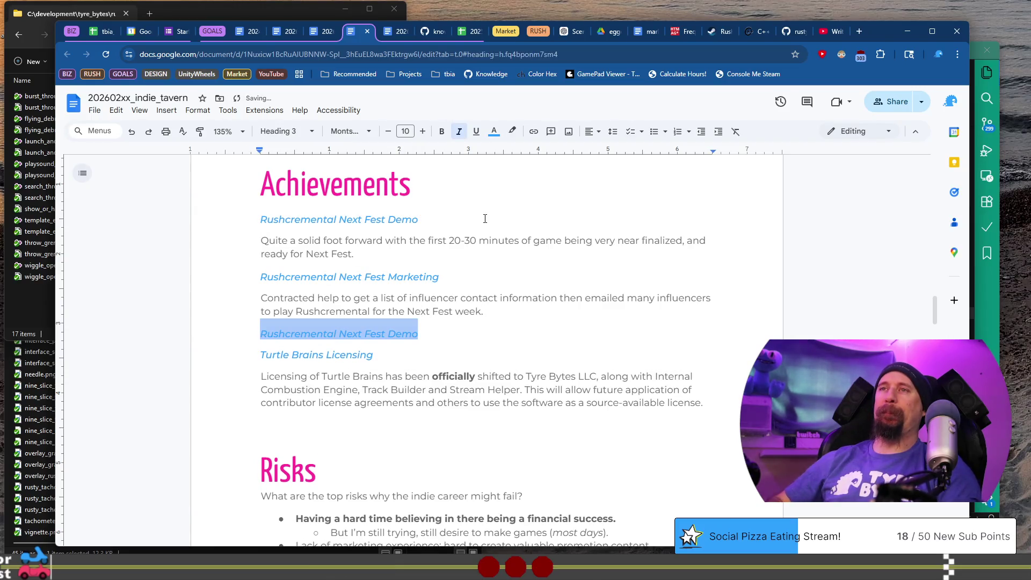
key(ctrl+shift+Right)
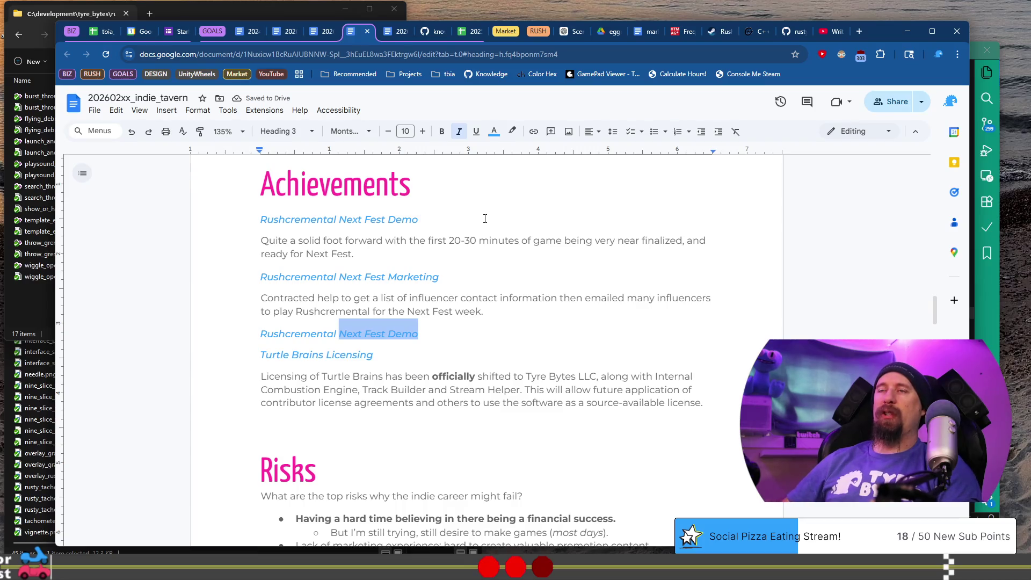
text(Pol)
text(Rus)
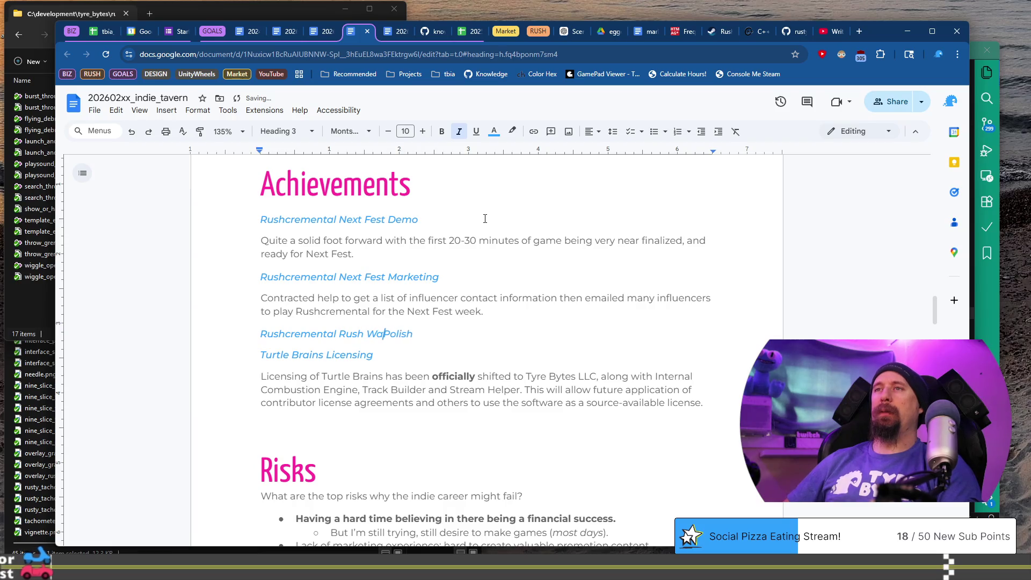
text( s Payment)
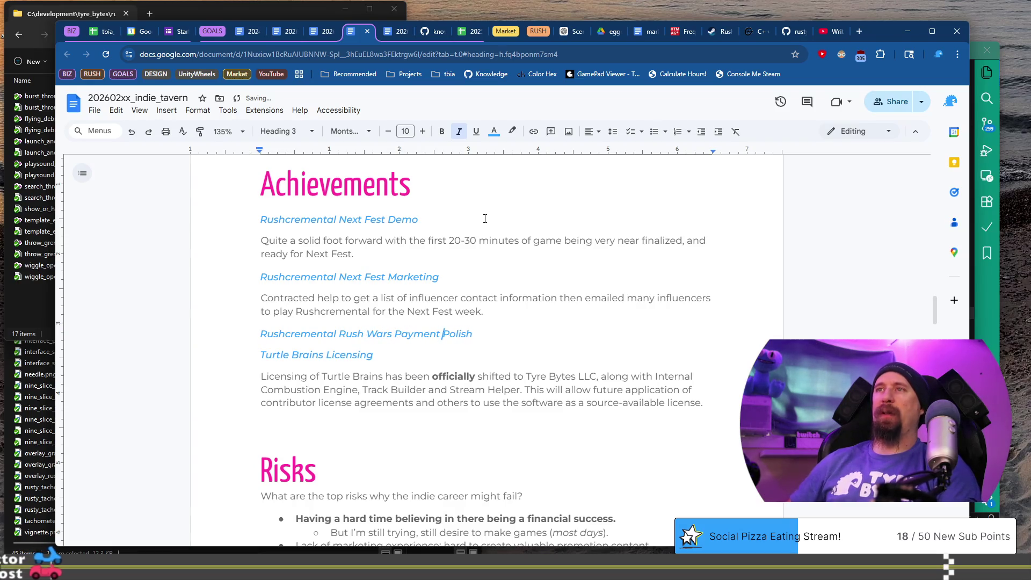
key(End)
key(Return)
text(Added a)
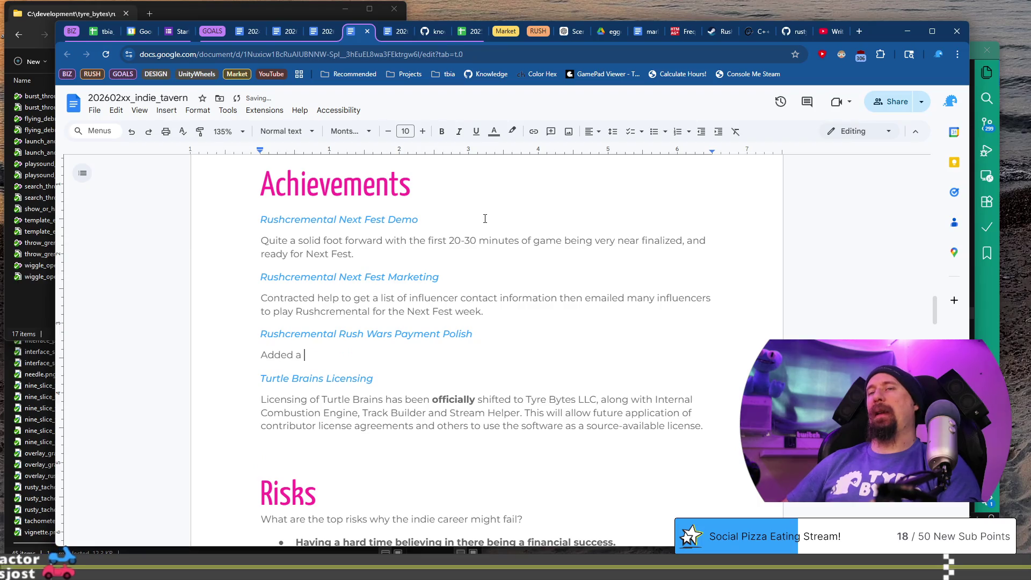
Step: Describe the changed Introduction dialog payment flow with chain links flying into a duffle bag
key(shift+Home)
text(Changed fl)
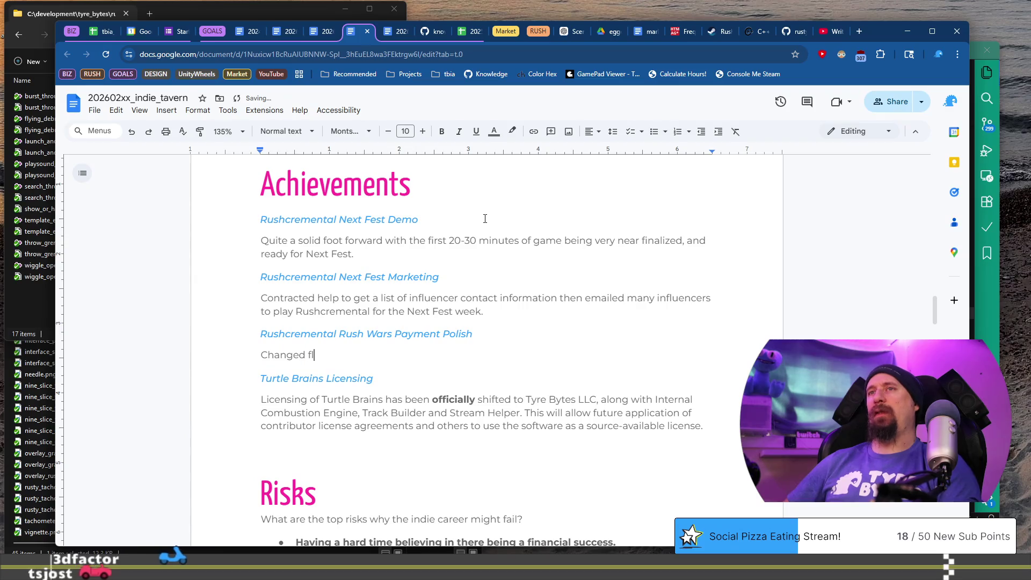
text(ow and added )
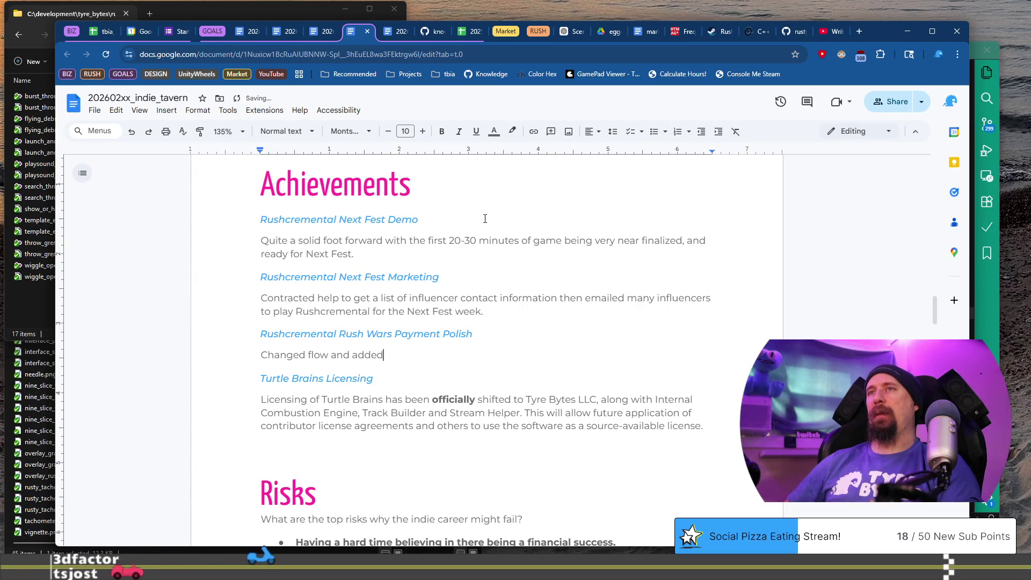
text(a moment in)
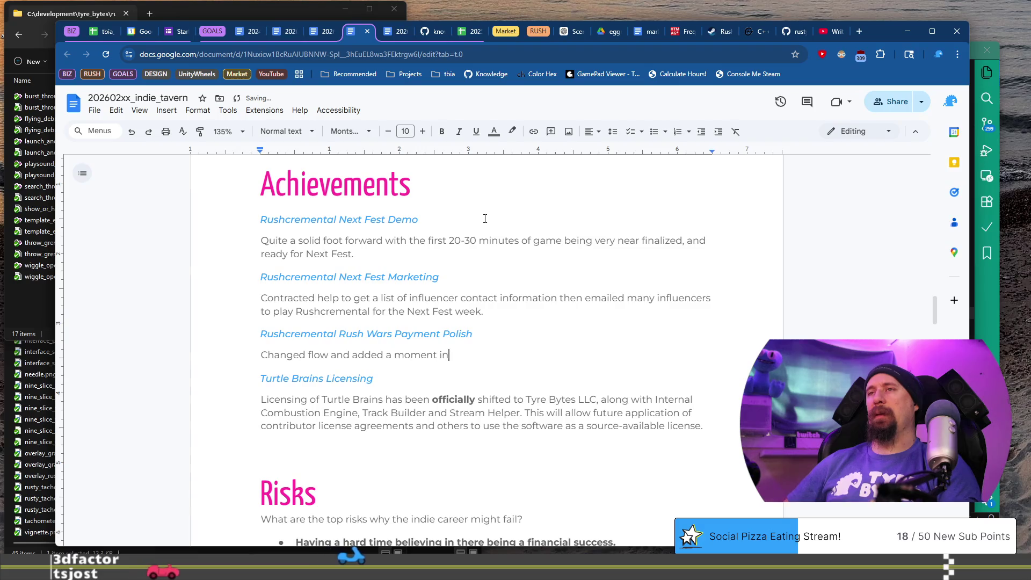
text( the Intro)
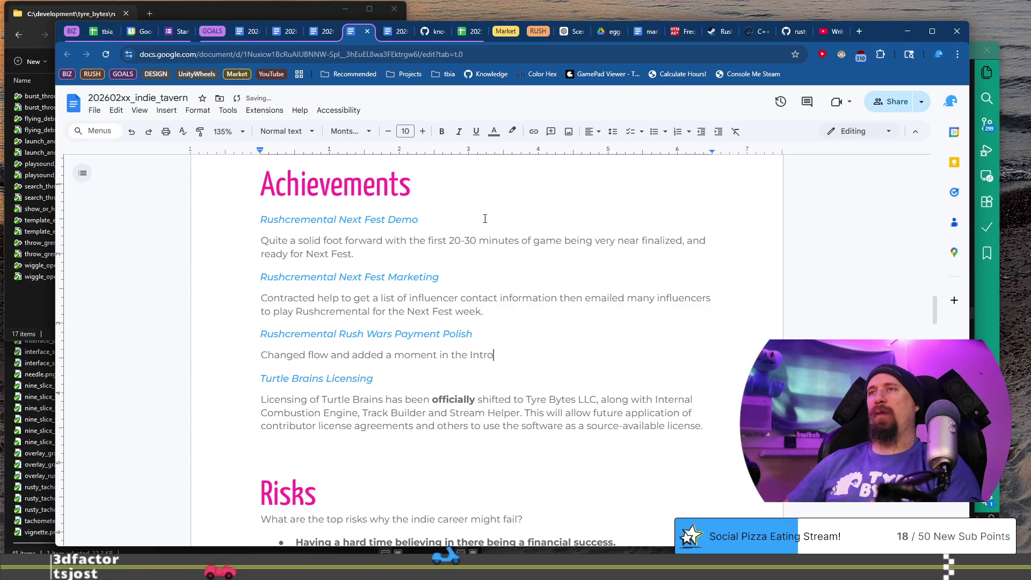
text(duction)
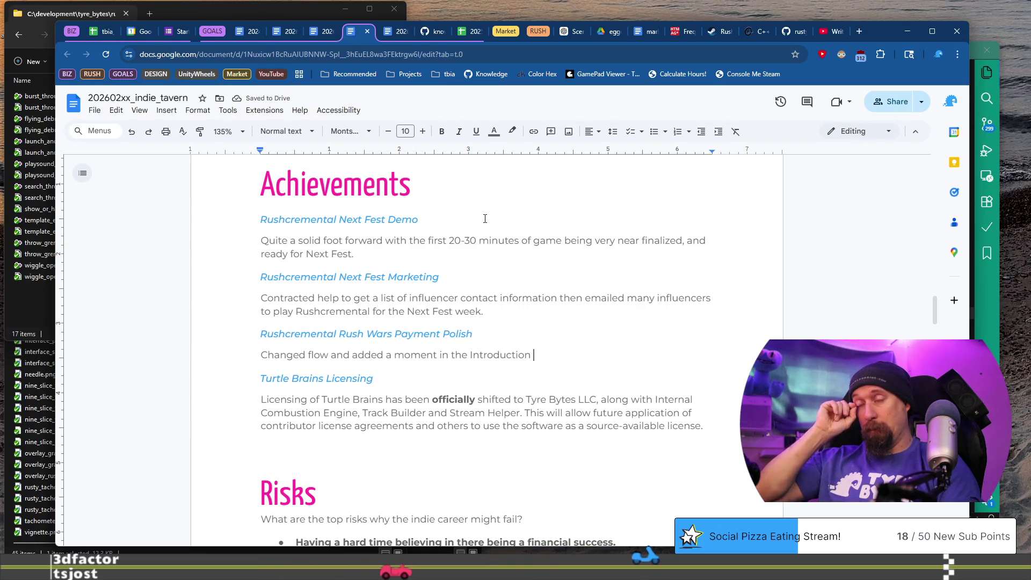
text( dialog)
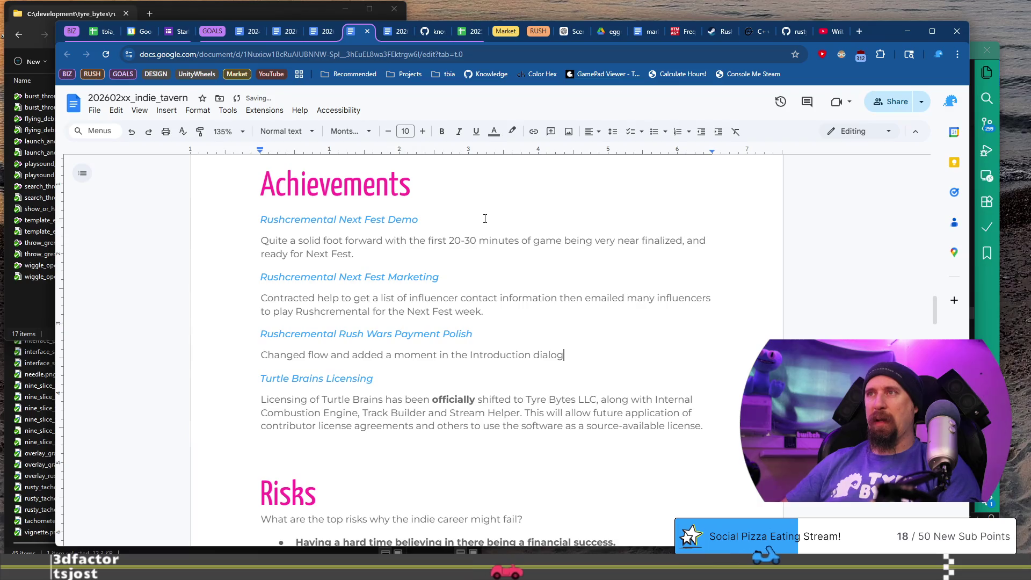
text( that)
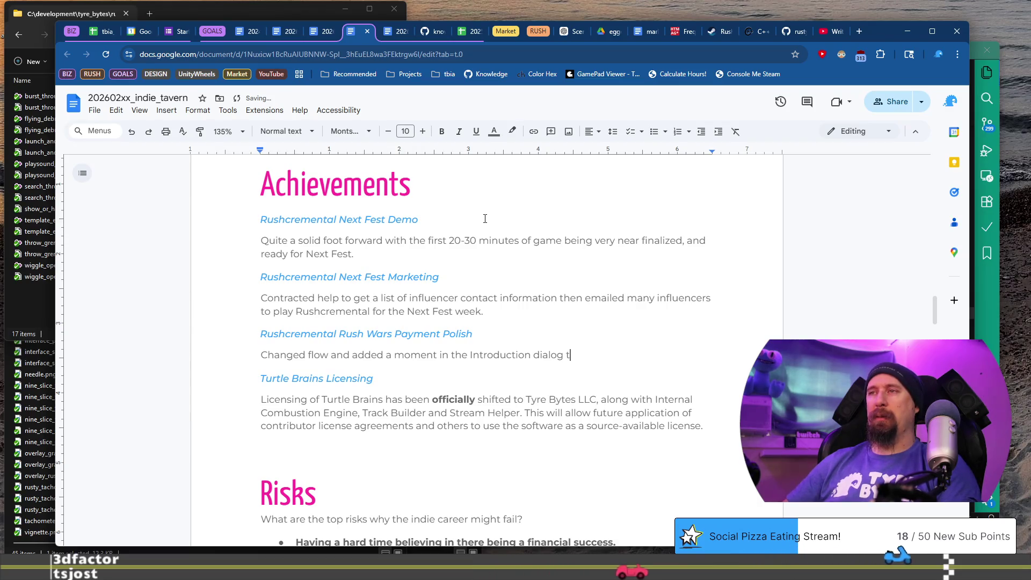
key(BackSpace)
key(BackSpace)
key(BackSpace)
text(where the player )
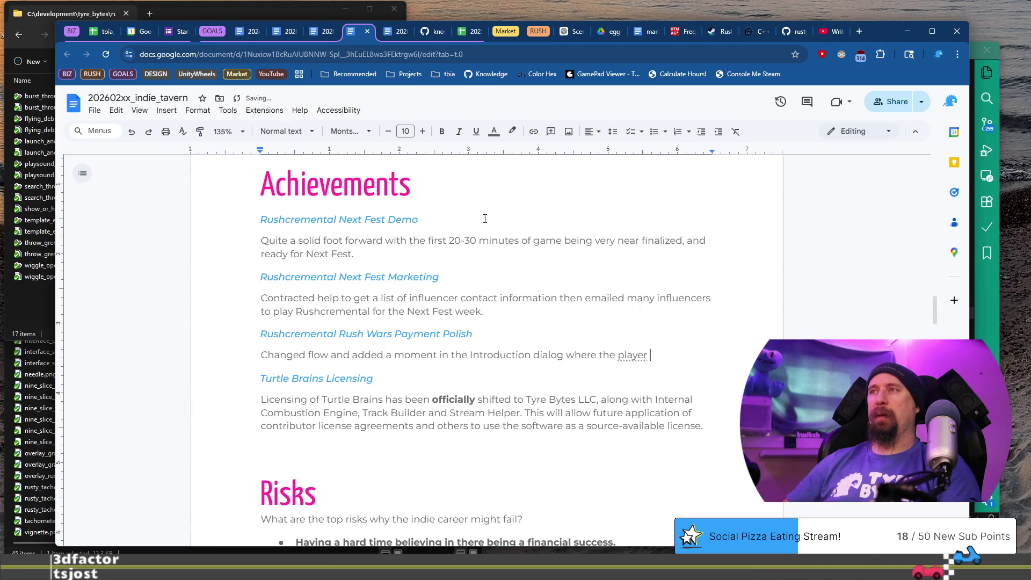
text(pays the)
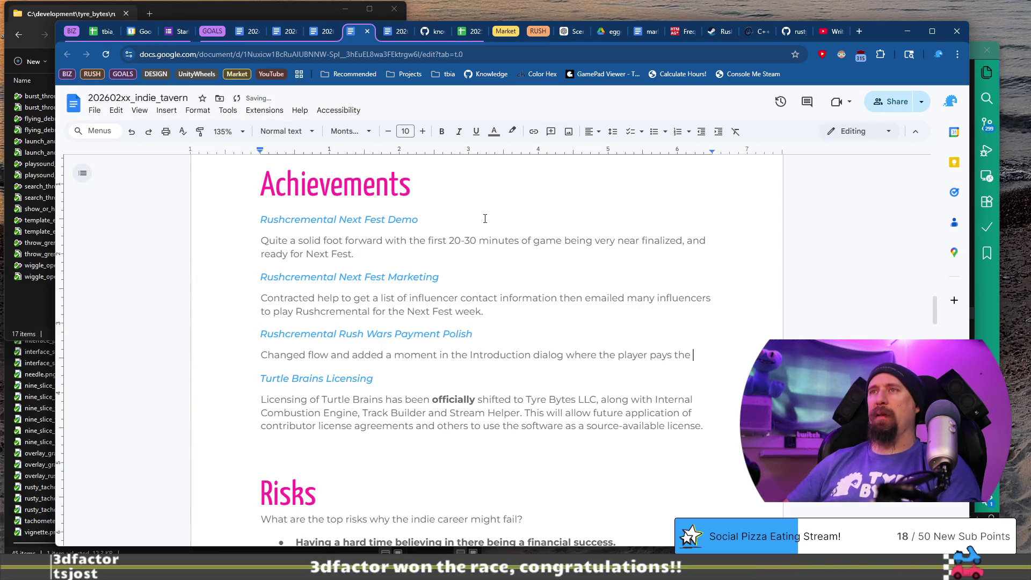
text(for racing with)
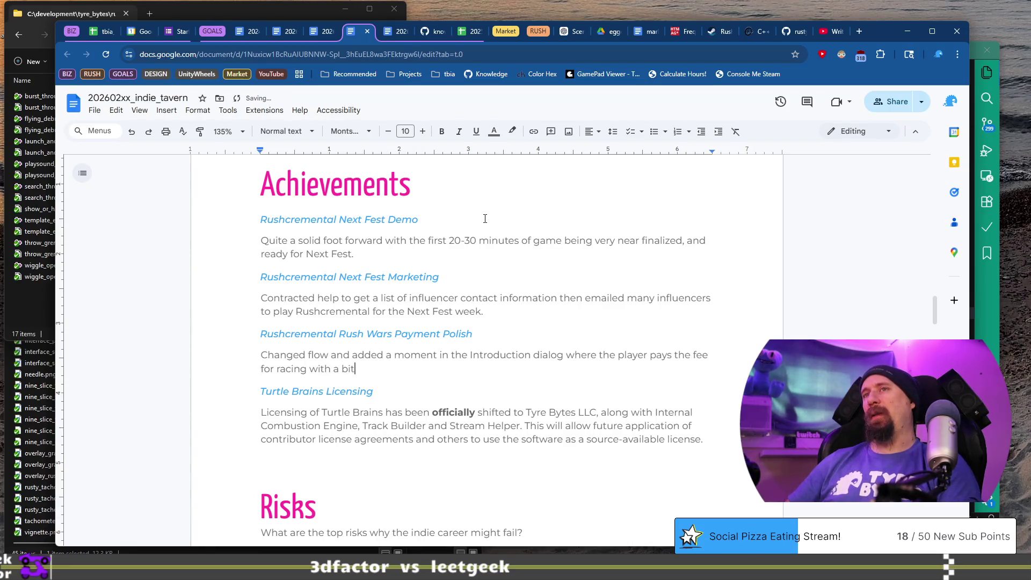
text(a bit of polish.)
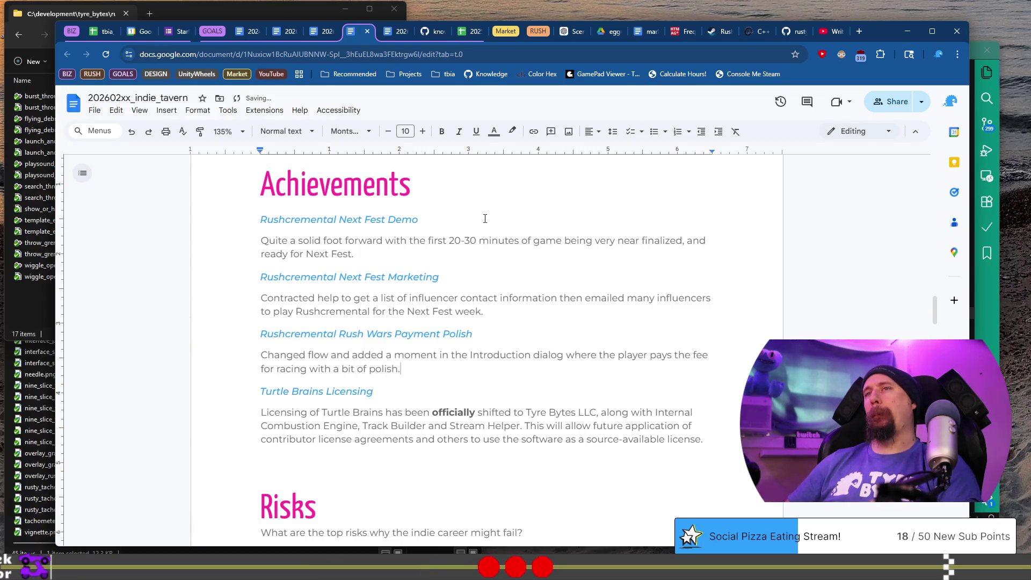
key(BackSpace)
text( as the chain lin)
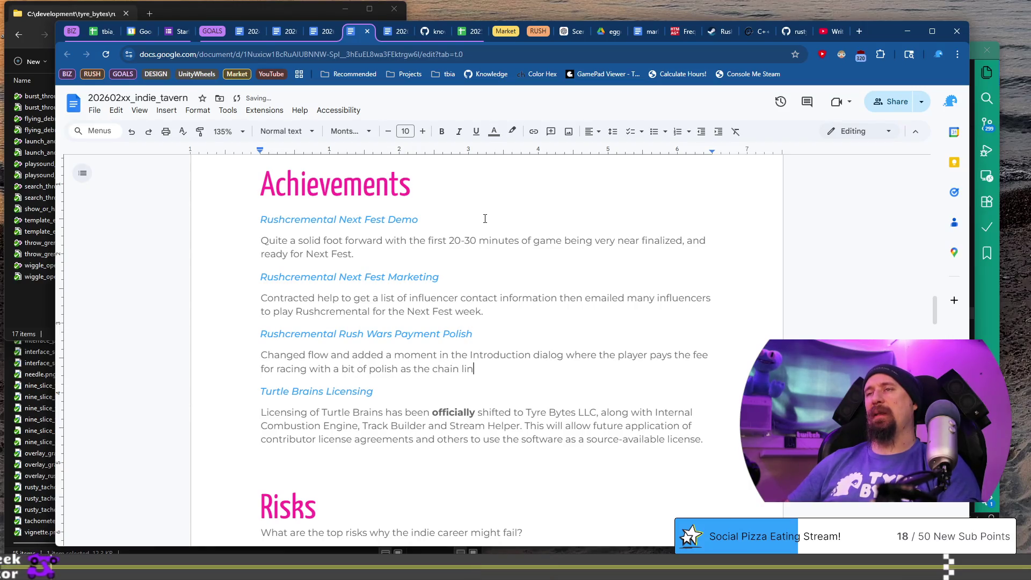
text(ks fly into )
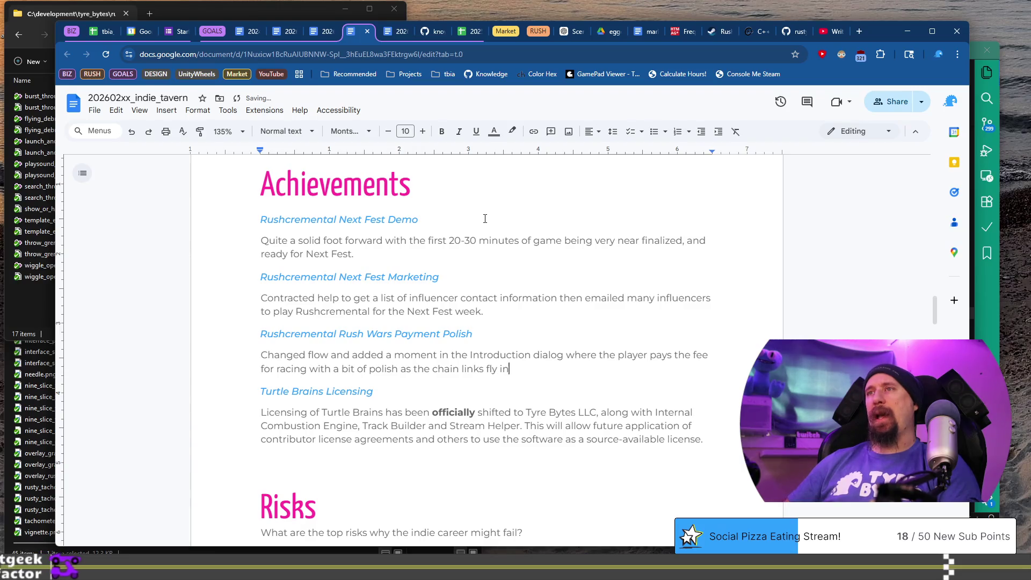
text(a duffl)
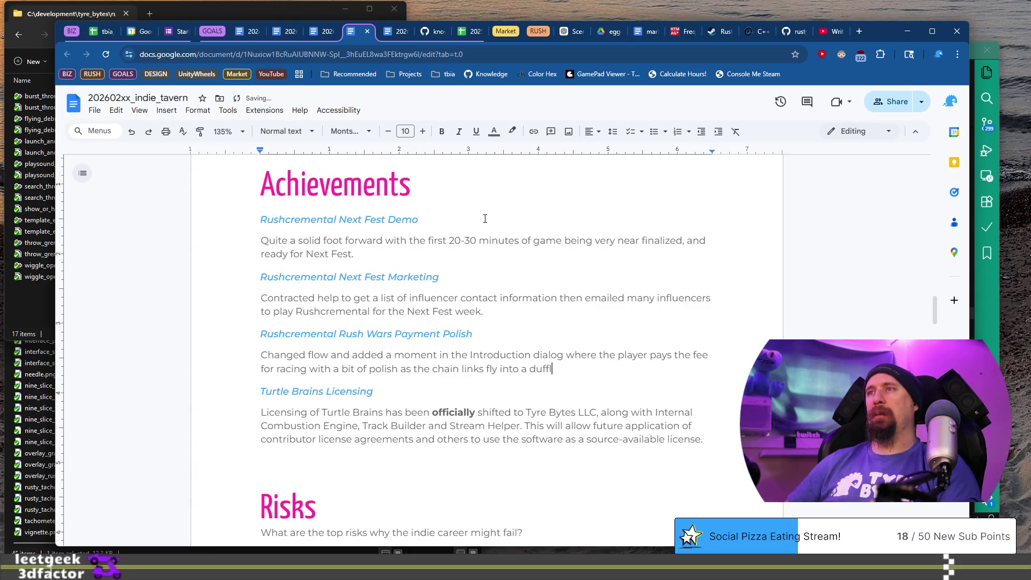
text(e bag.)
key(Down)
key(Down)
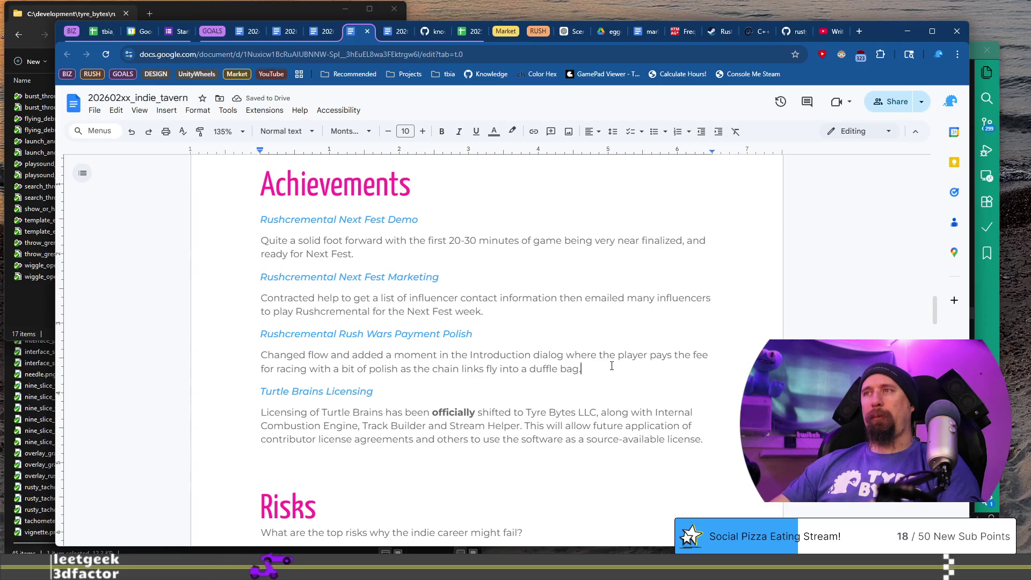
scroll(612, 350, down, 6)
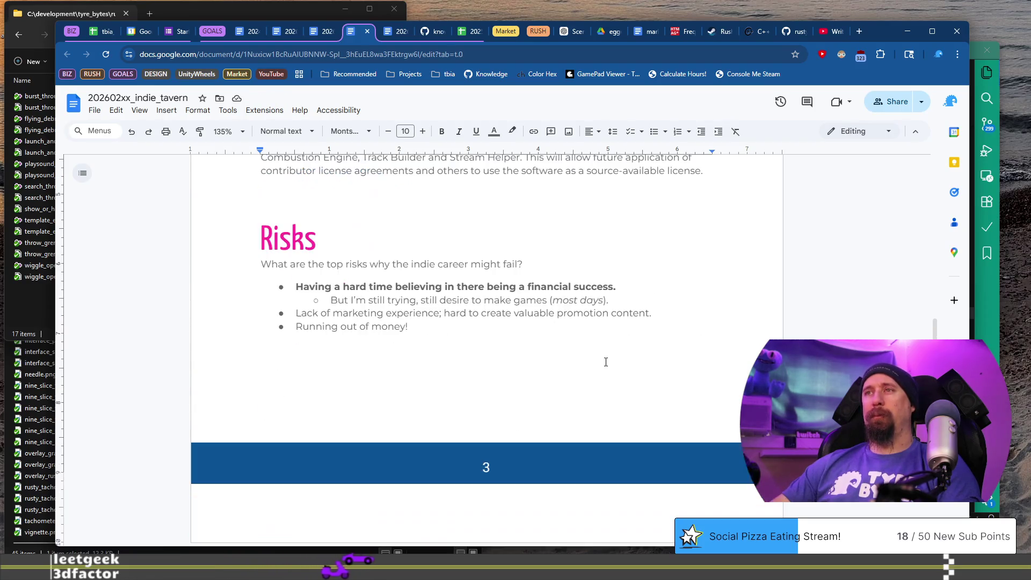
scroll(606, 361, up, 1)
scroll(606, 361, up, 1)
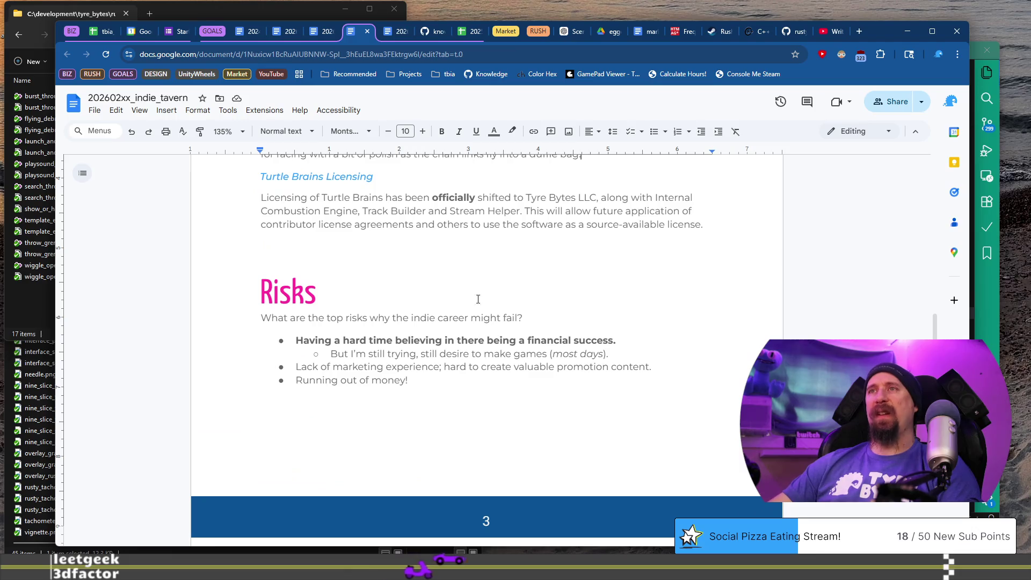
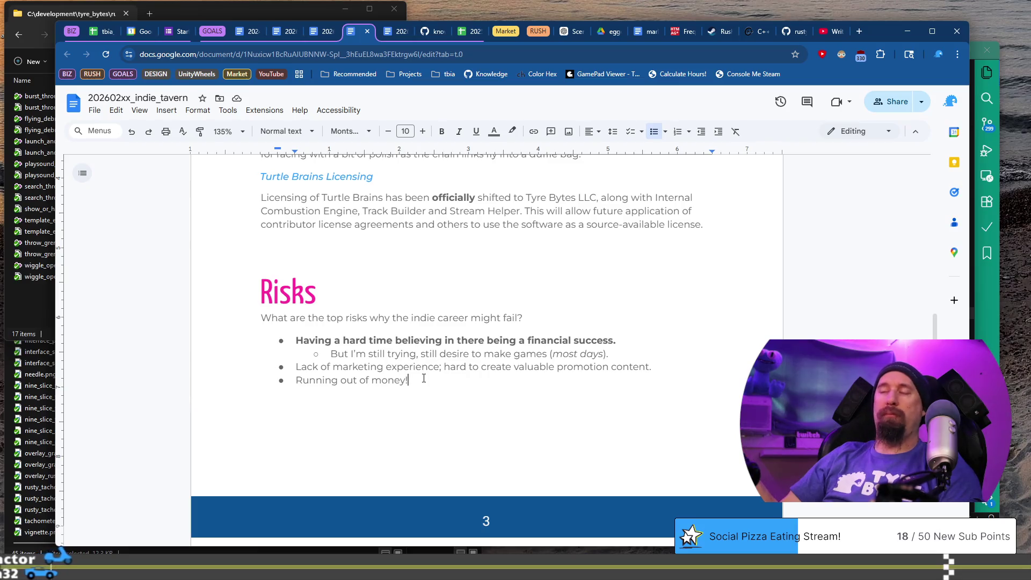
Step: Insert the missing space between 'in' and 'there' in the financial-success risk
mouse_move(318, 340)
mouse_down()
mouse_move(550, 359)
mouse_move(626, 340)
mouse_move(617, 356)
mouse_move(638, 342)
mouse_up()
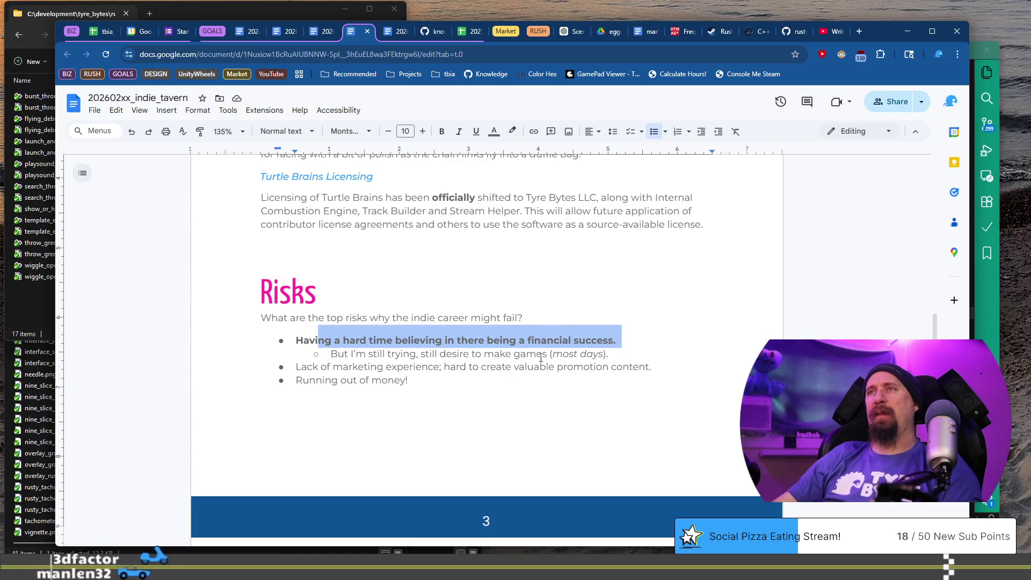
click(525, 355)
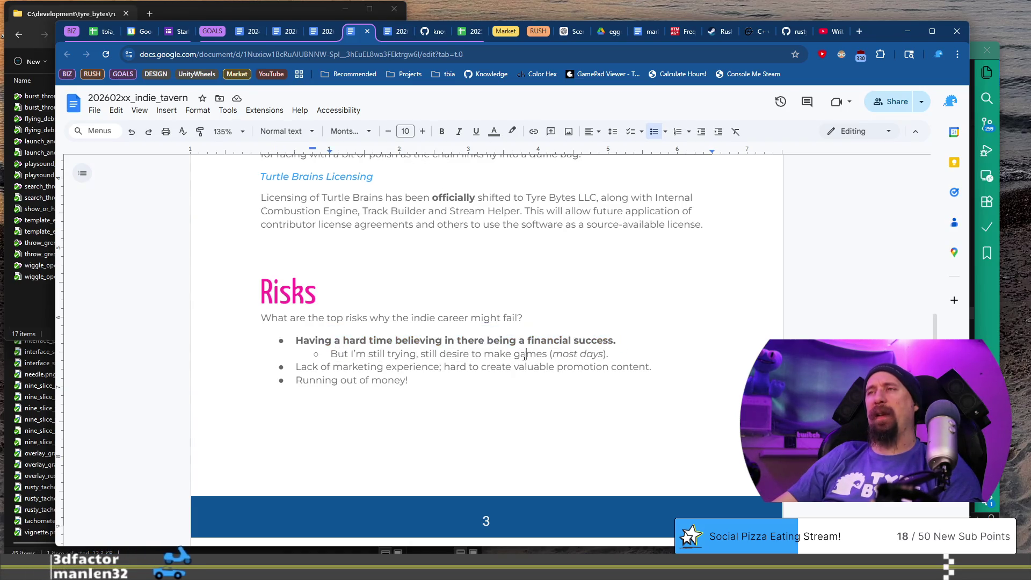
click(455, 340)
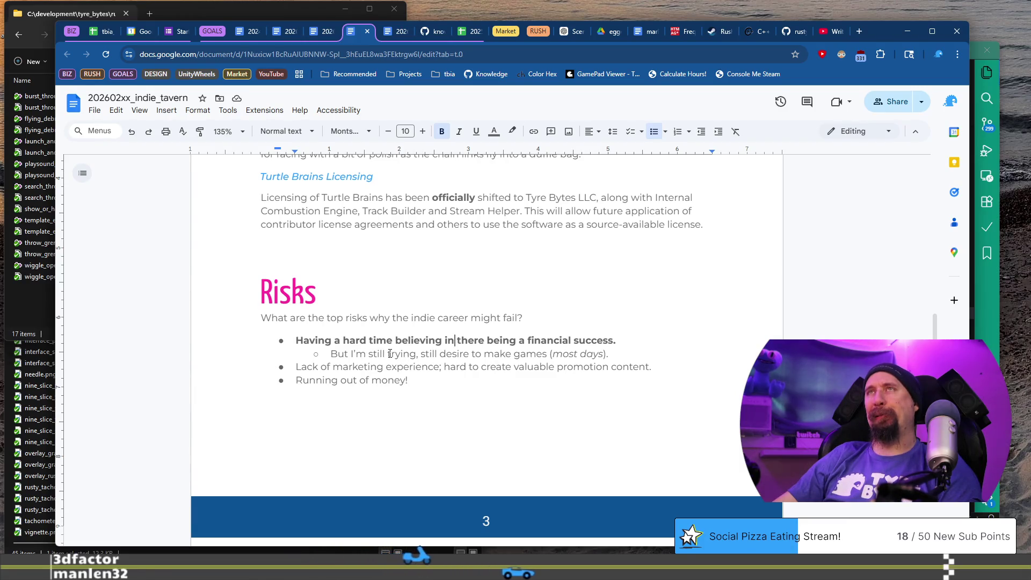
Step: Replace the sub-bullet's opening 'But I'm s' with a capital 'S' so it reads 'Still trying'
click(368, 354)
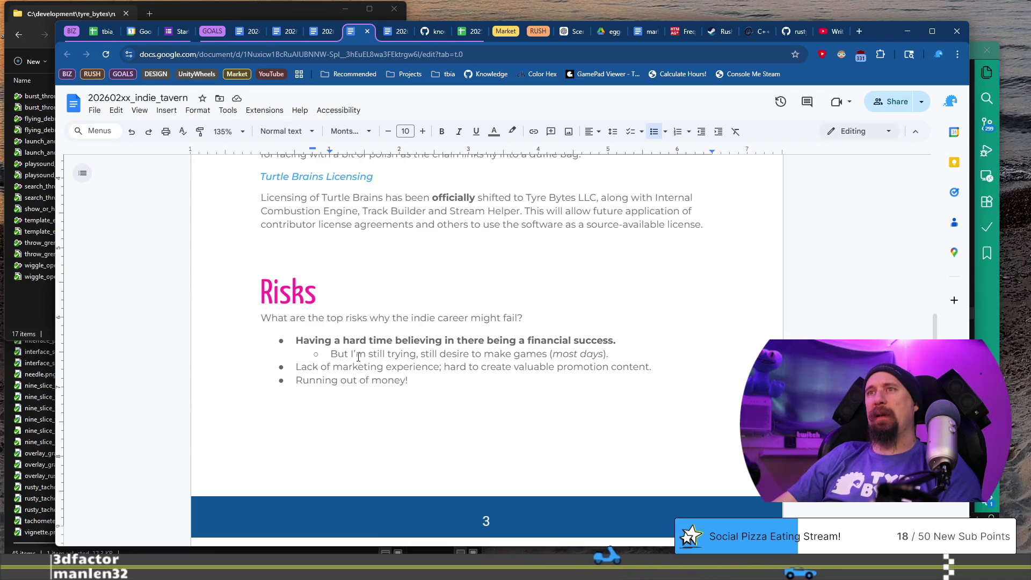
key(shift+Home)
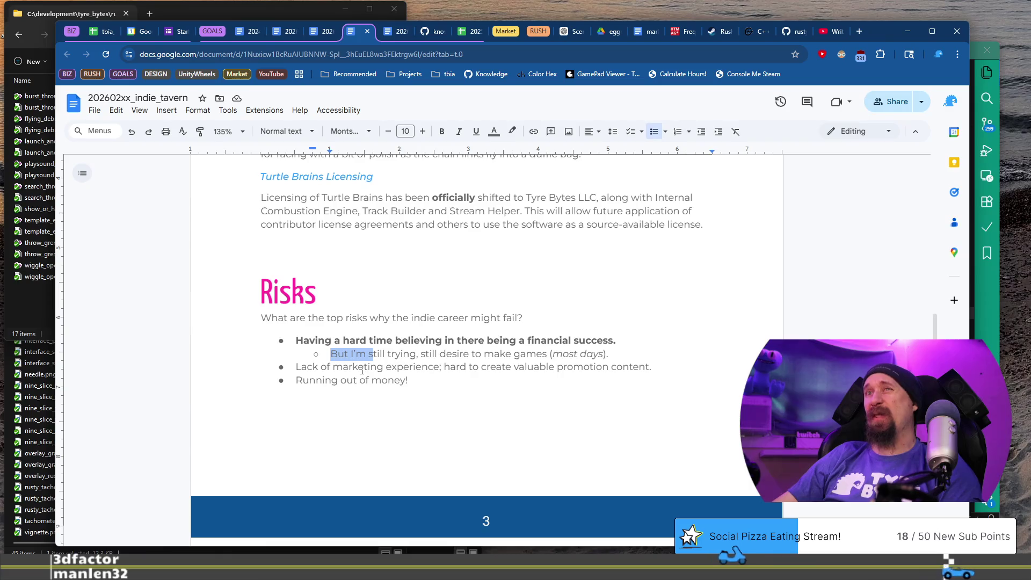
text(S)
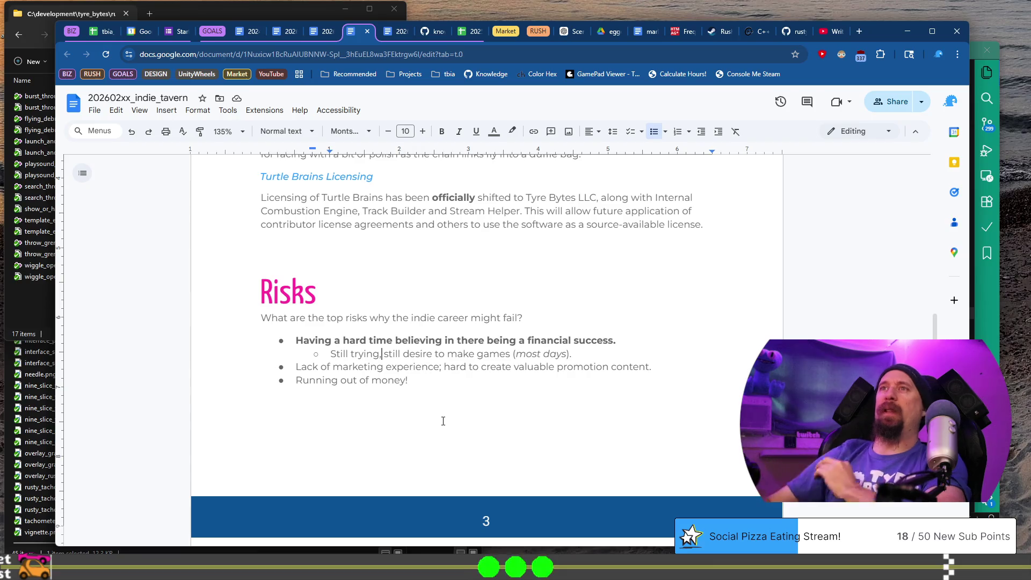
double_click(408, 243)
Step: Delete every lesson from 'Prototyping Is Blind…' to the document end, then bring up 2026_devlog.md
key(Down)
scroll(409, 256, down, 5)
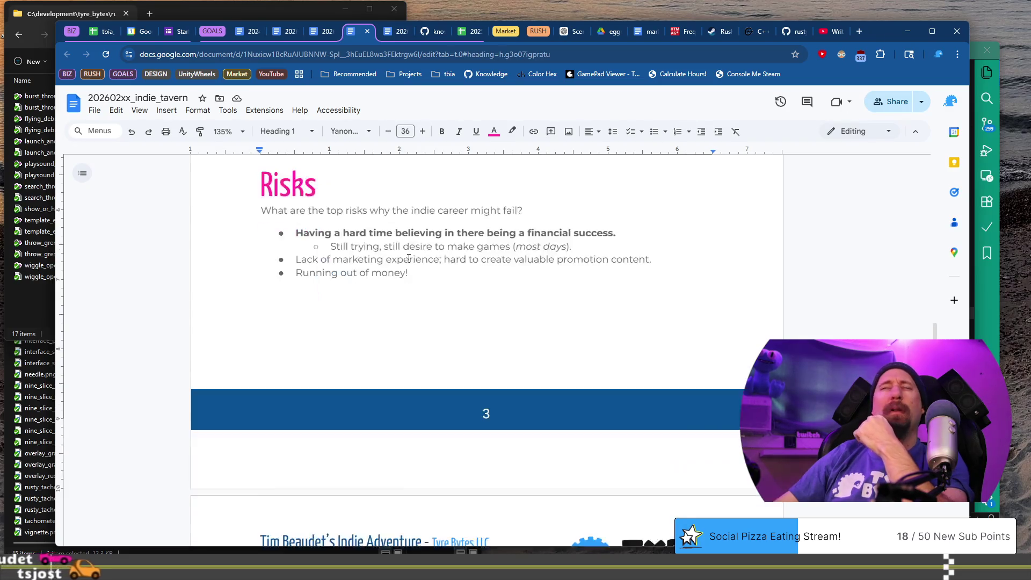
scroll(408, 285, down, 7)
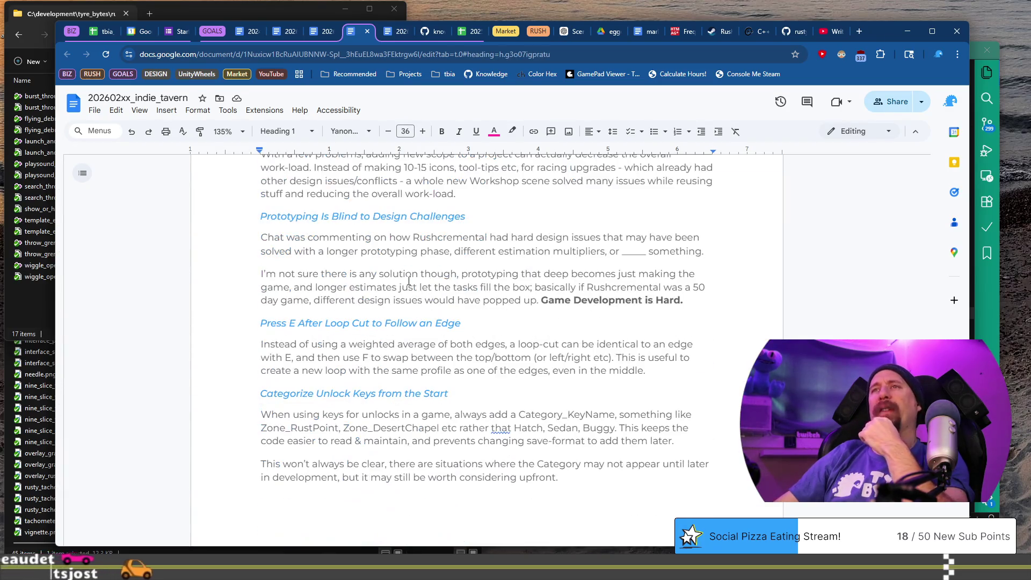
scroll(408, 280, down, 3)
scroll(409, 281, up, 5)
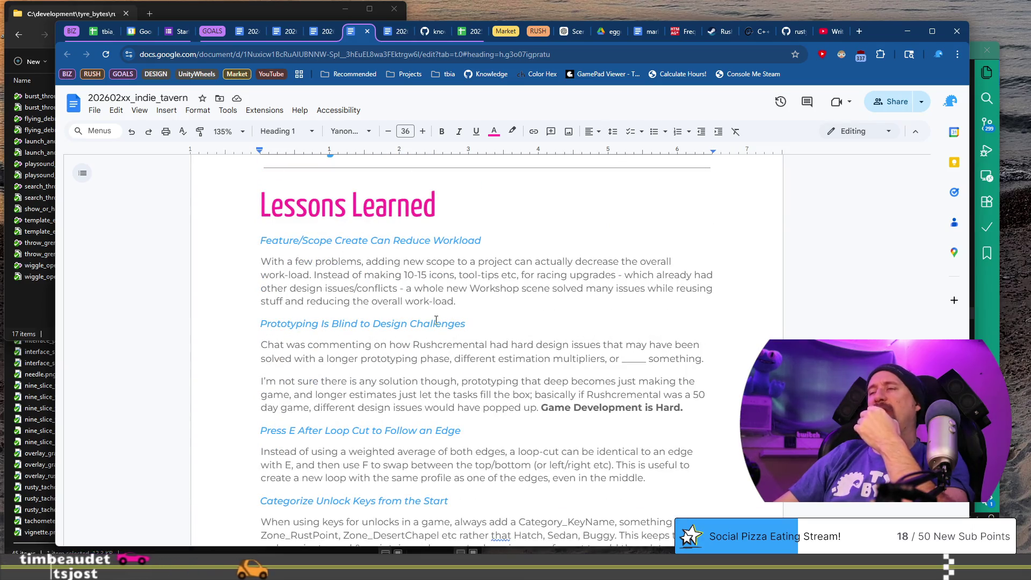
scroll(430, 311, down, 2)
scroll(607, 376, down, 2)
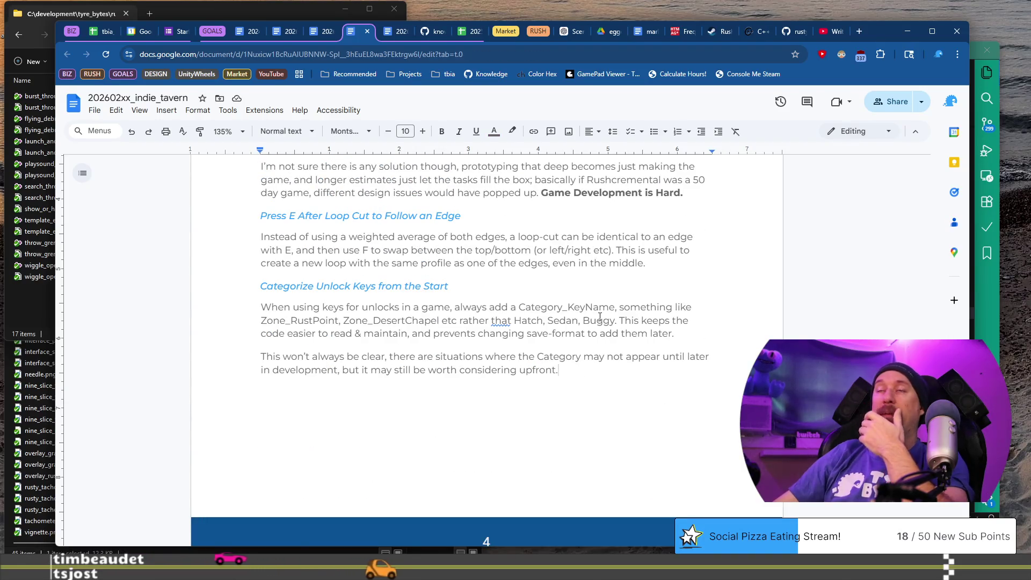
scroll(590, 370, up, 6)
click(258, 429)
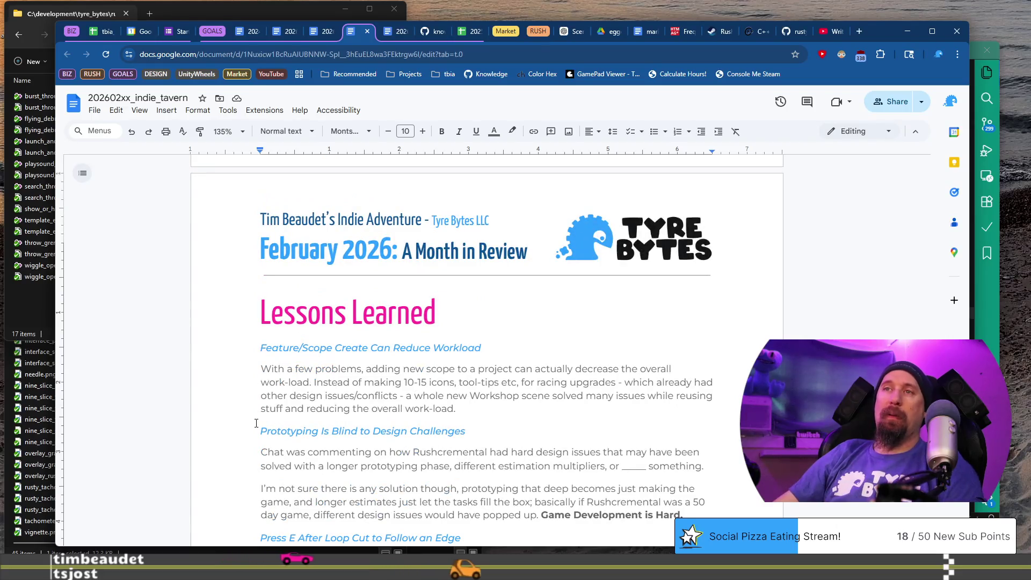
key(ctrl+shift+End)
key(Delete)
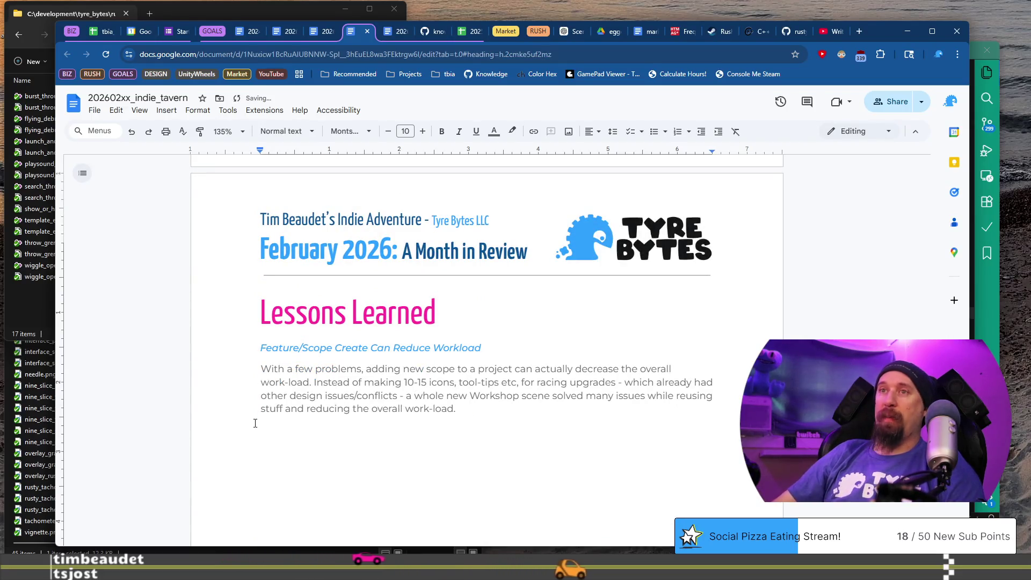
key(ctrl+super+Left)
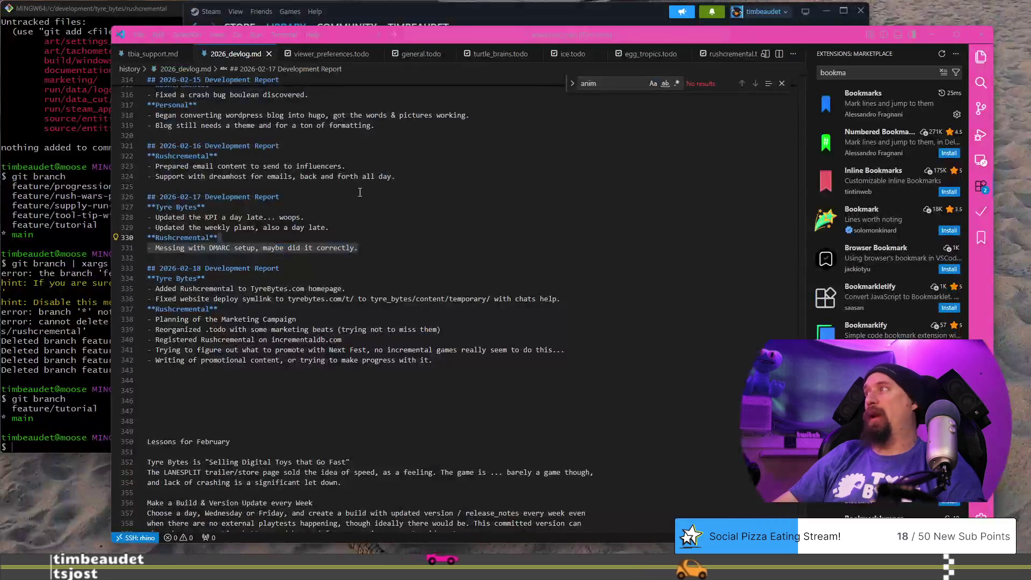
Step: Close the anim search in 2026_devlog.md and read the five Lessons for February notes
click(333, 227)
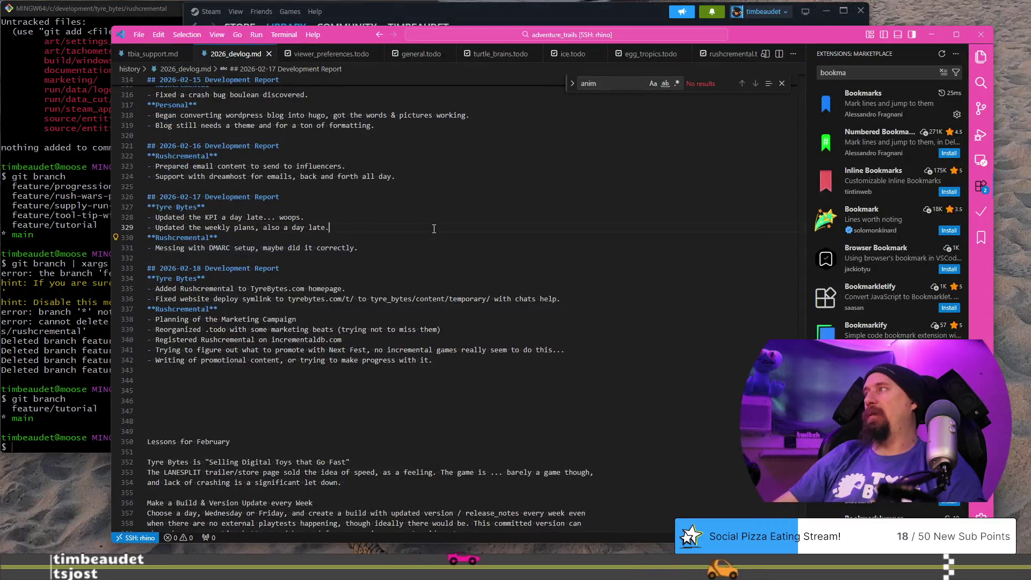
click(781, 83)
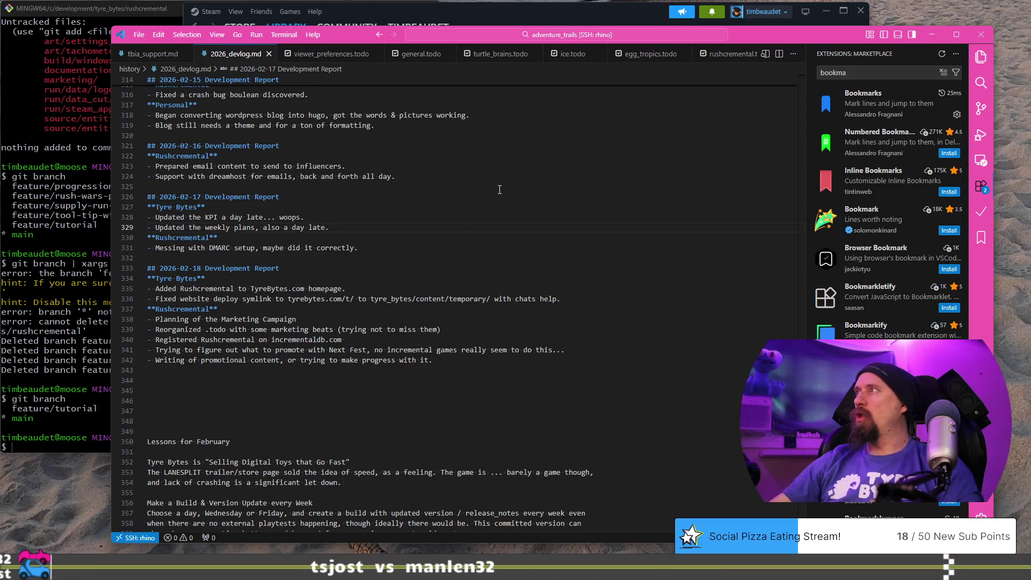
scroll(494, 204, down, 10)
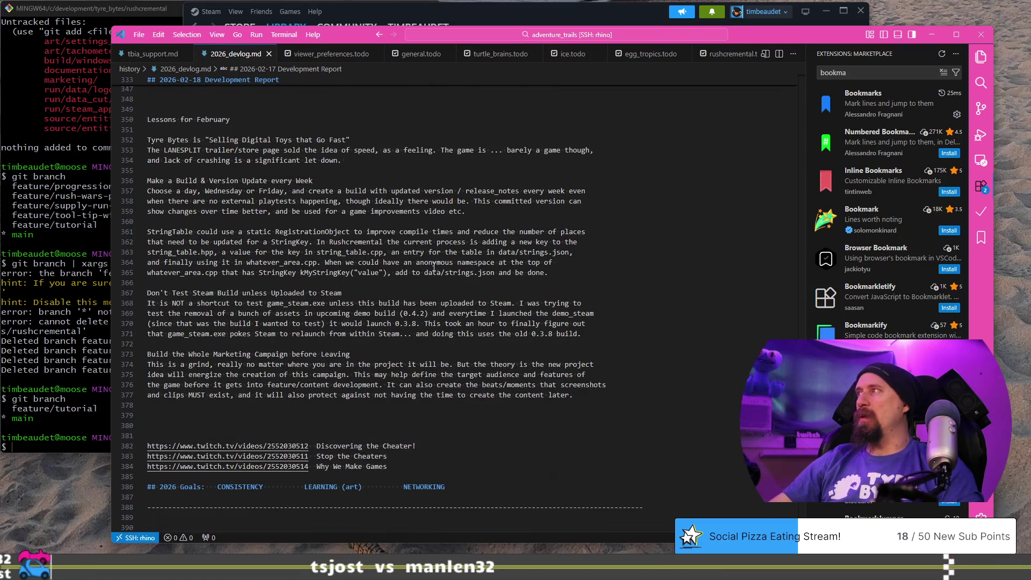
click(309, 251)
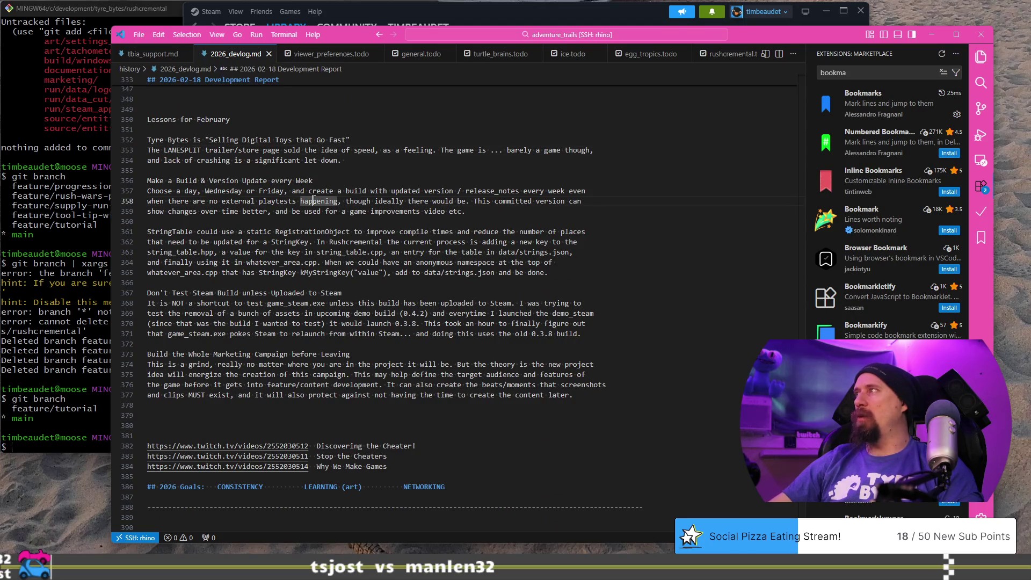
double_click(334, 375)
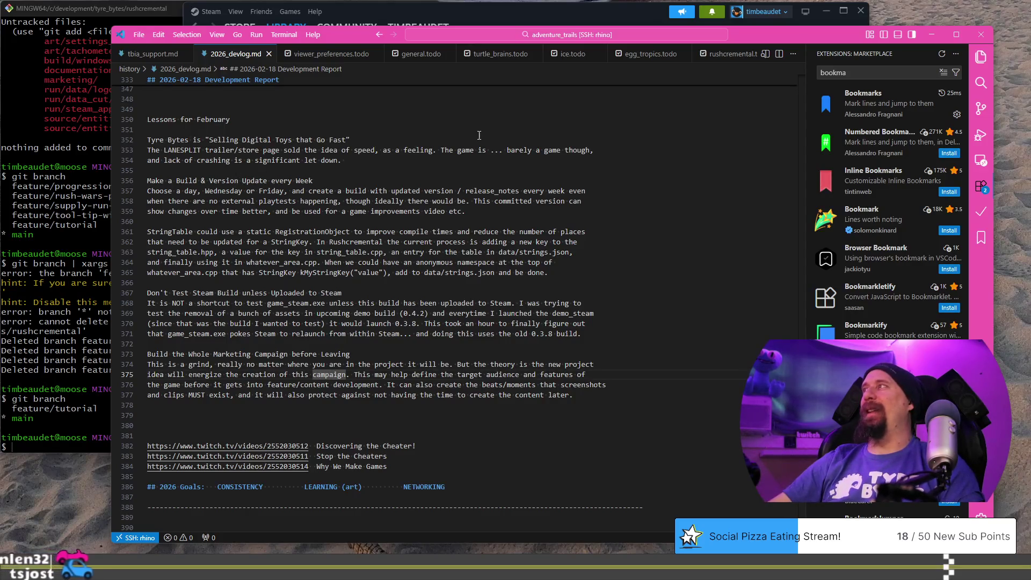
key(alt+Tab)
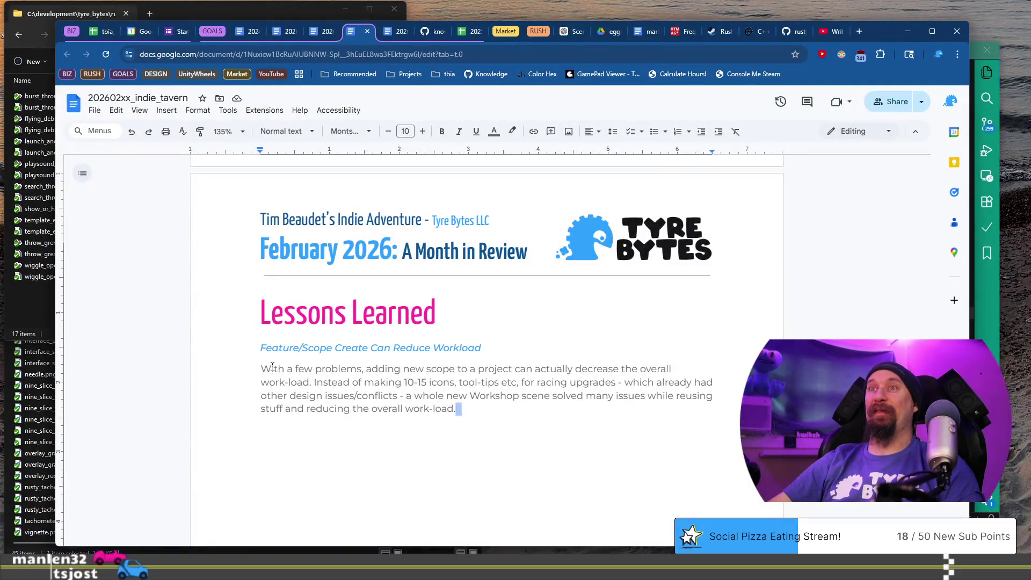
Step: Delete the workload paragraph and paste the devlog's 'Selling Digital Toys that Go Fast' line over the Feature/Scope heading
shift+click(265, 365)
key(BackSpace)
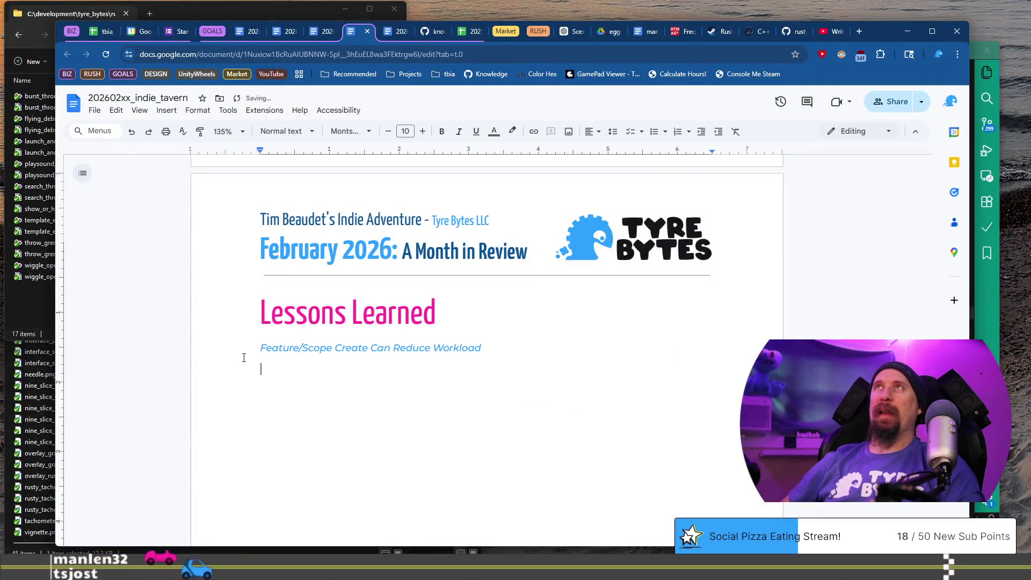
key(alt+Tab)
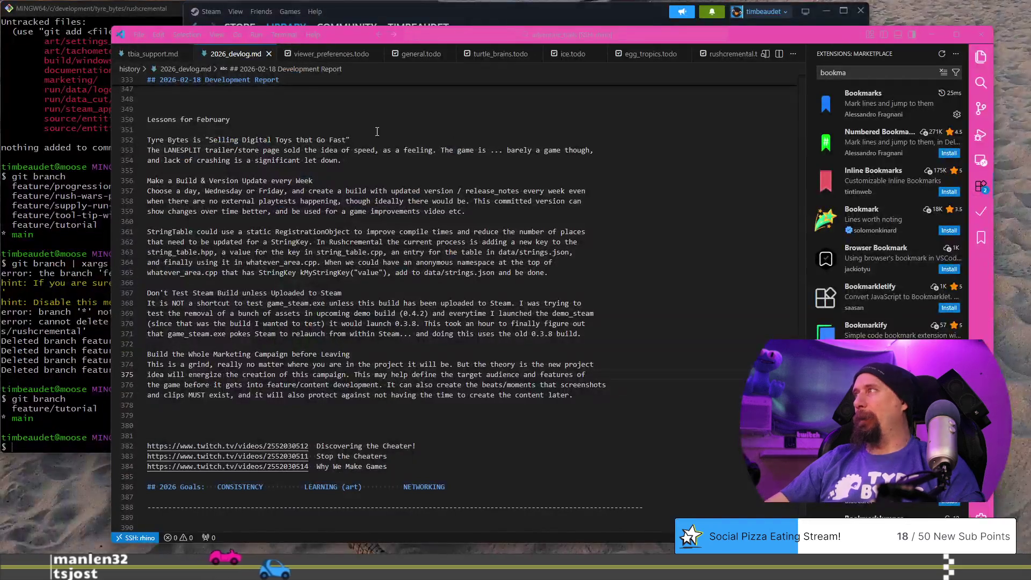
click(376, 140)
key(shift+Home)
key(ctrl+c)
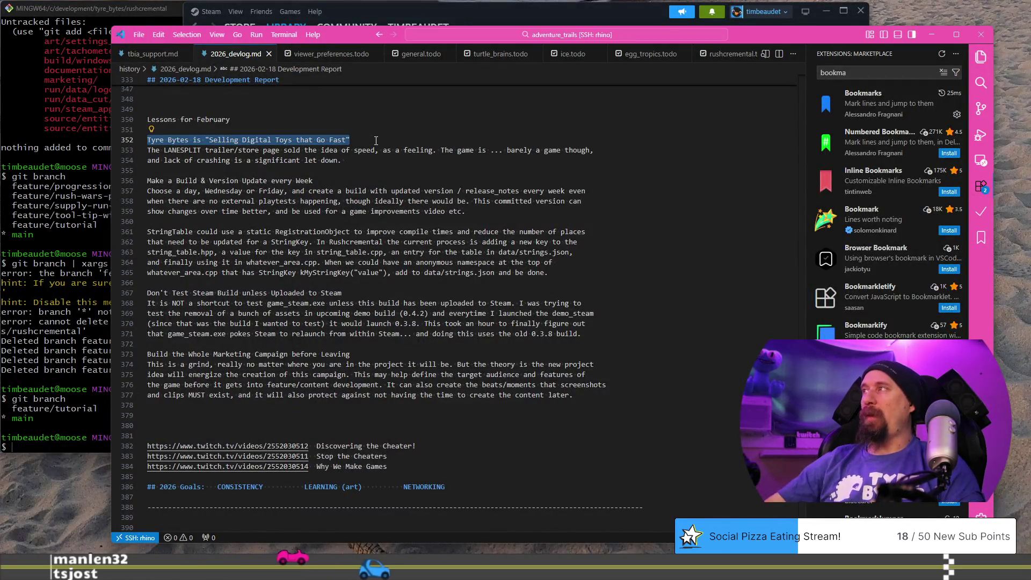
key(alt+Tab)
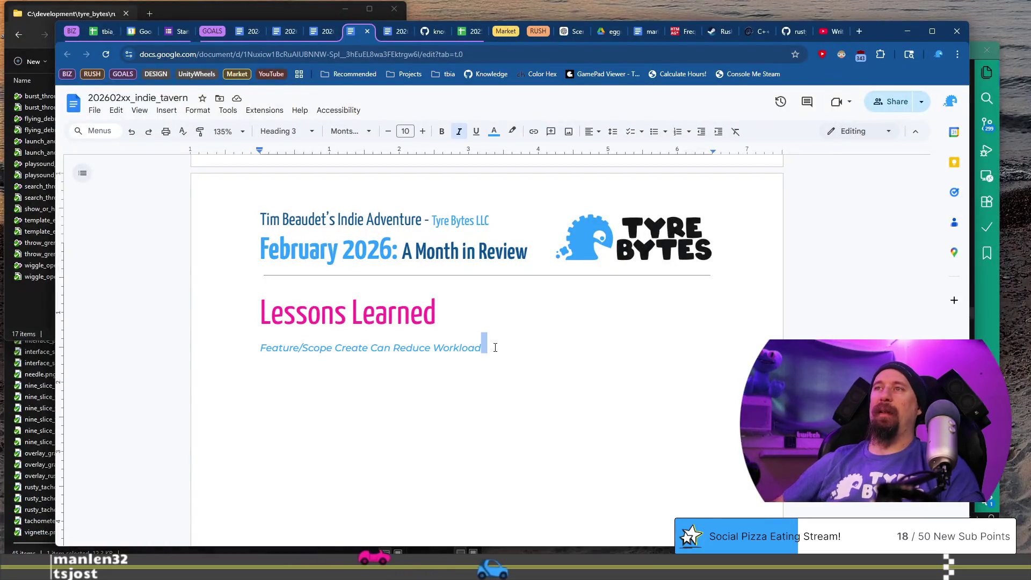
key(shift+Home)
key(ctrl+shift+v)
key(Return)
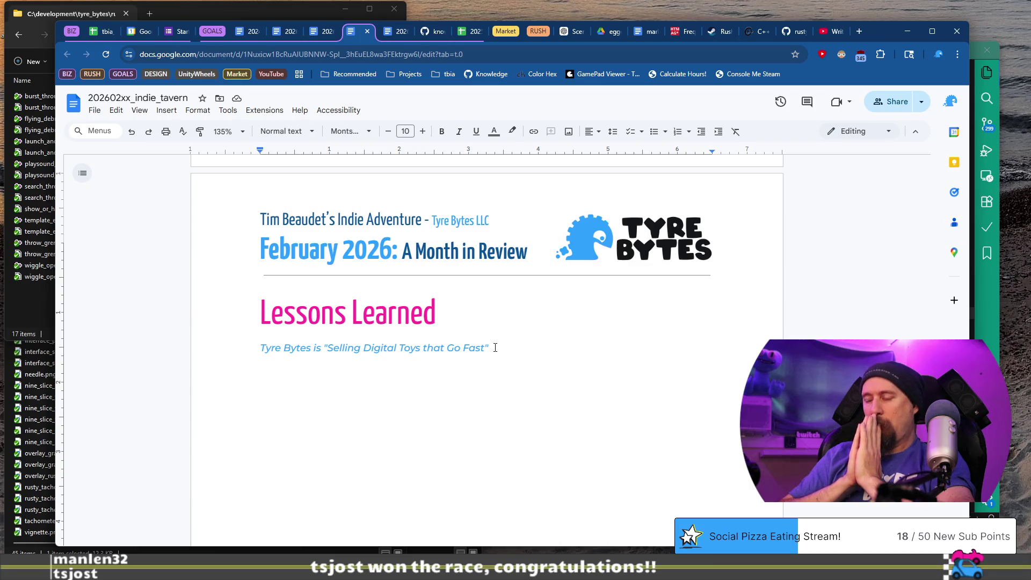
Step: Rewrite the paragraph's opening as 'Trying to adjust the m…' after Rushcremental, clearing leftover fragments
text(This is a min)
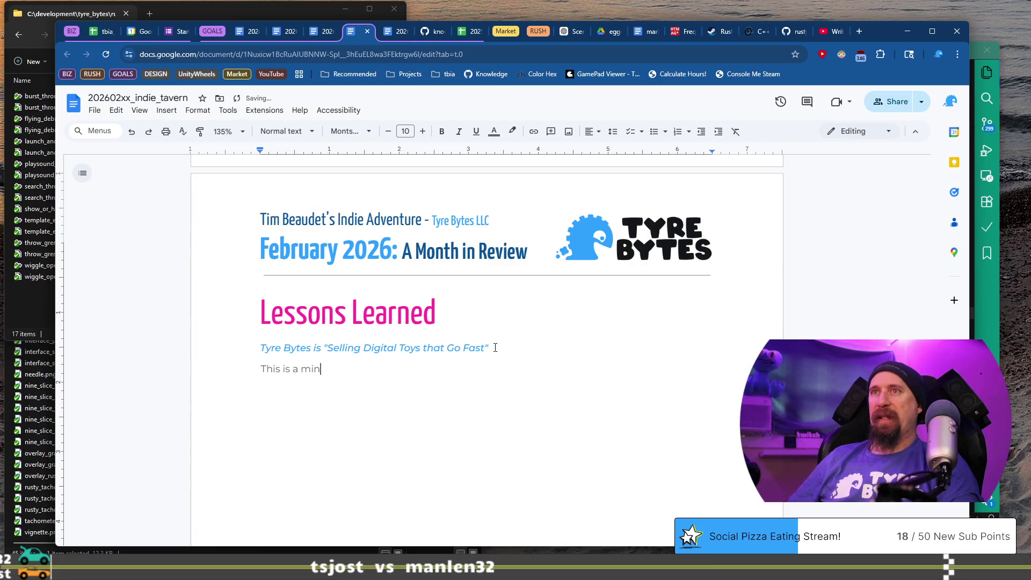
text(dset thing that n)
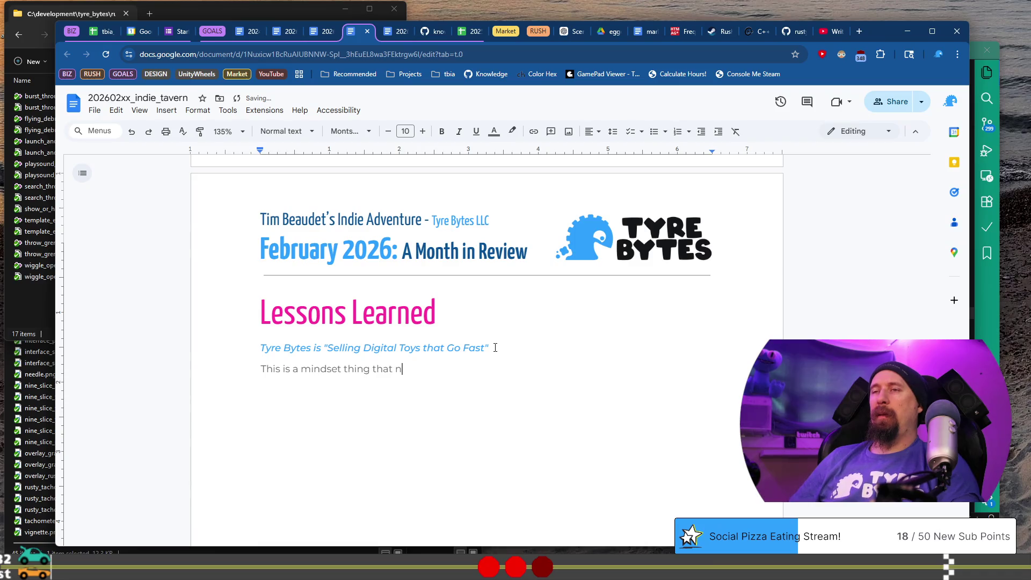
key(BackSpace)
text(will b)
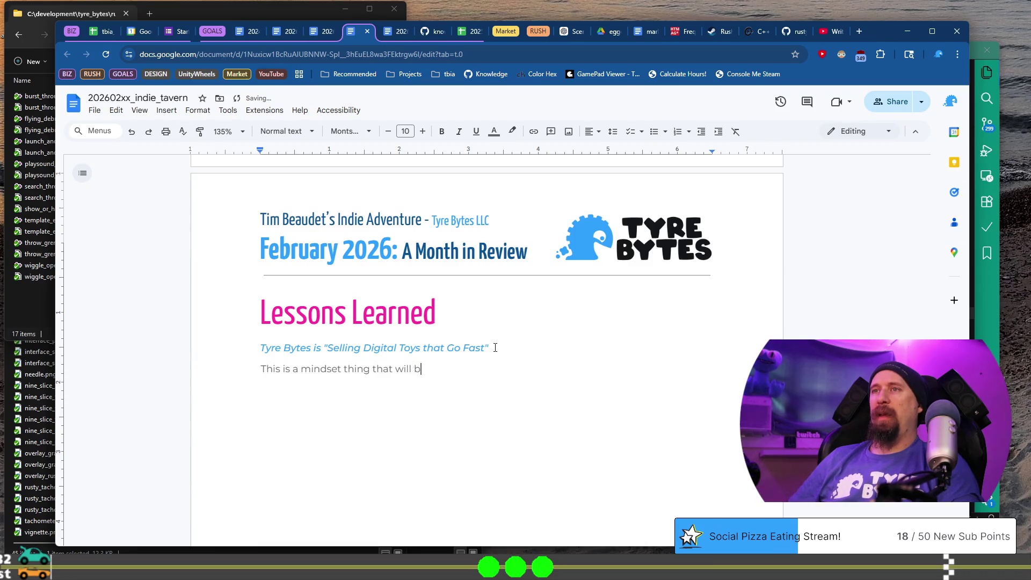
text(e)
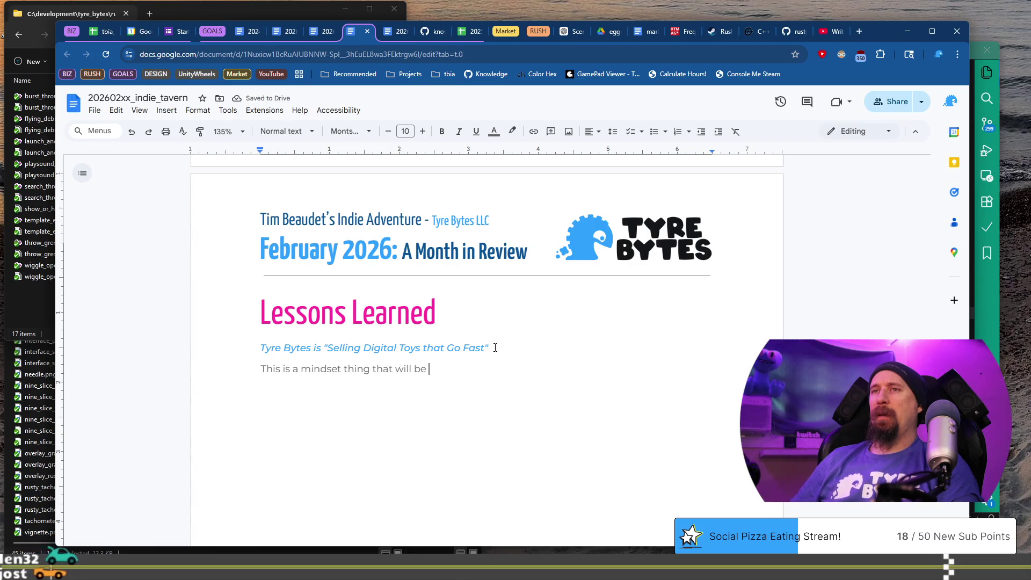
key(Home)
text(Trying to adjust the)
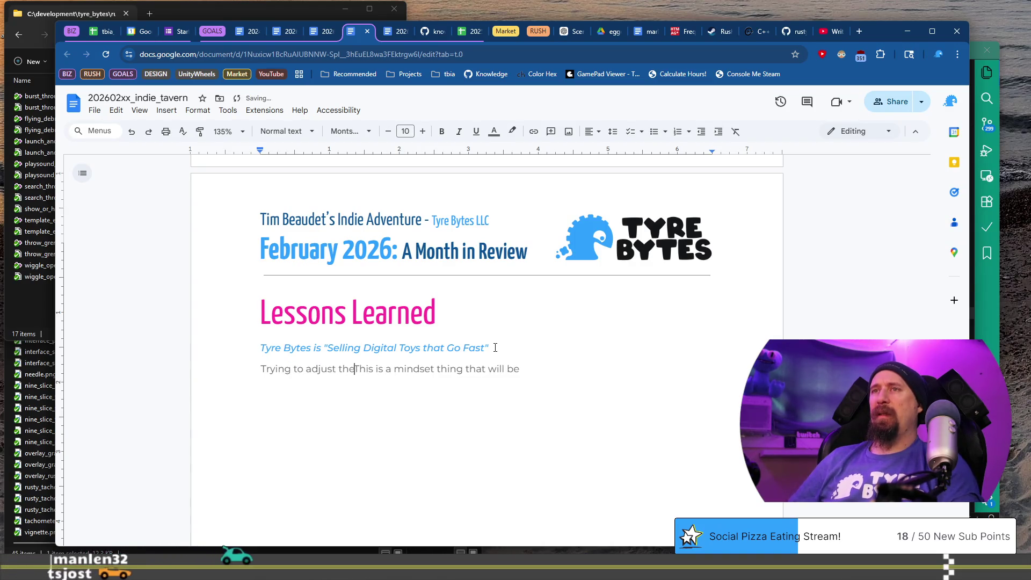
text( m)
key(ctrl+shift+Right)
key(ctrl+shift+Right)
key(ctrl+shift+Right)
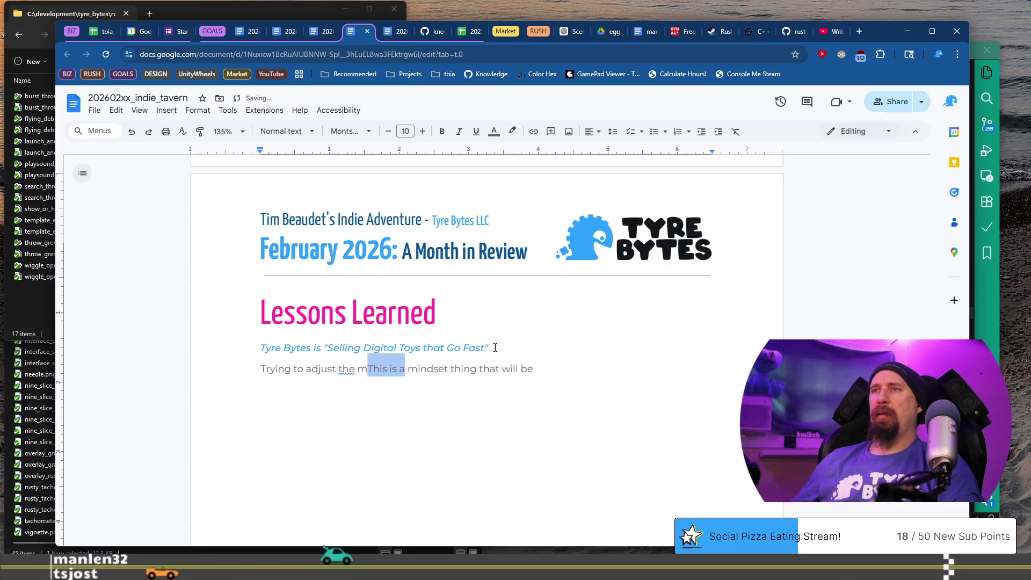
key(BackSpace)
key(BackSpace)
key(ctrl+Right)
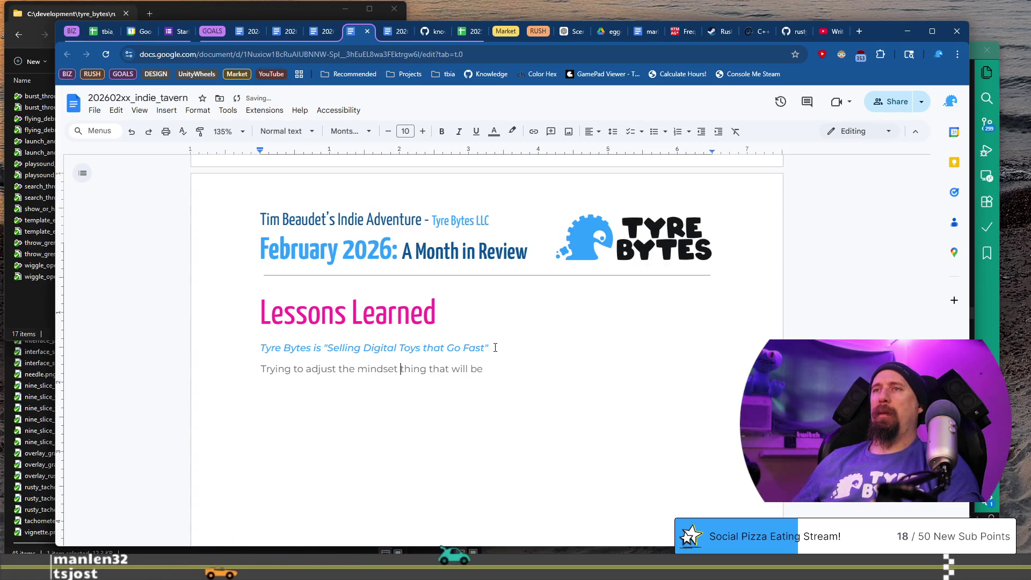
text(after )
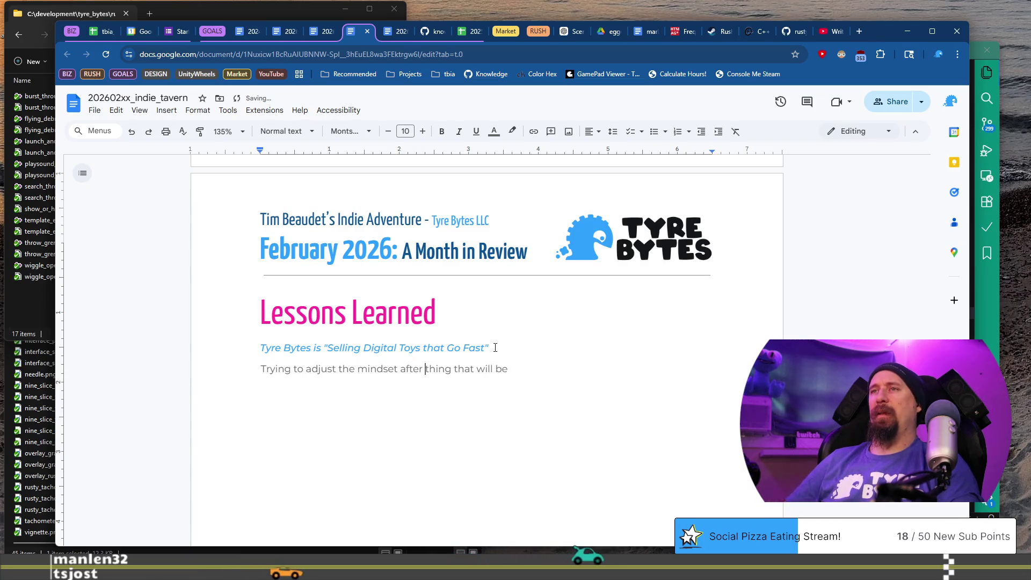
text(Rushcremental )
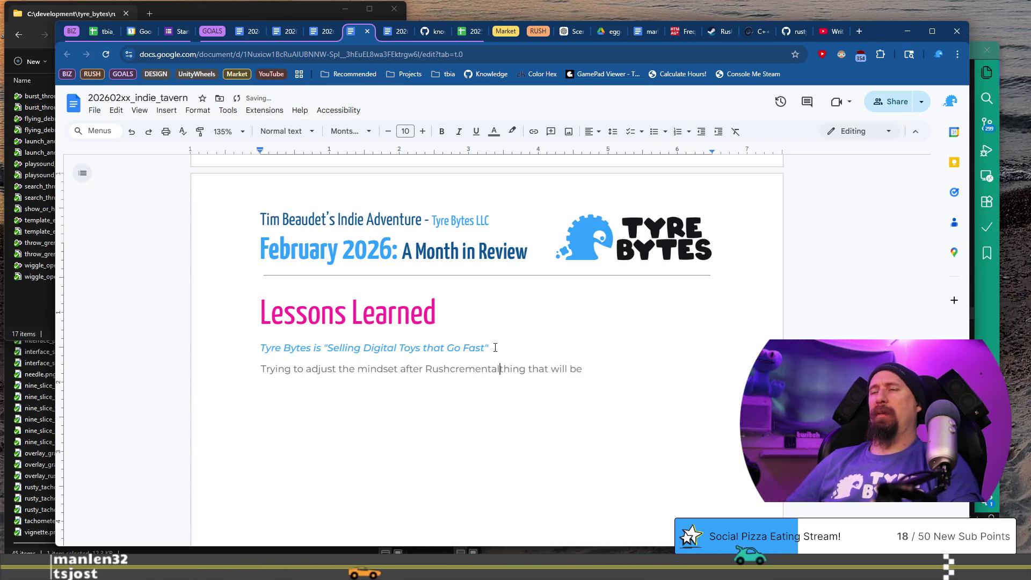
text(,)
key(shift+End)
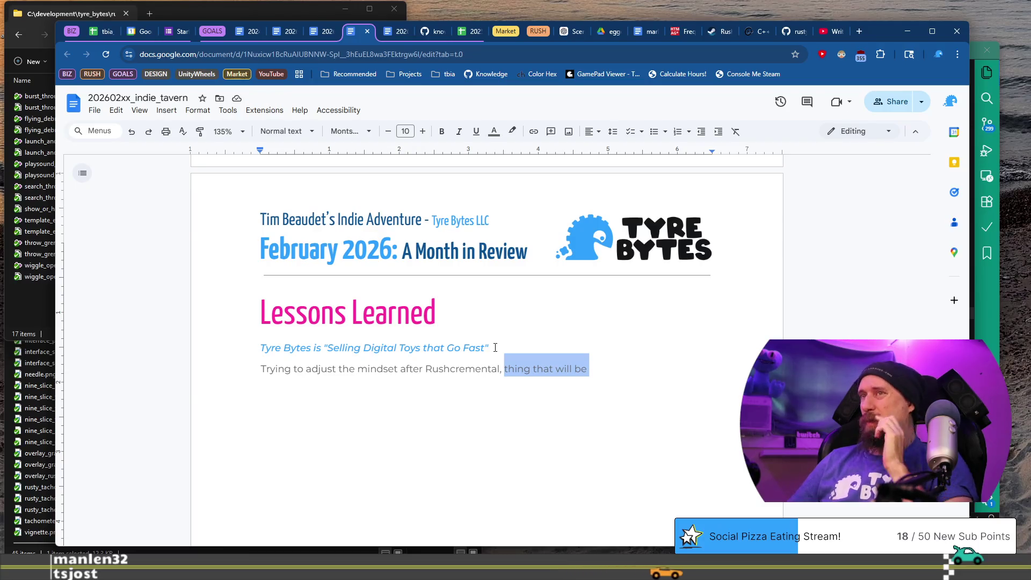
key(BackSpace)
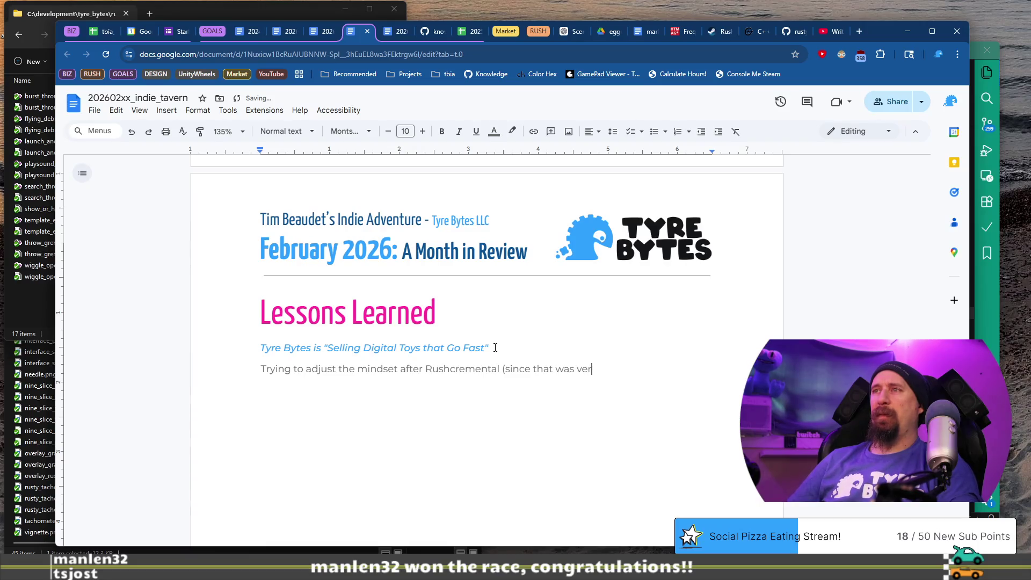
text(o)
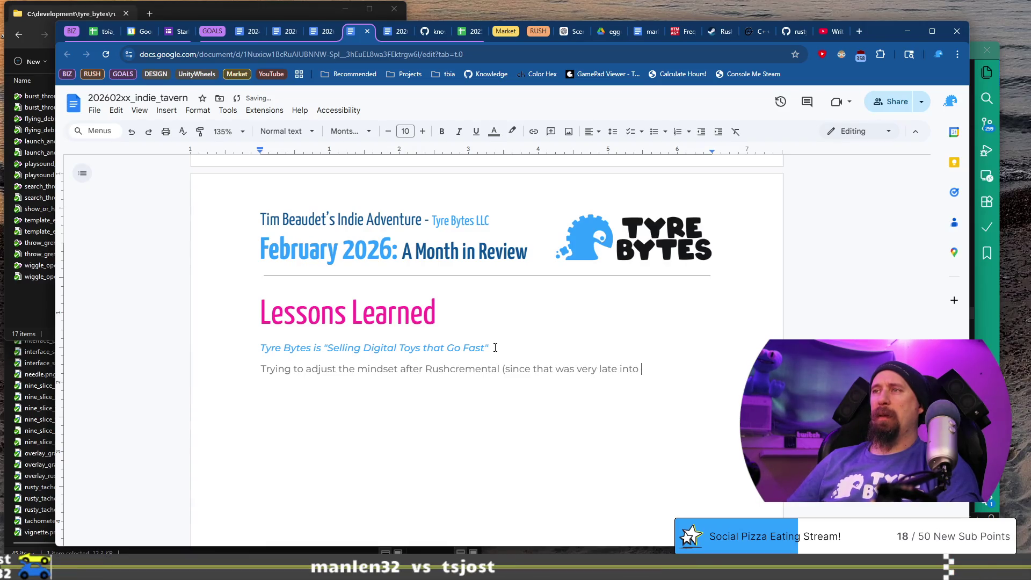
text(ject.)
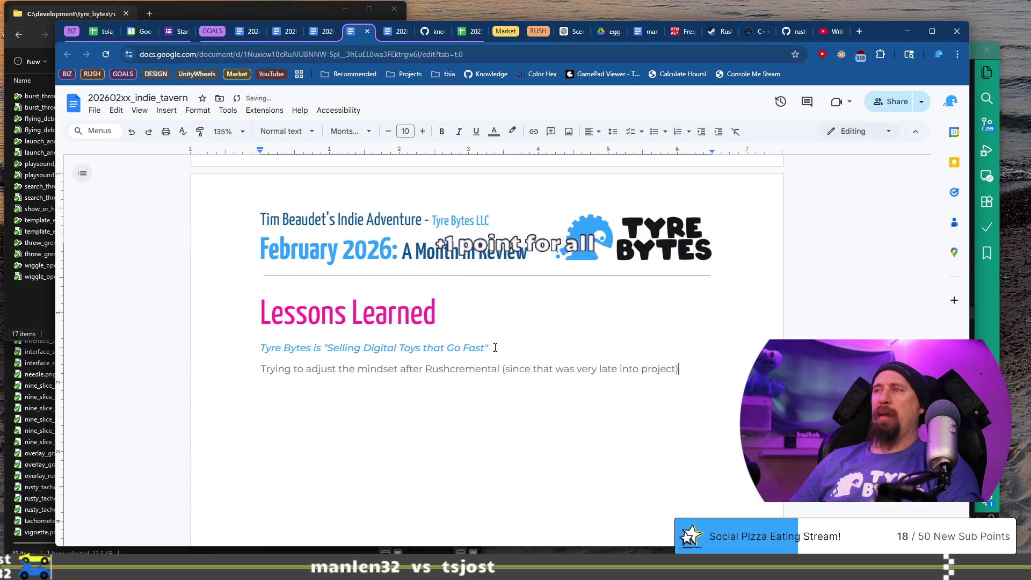
key(ctrl+Left)
key(ctrl+Left)
key(ctrl+Left)
key(BackSpace)
text(,.)
key(BackSpace)
key(BackSpace)
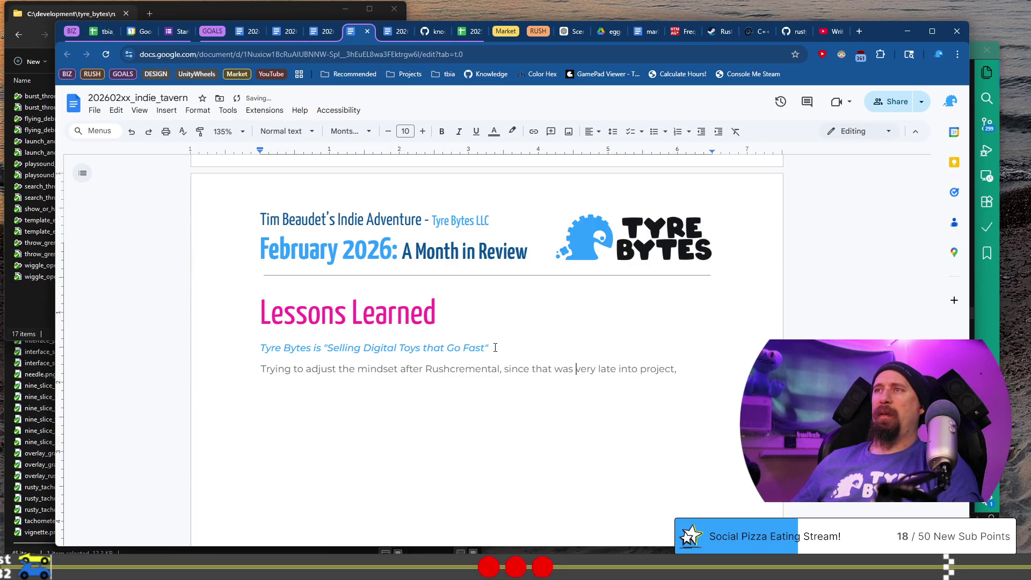
Step: Italicize 'since very late into that project' and continue with 'where creations will not always focus on being a complete, polished, full…'
key(ctrl+Right)
key(ctrl+Right)
key(ctrl+Right)
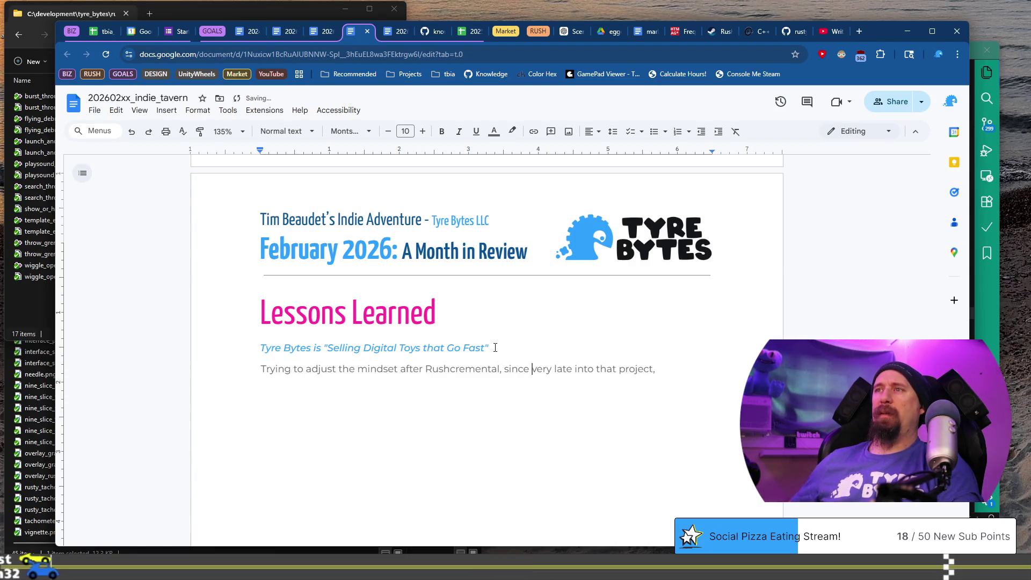
key(shift+End)
key(ctrl+i)
key(End)
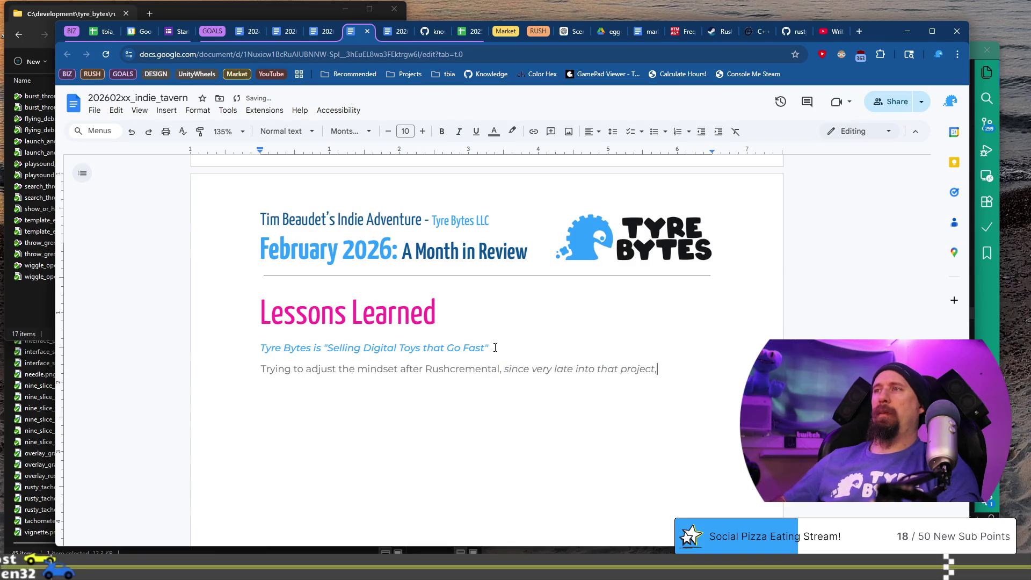
key(ctrl+i)
text( where )
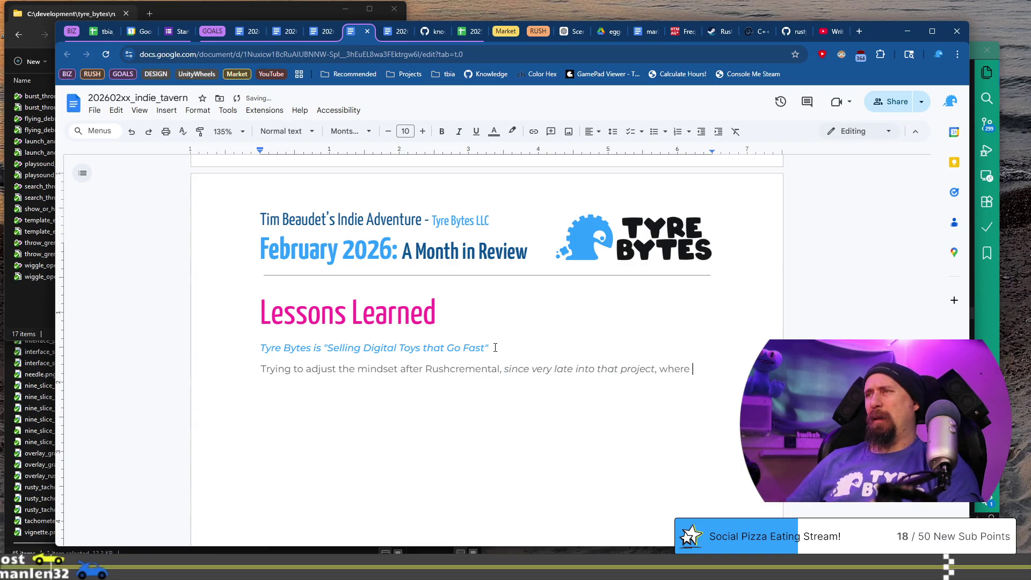
text(creations )
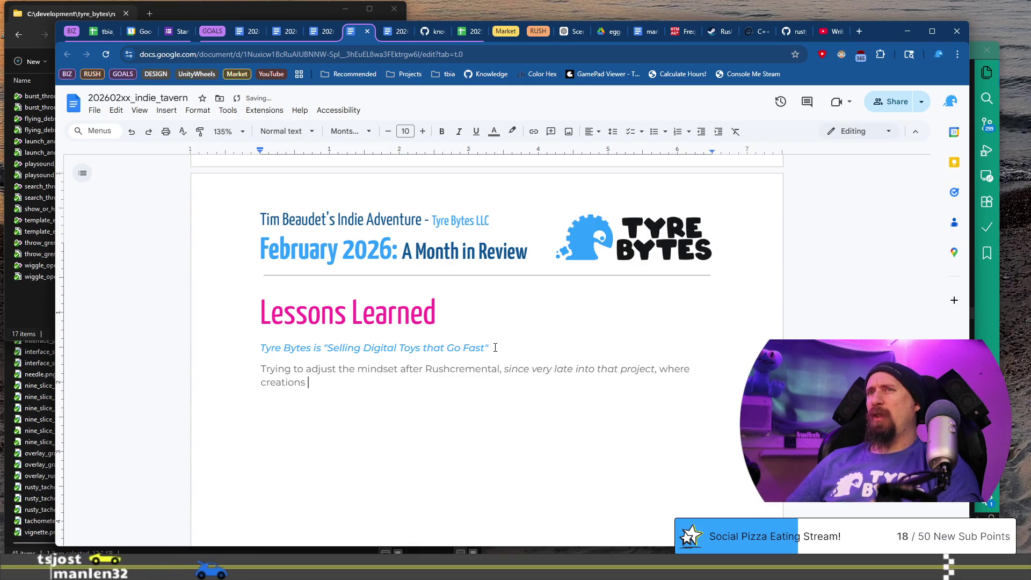
text(will not)
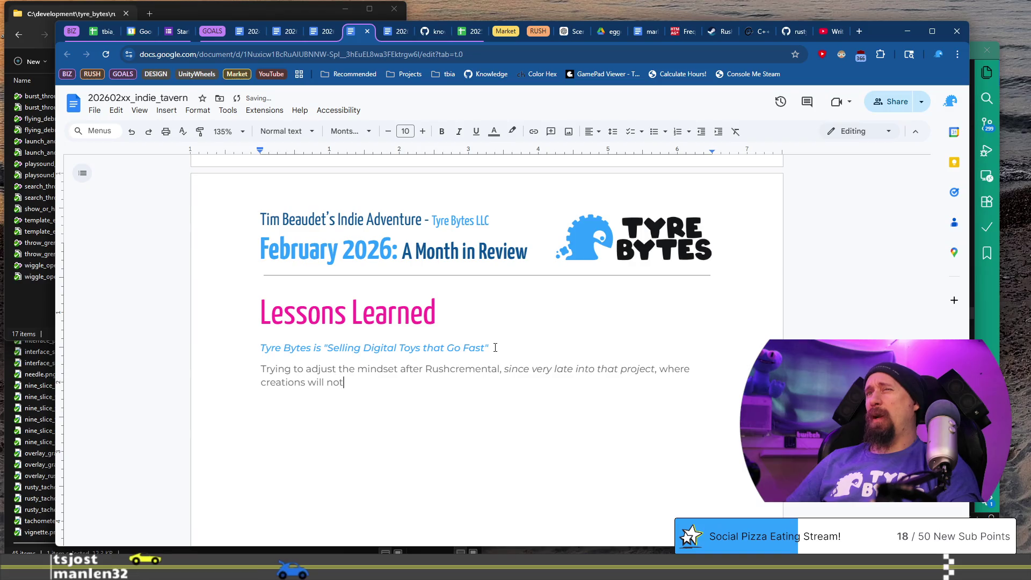
text( always focu)
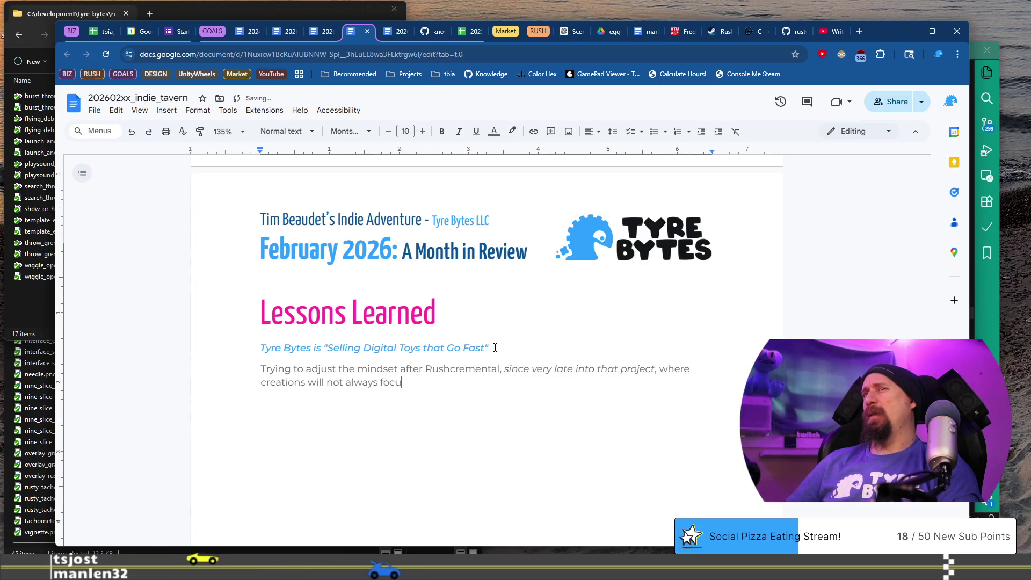
text(s on beinga)
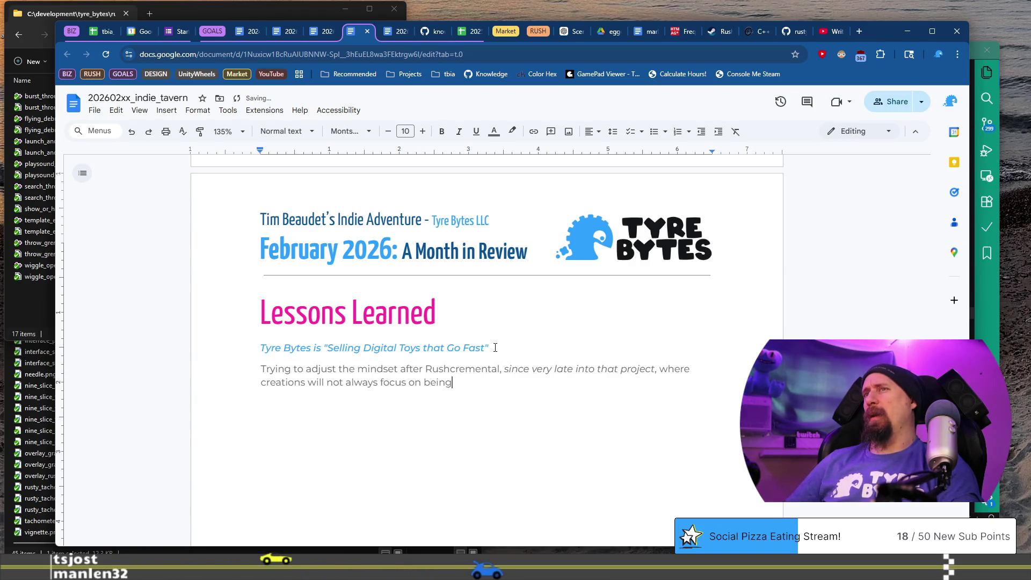
key(BackSpace)
key(BackSpace)
text(a comp)
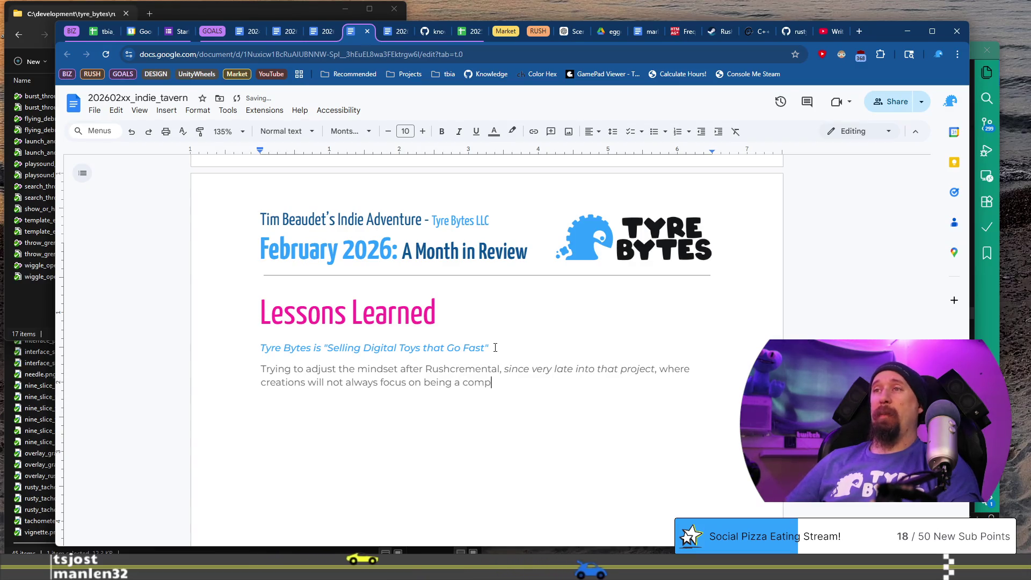
text(lete, sup)
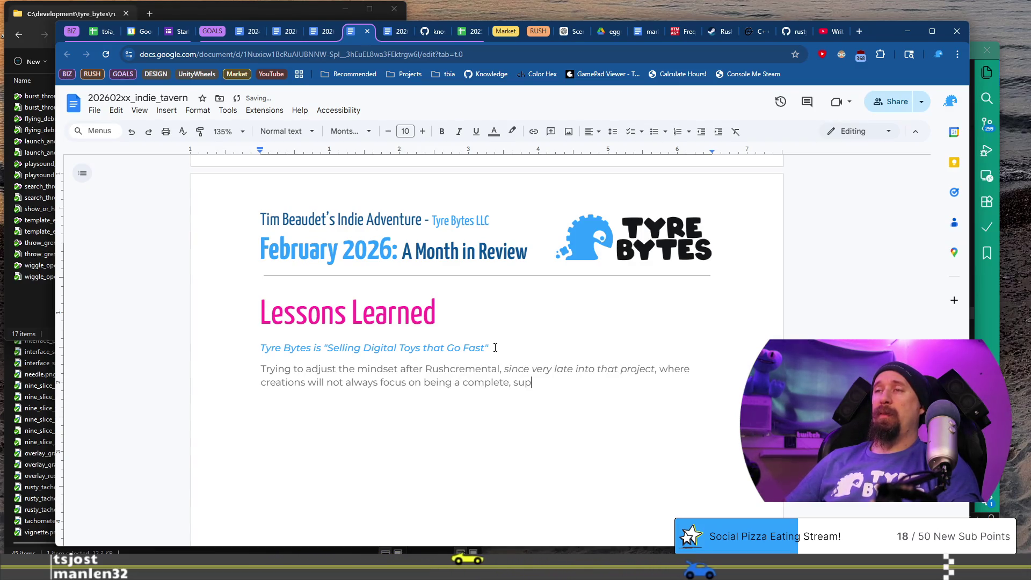
key(BackSpace)
key(BackSpace)
key(BackSpace)
text(polis)
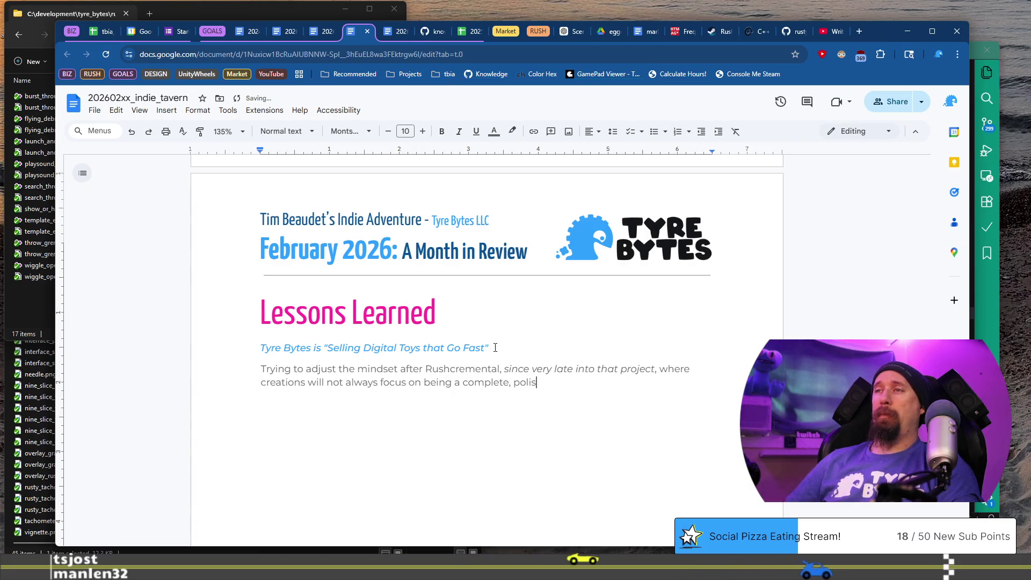
text(hed, full-sized game - rather a toy. A)
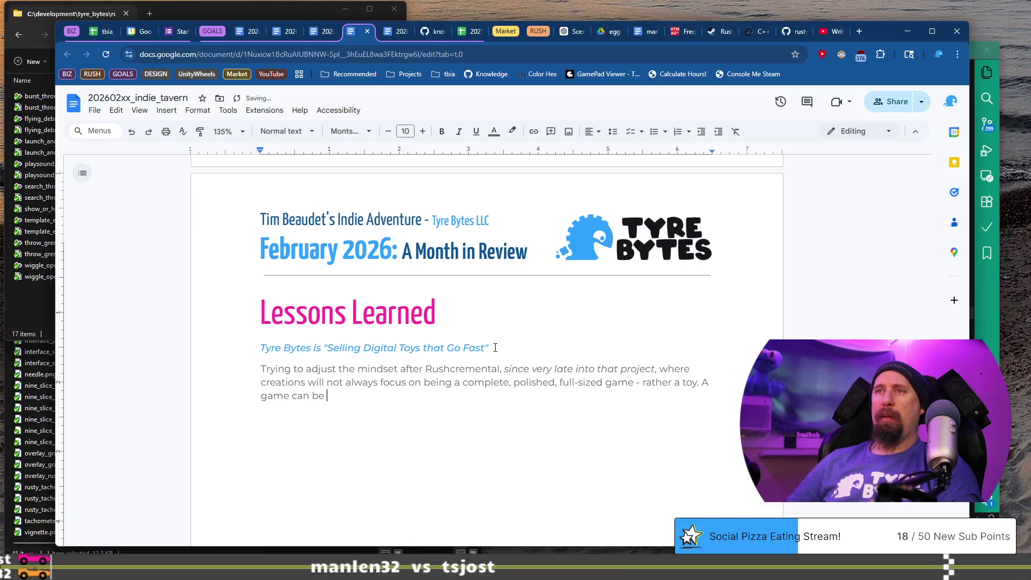
Step: Add that the LANESPLIT demo sold you on the idea of SPEED
text(around this ‘toy’)
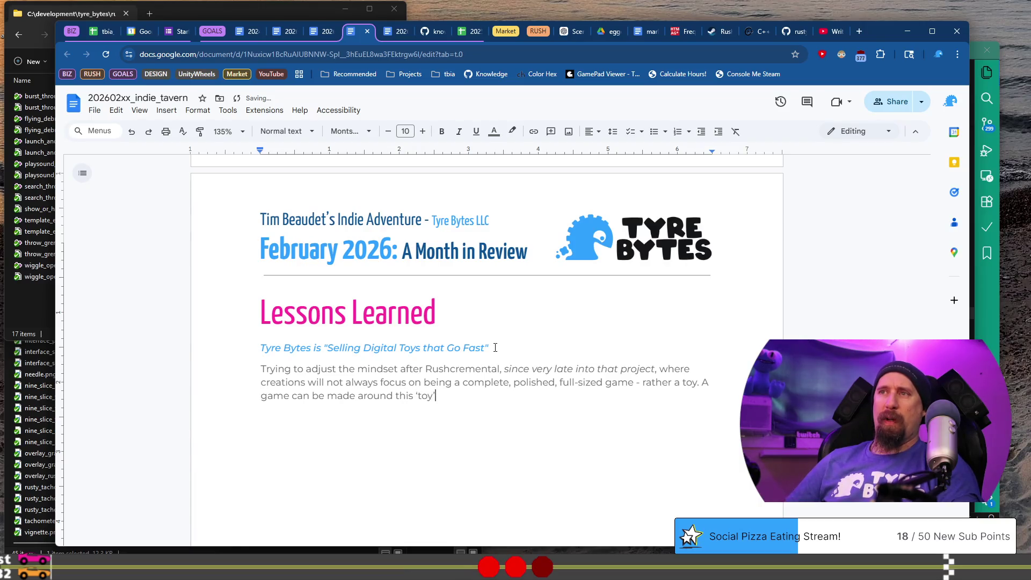
text( concept, but)
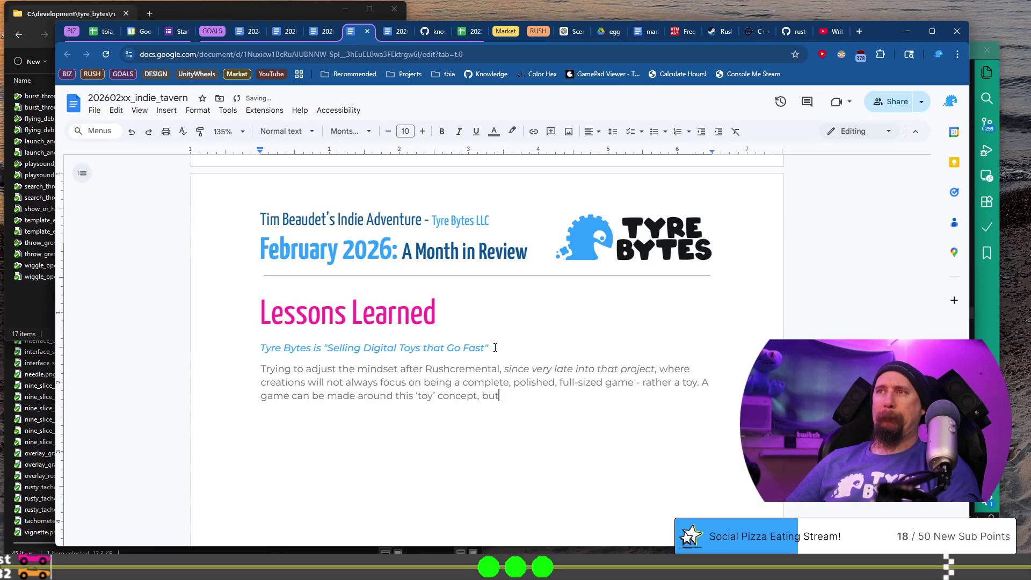
text( LANE)
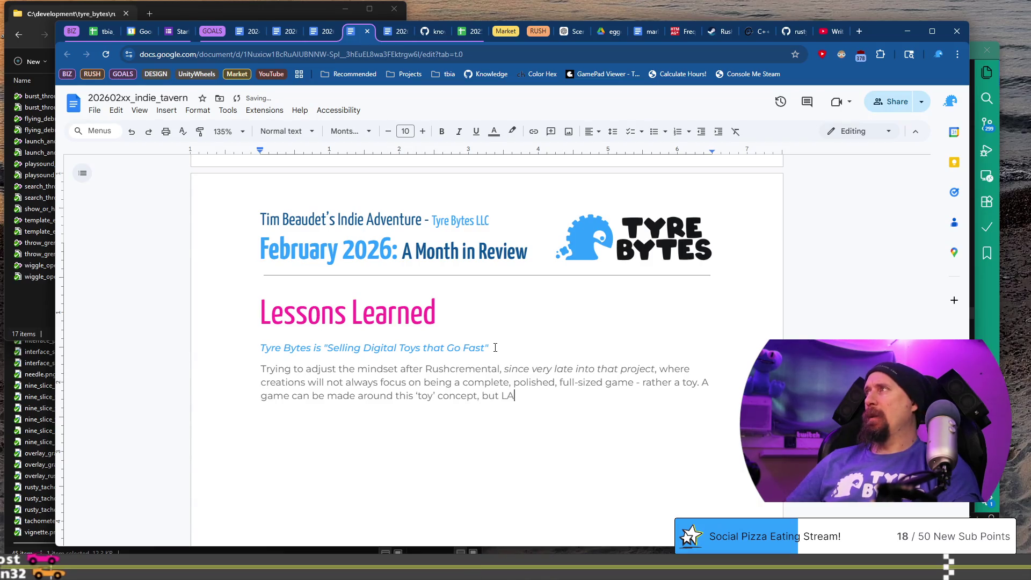
key(BackSpace)
text(SPLIT demo)
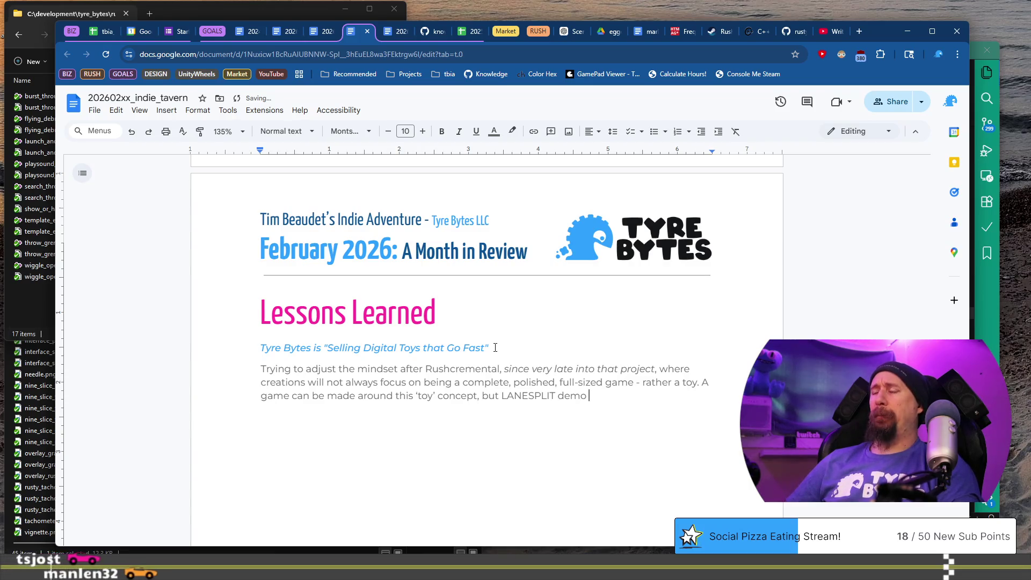
text( threw )
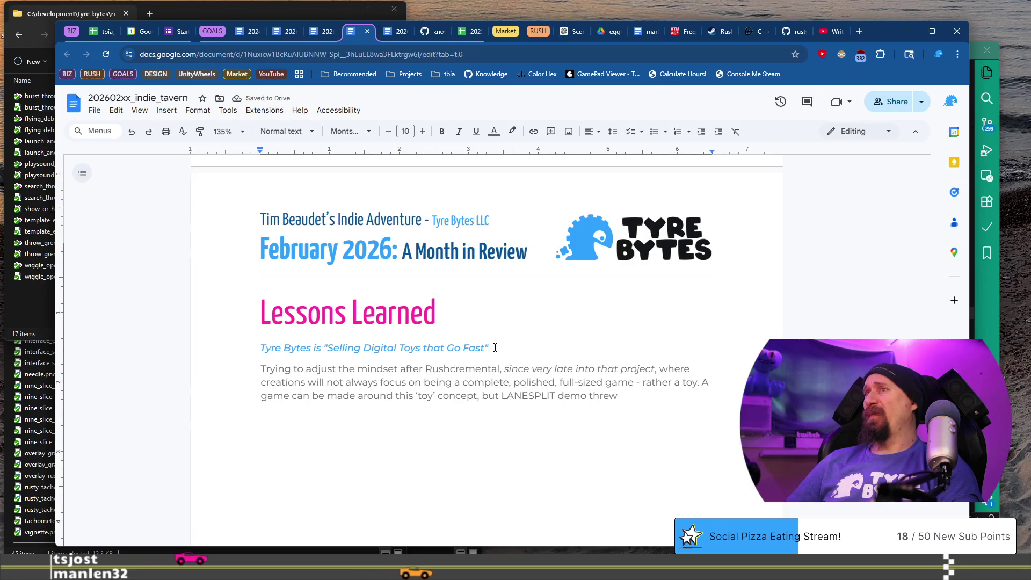
text(o)
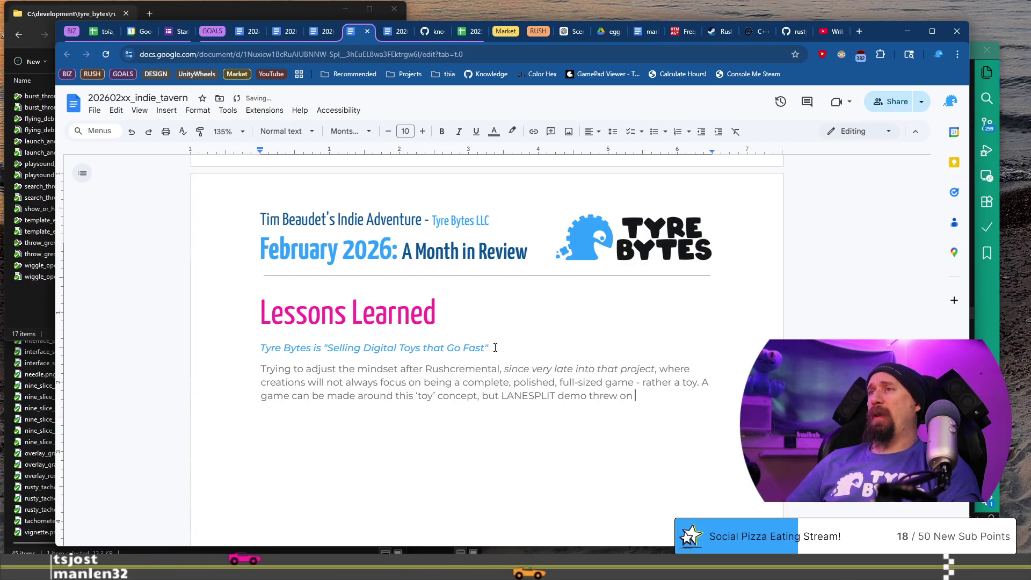
key(BackSpace)
text(me on the gorund)
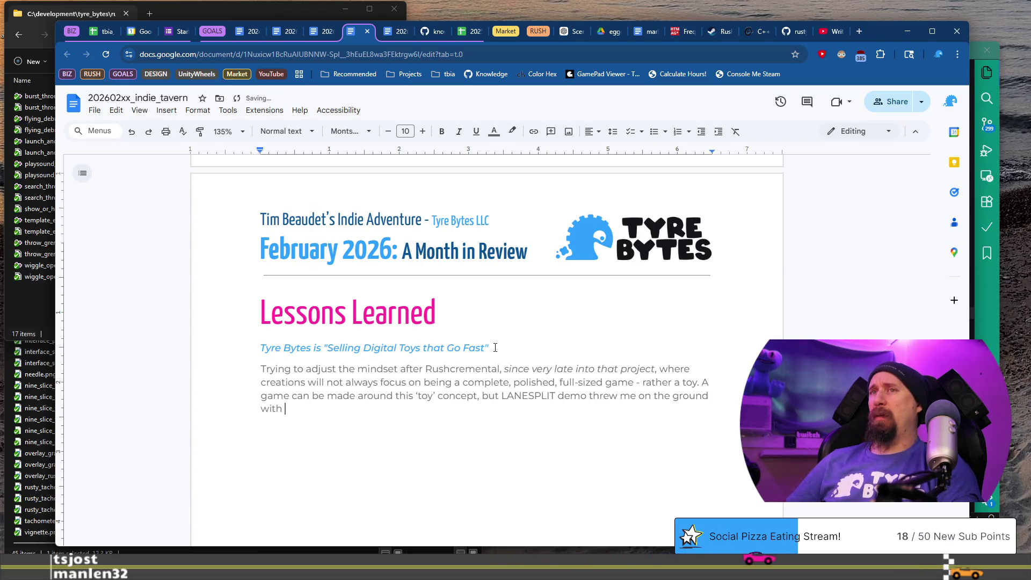
key(ctrl+shift+Left)
text(and felt awful )
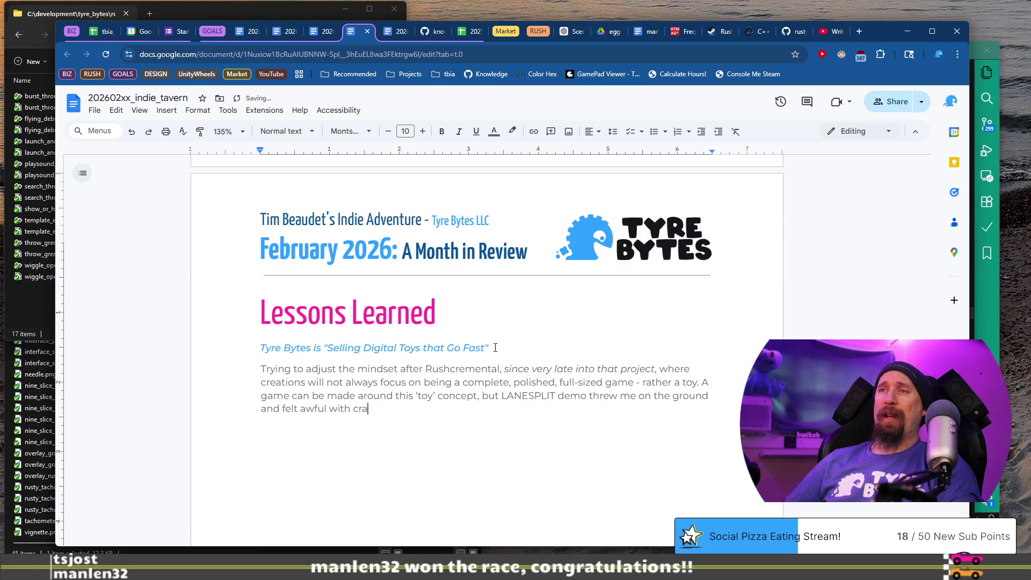
text(shing, etc. But it sold)
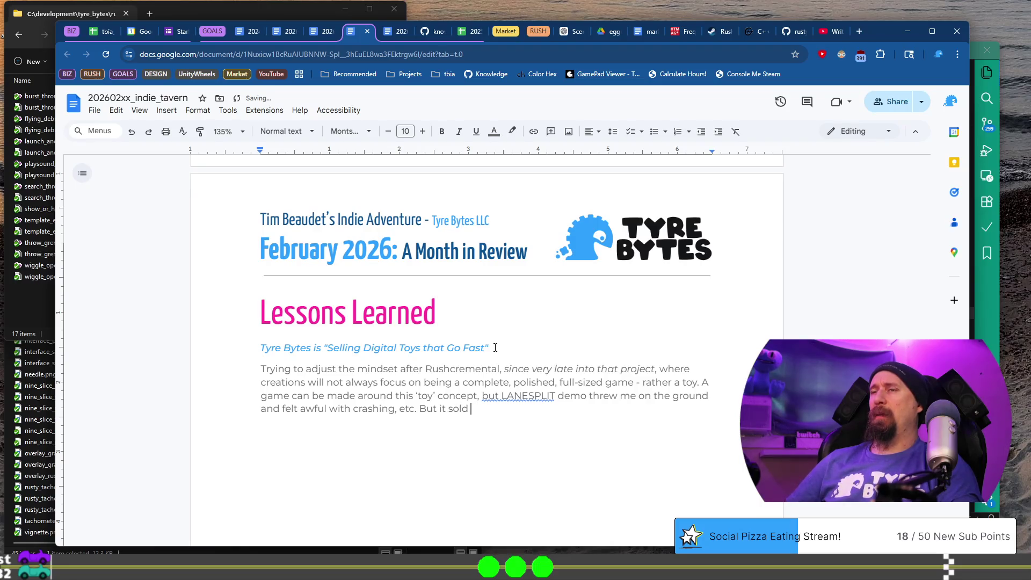
text( me on theidea of SPEE)
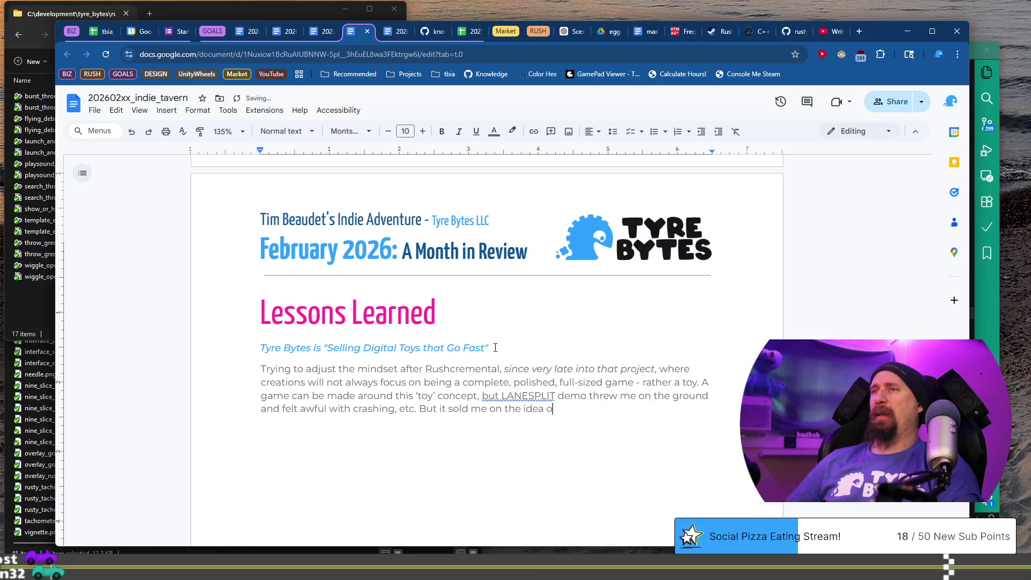
text(nd is)
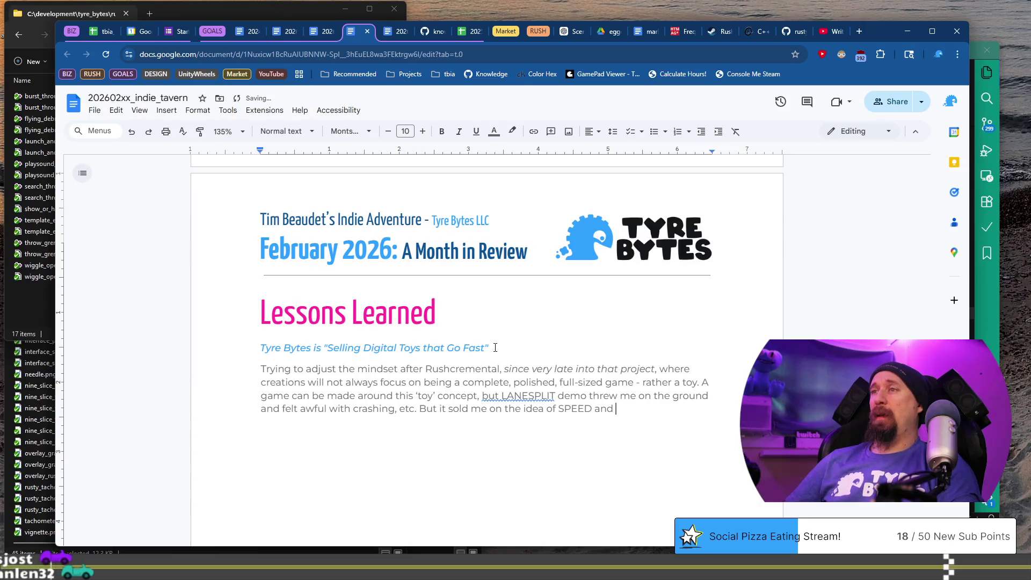
key(ctrl+t)
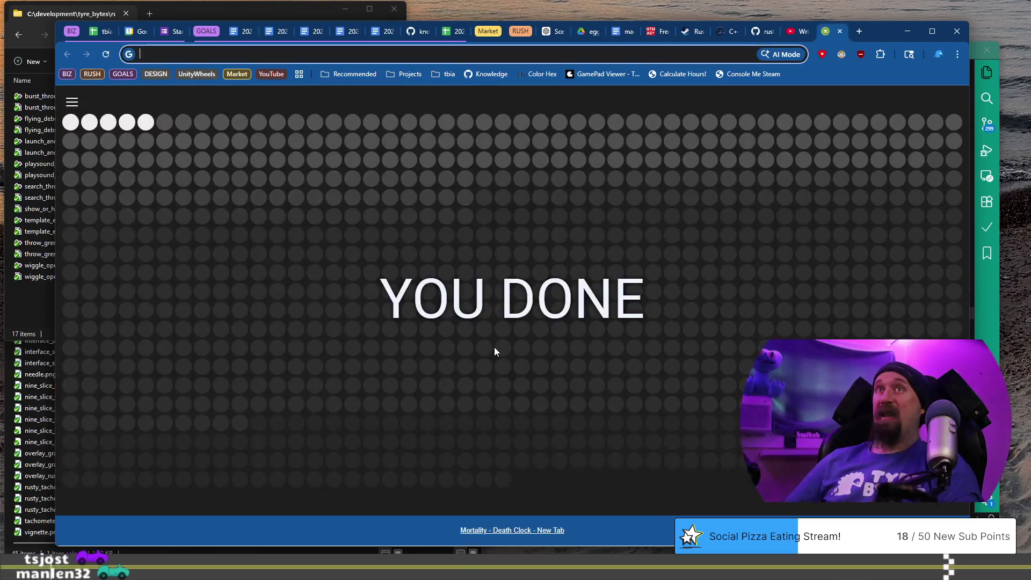
Step: Open the LANESPLIT Steam store page from 'lane' and look over its demo section
text(lane)
key(Return)
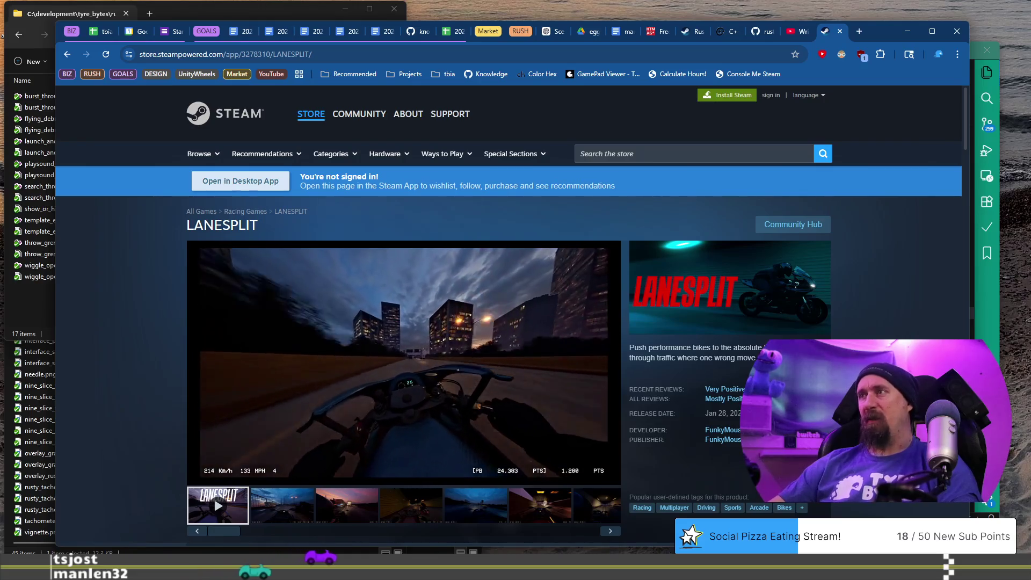
scroll(508, 322, down, 5)
scroll(402, 322, up, 2)
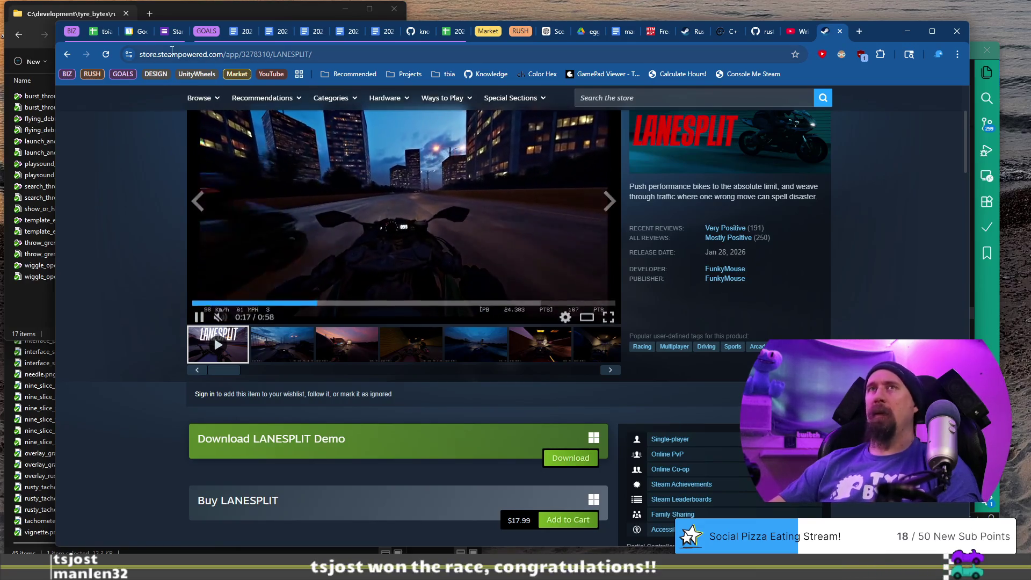
click(98, 32)
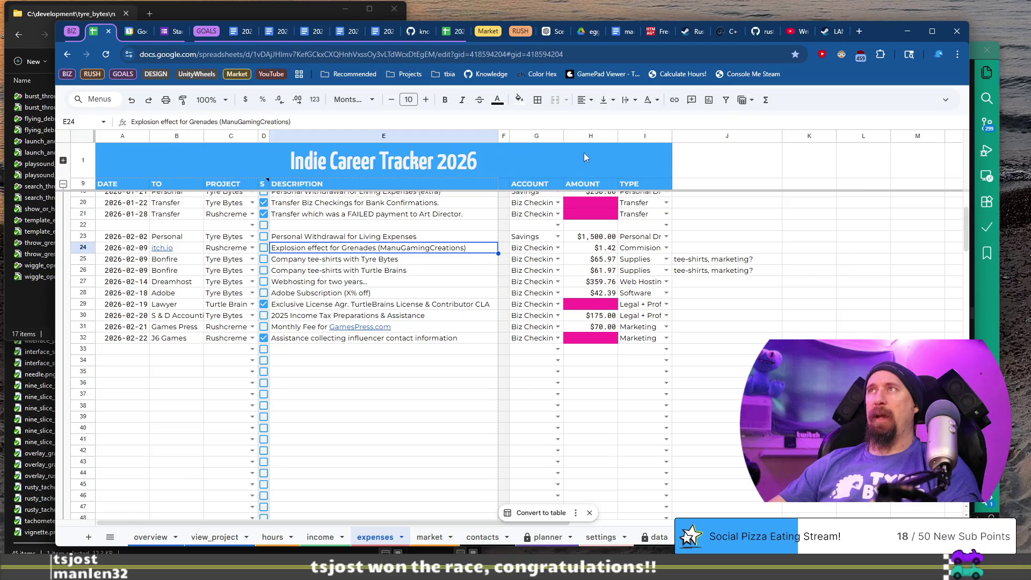
Step: Select the extra word after 'SPEED and' in the Lessons Learned sentence to trim it
click(343, 33)
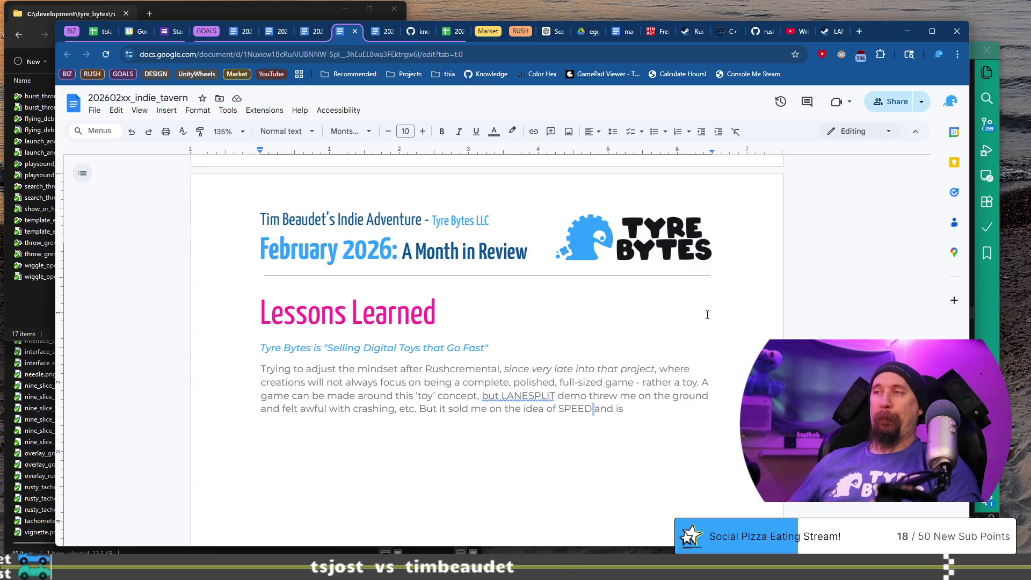
key(shift+Right)
key(shift+Right)
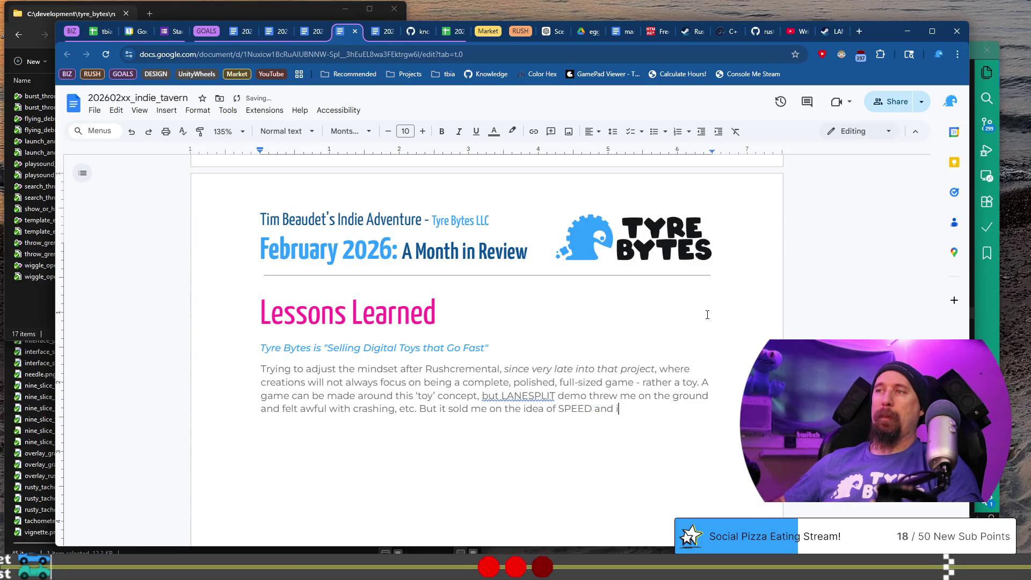
click(860, 31)
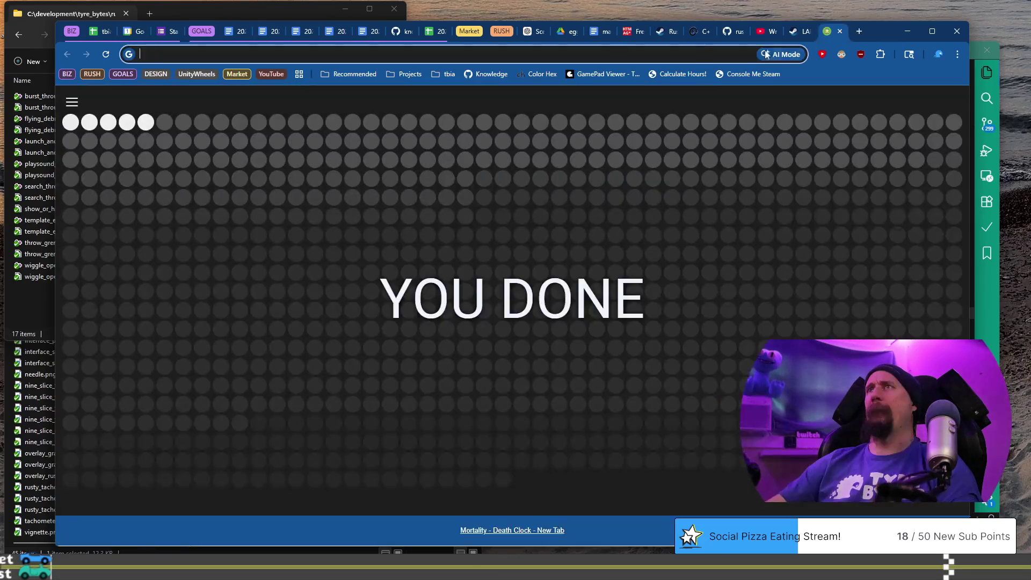
Step: Calculate (250 * 30 * 15.00) * .7 = 78750 in the address bar, then revisit the LANESPLIT page
click(800, 30)
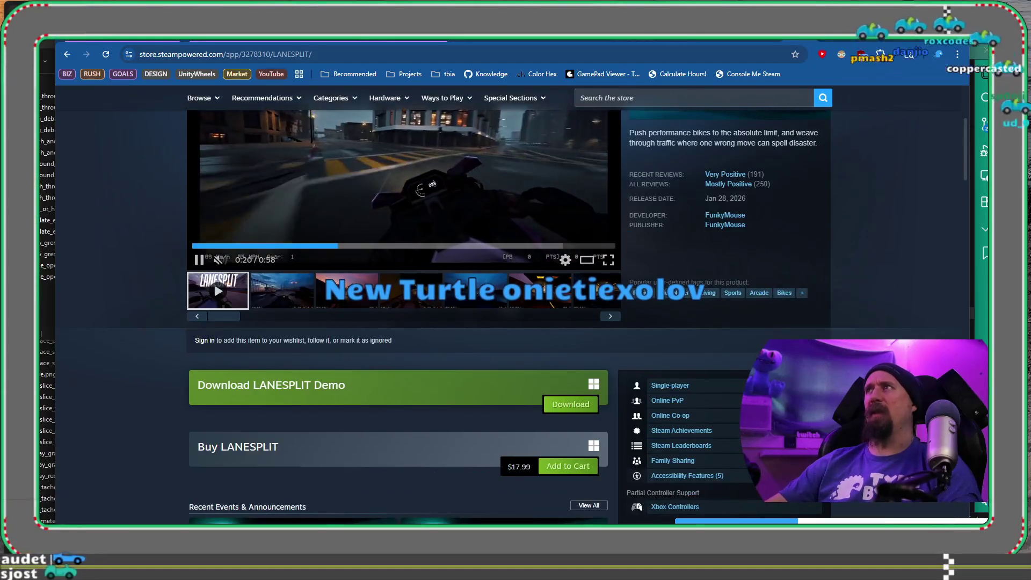
key(ctrl+Tab)
click(539, 61)
text(250 * )
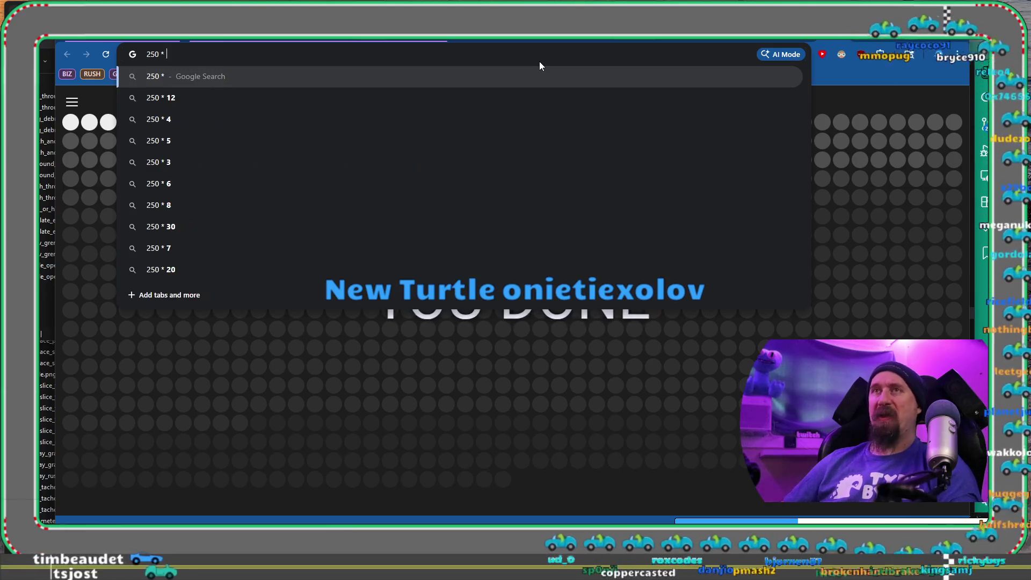
text(30 * )
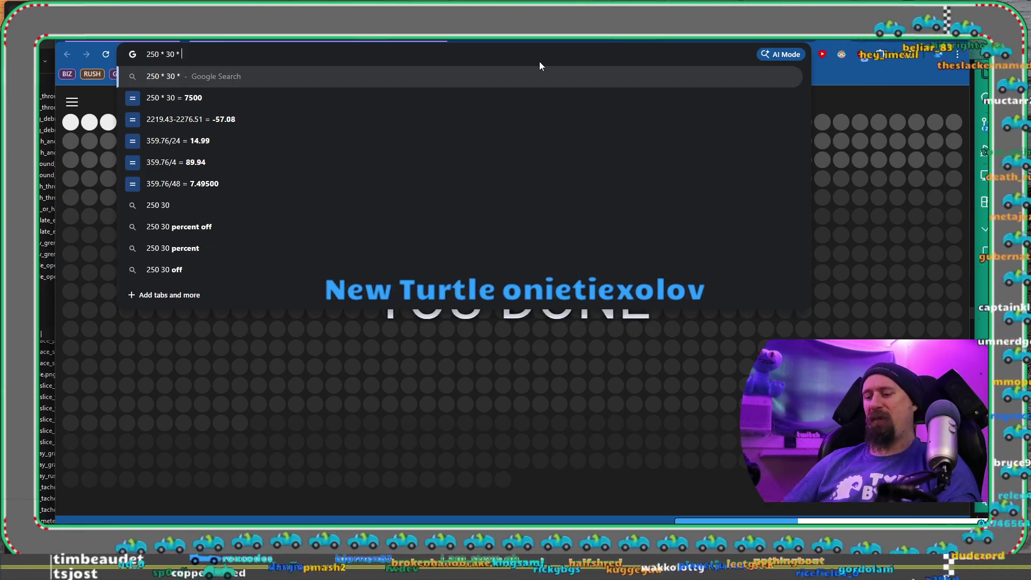
text(15.00))
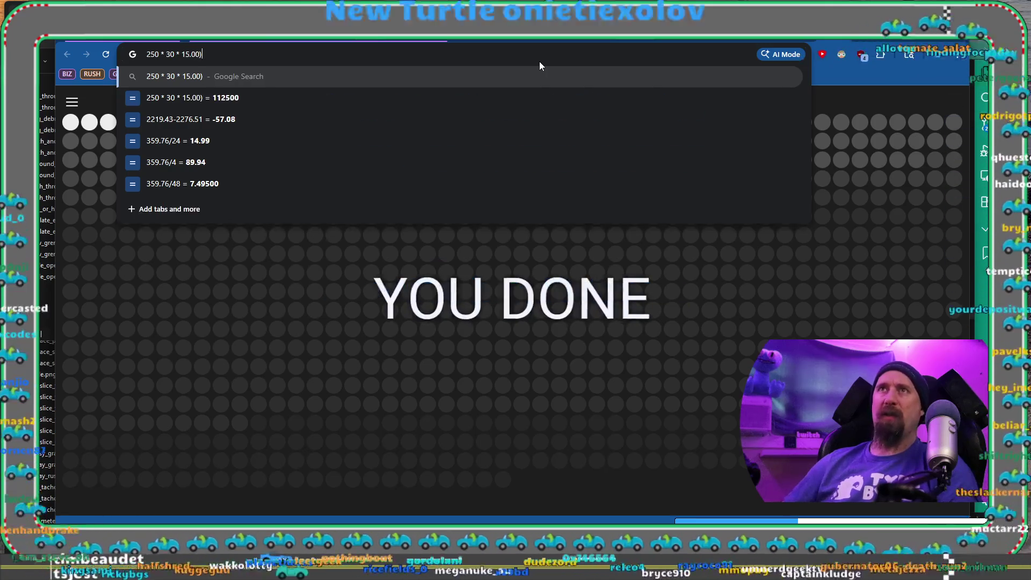
key(Home)
text(()
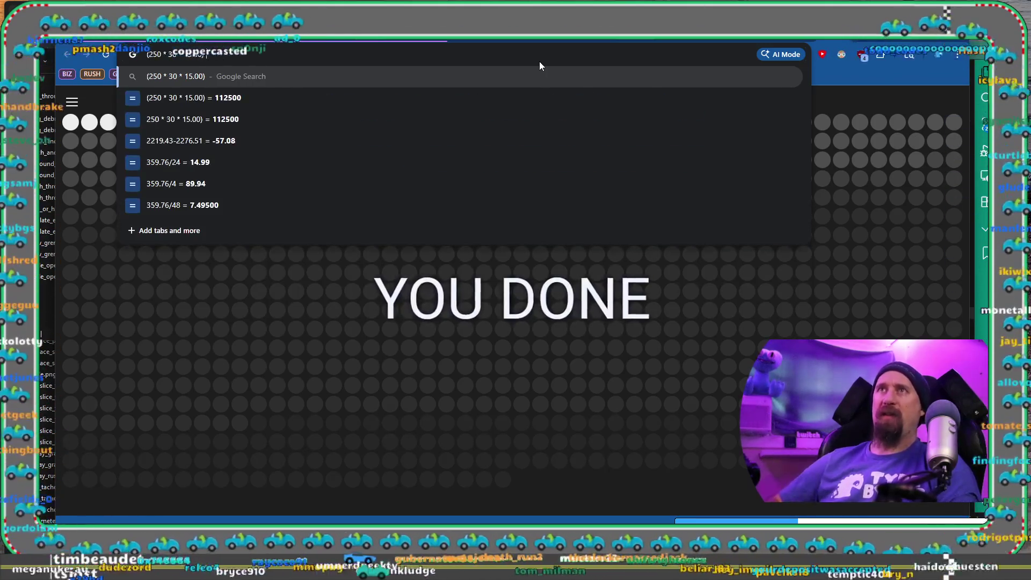
text( *.7)
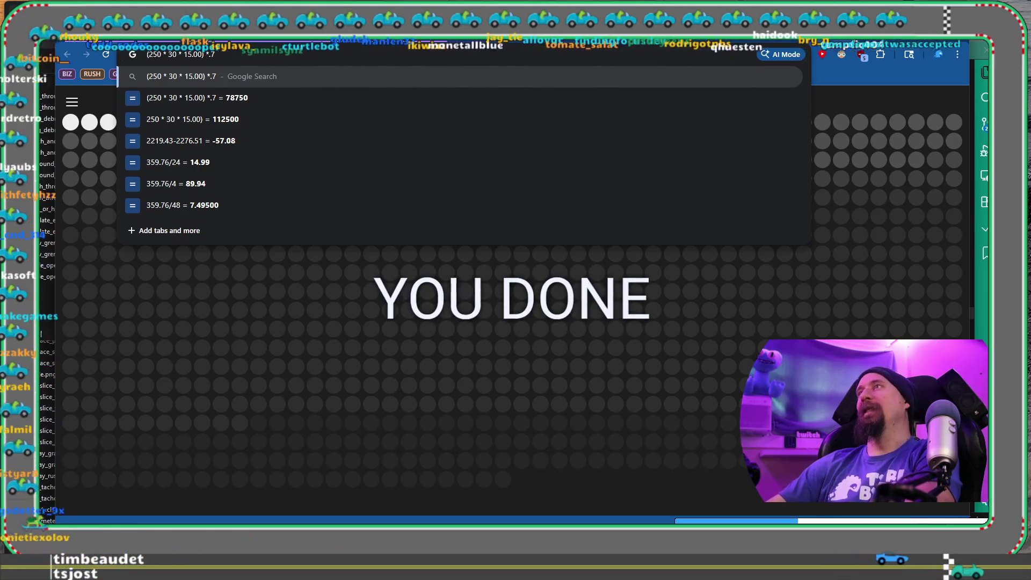
key(ctrl+Tab)
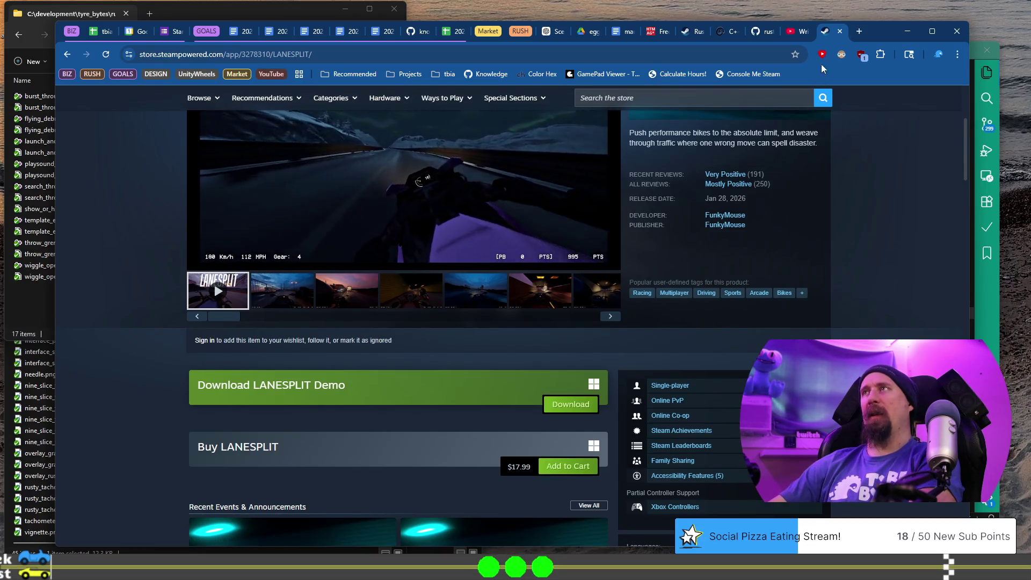
click(840, 31)
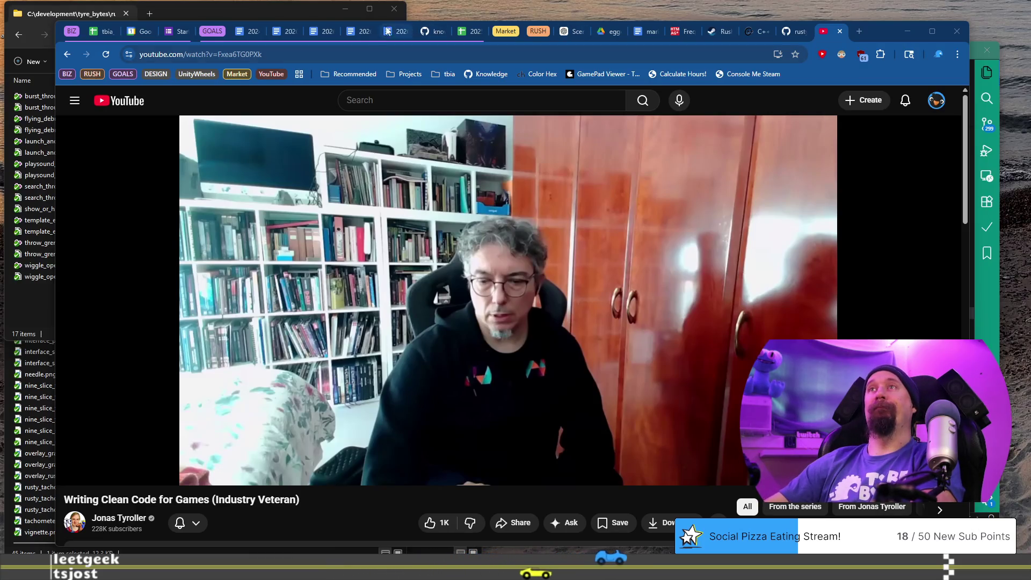
Step: Return to the February 2026 review document
click(359, 34)
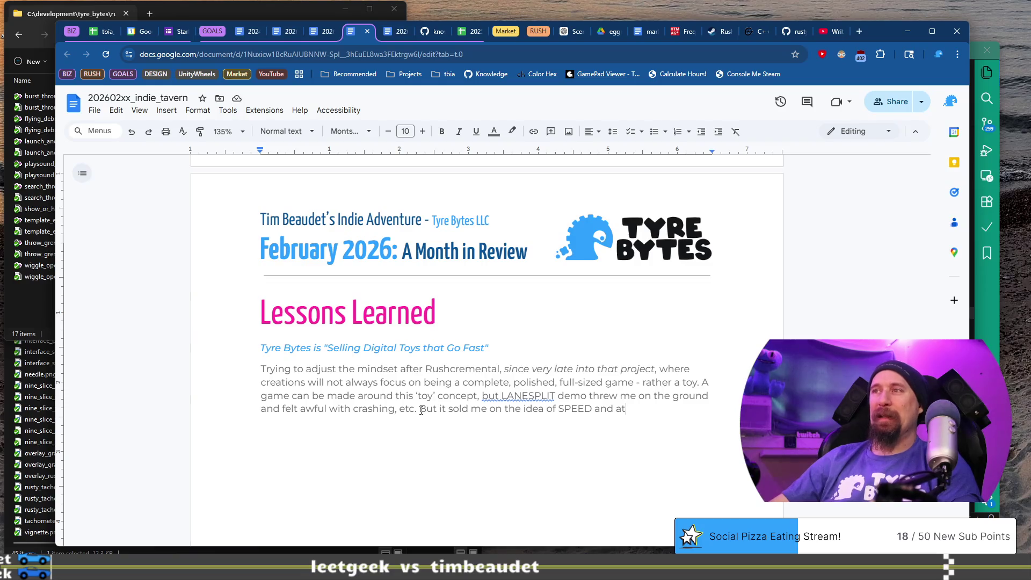
Step: Rewrite the lesson: LANESPLIT sells the idea of SPEED very well, but the demo was a let down, low value…
key(Up)
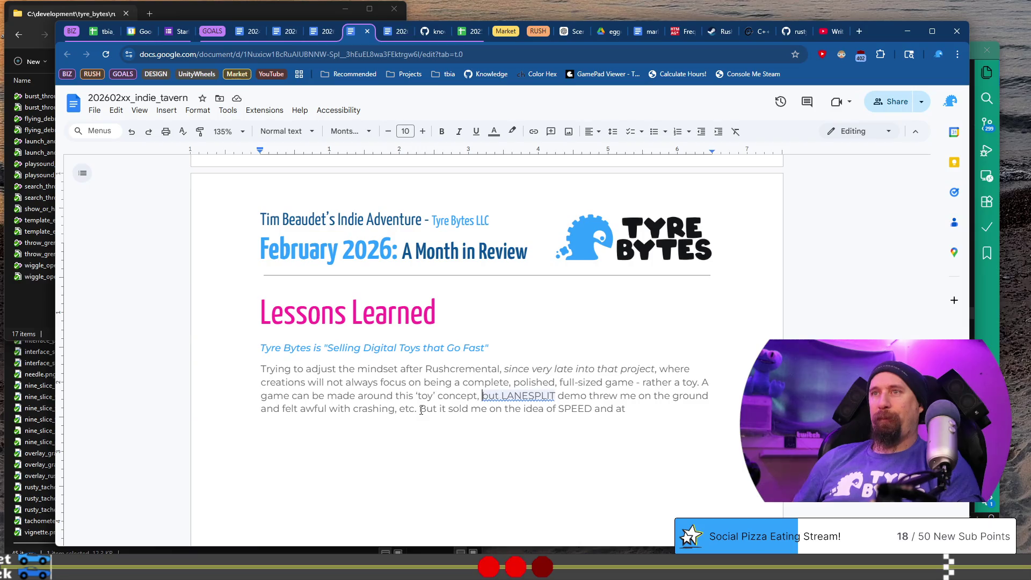
key(BackSpace)
key(BackSpace)
text(. )
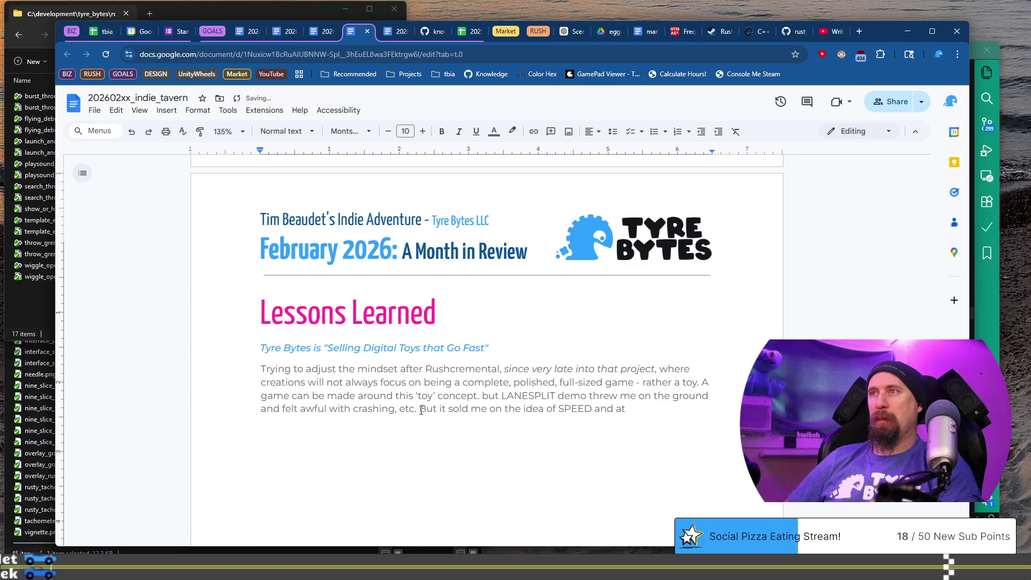
text(The)
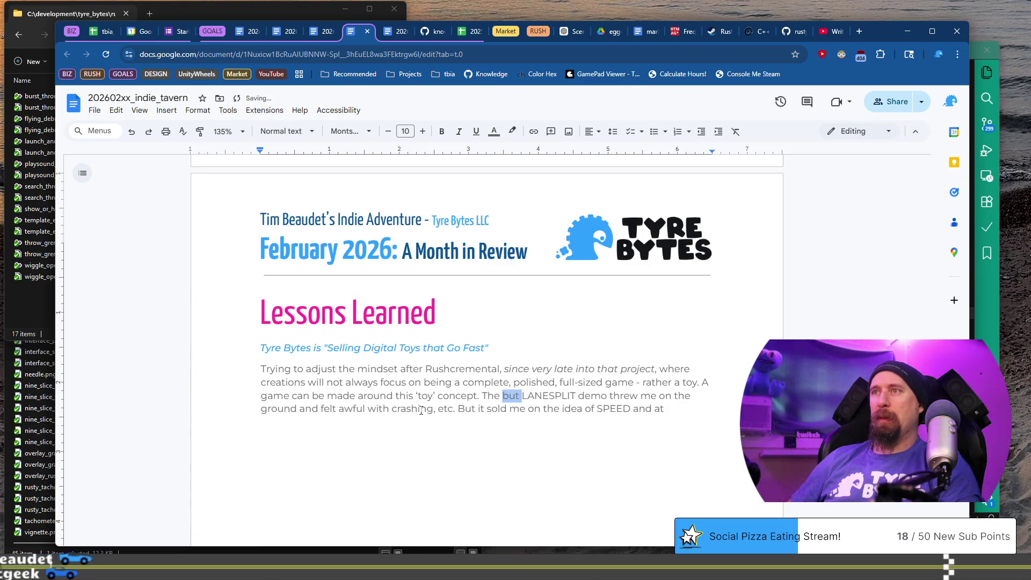
key(Delete)
key(Delete)
key(Delete)
key(BackSpace)
key(BackSpace)
key(BackSpace)
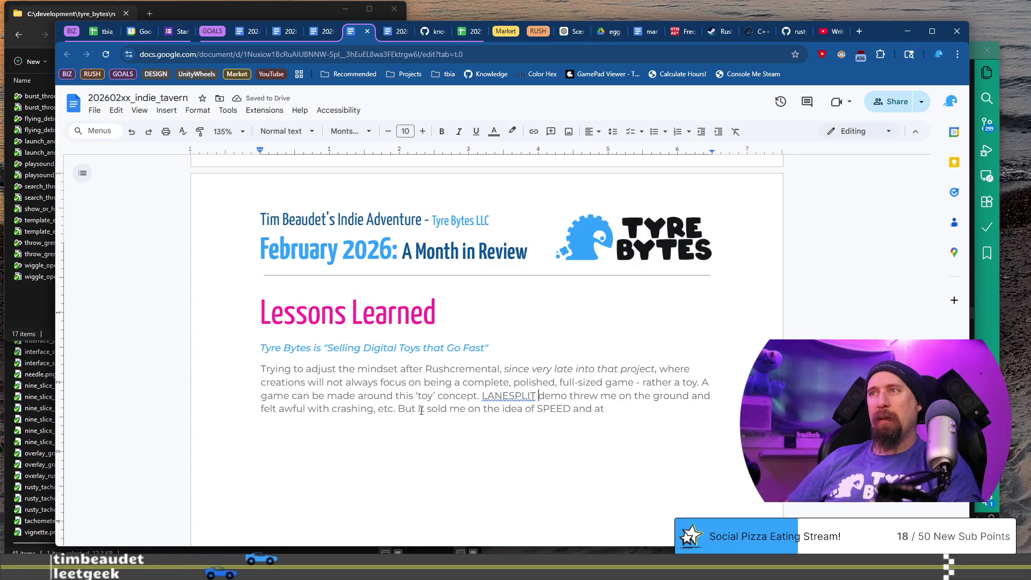
text(sells the )
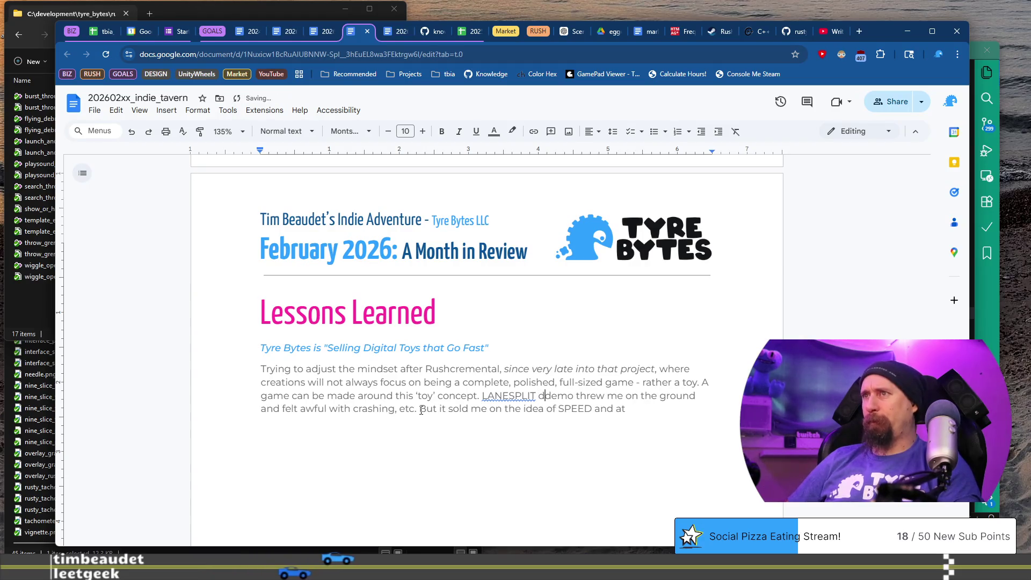
text(idea of )
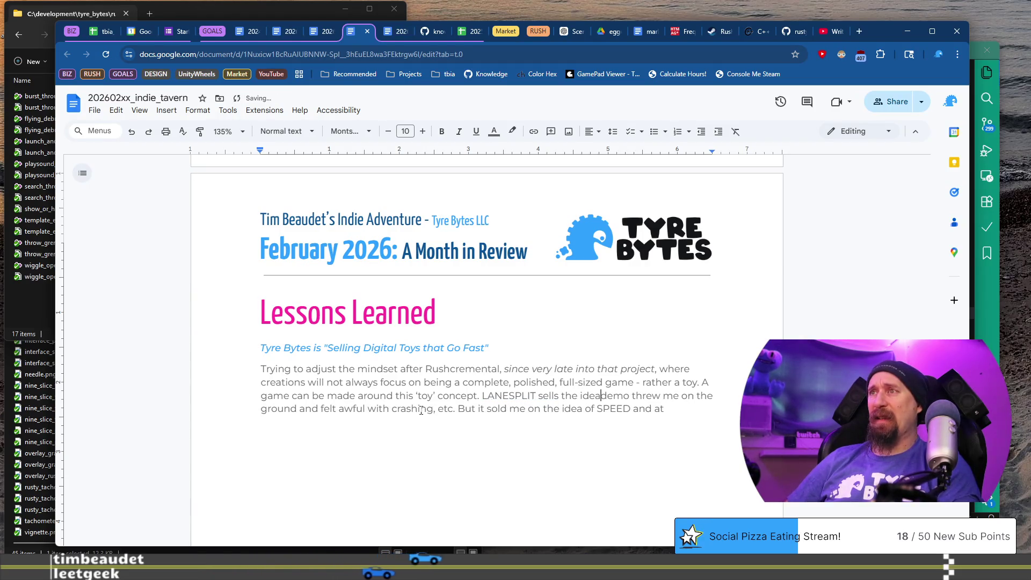
text(SPEED ve)
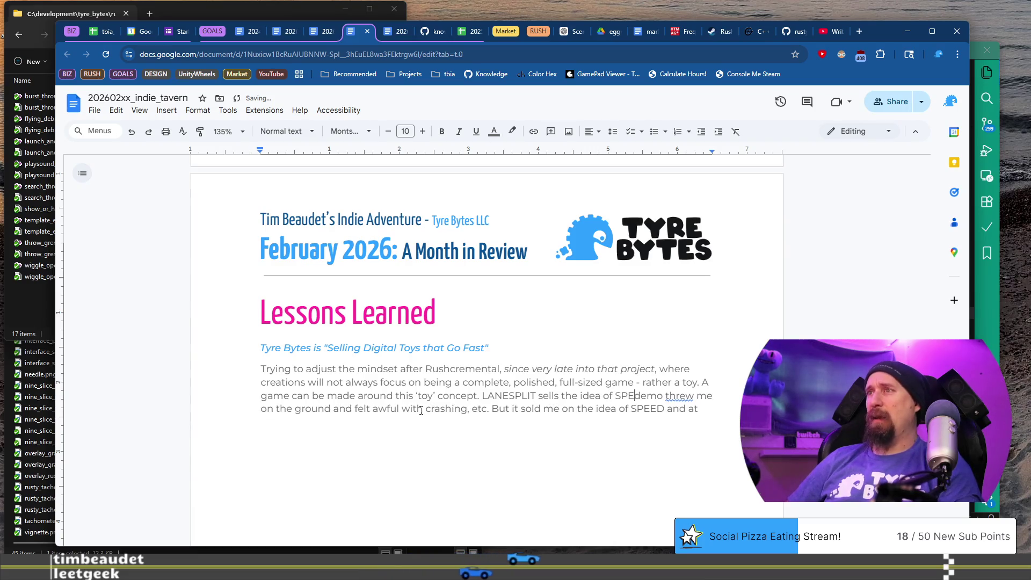
text(ry well, but the)
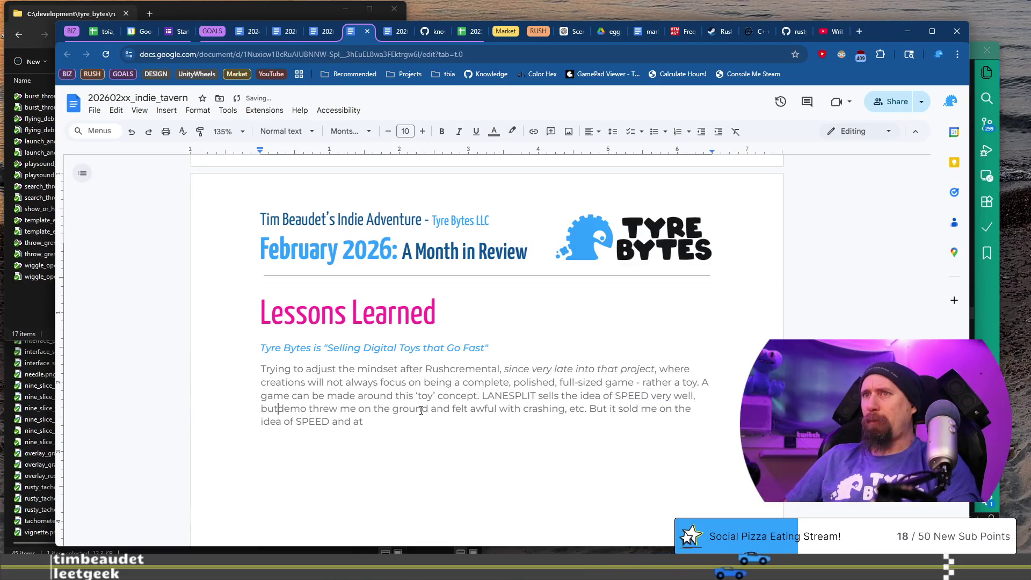
key(shift+Down)
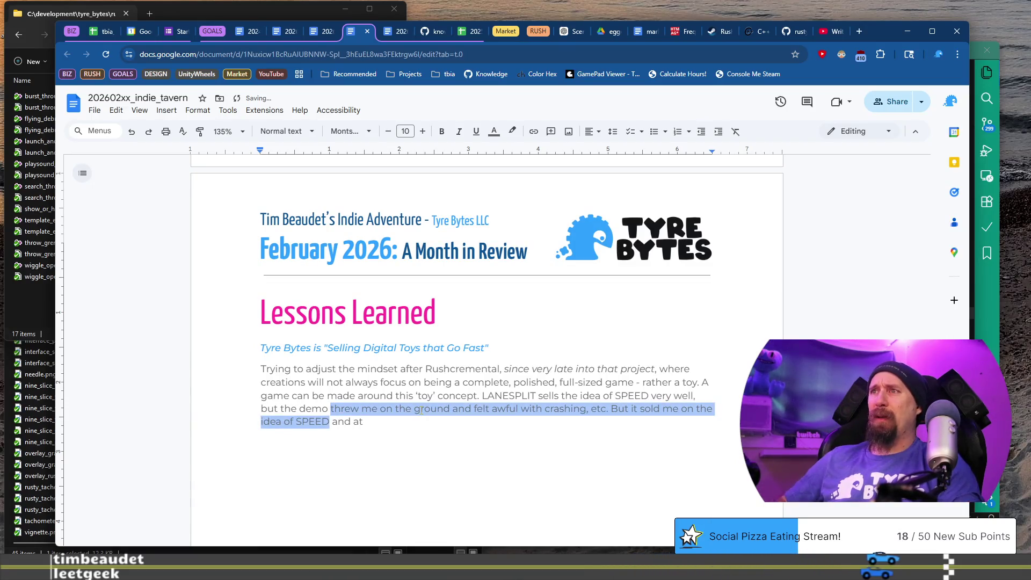
text(was a let down in so m)
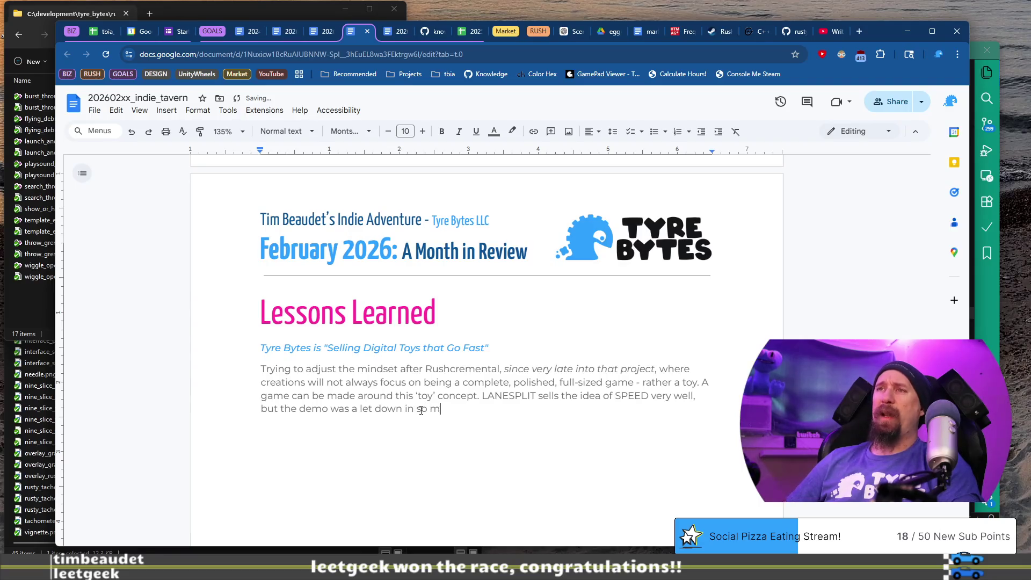
text(an)
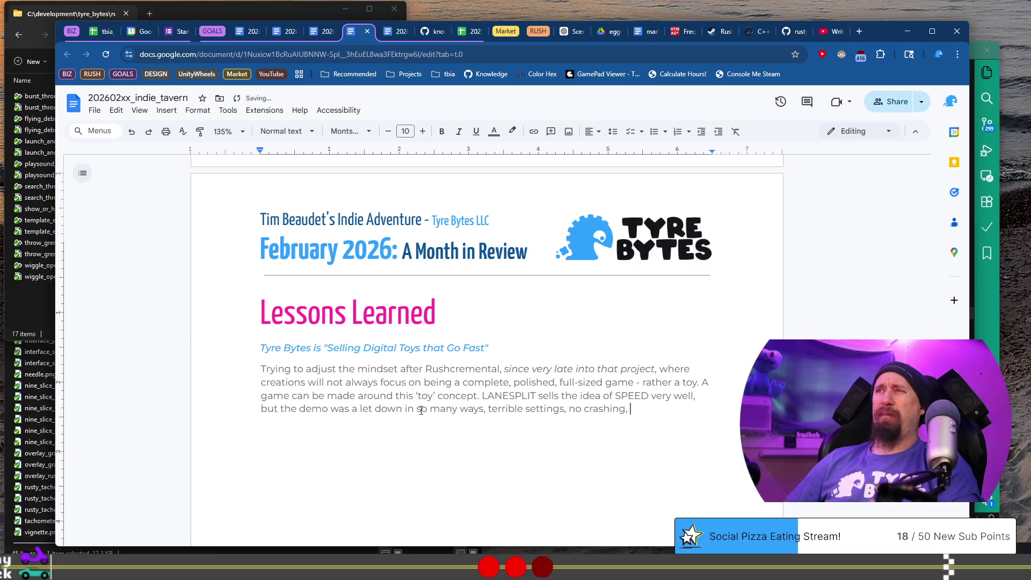
text(valu)
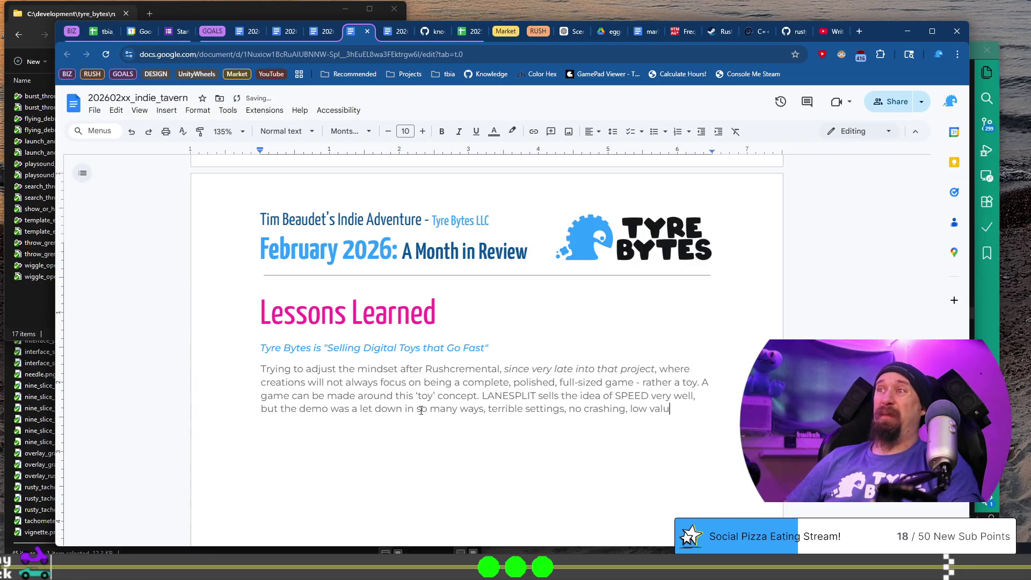
text(ye)
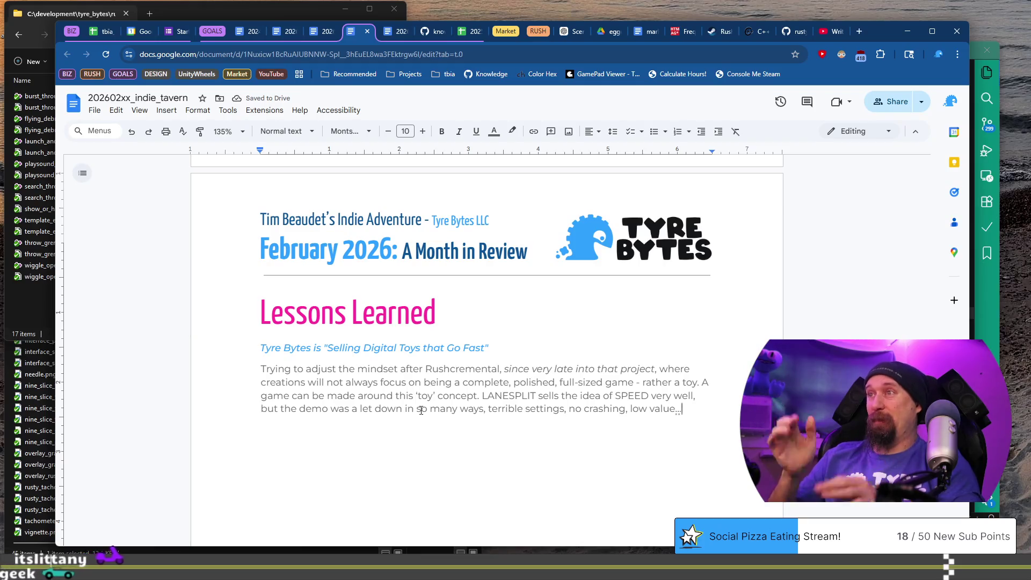
key(Up)
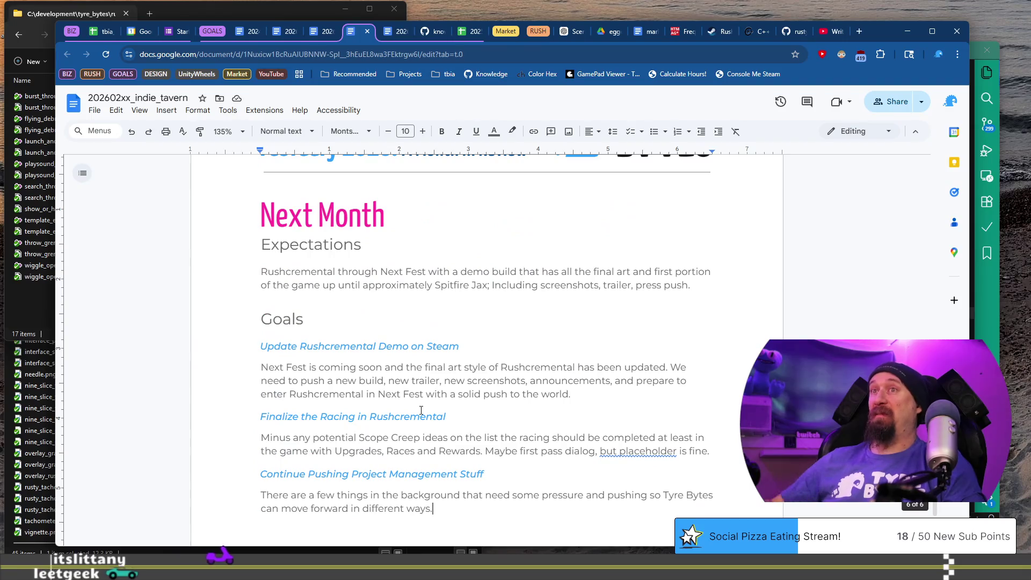
Step: Copy line 356 of the VS Code devlog and paste it over the blank line under the first lesson
scroll(421, 409, up, 10)
scroll(421, 410, down, 10)
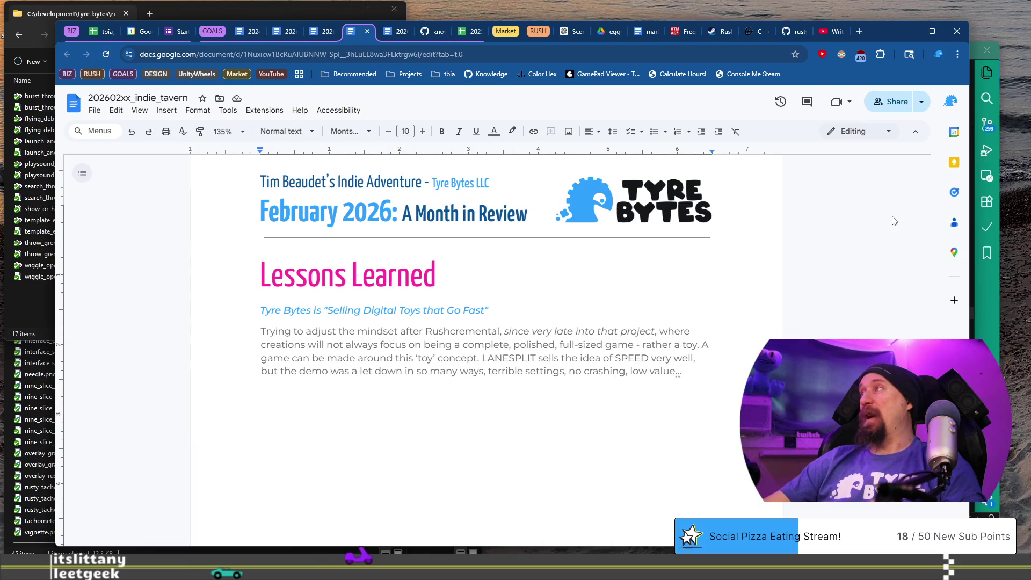
key(alt+Tab)
click(349, 179)
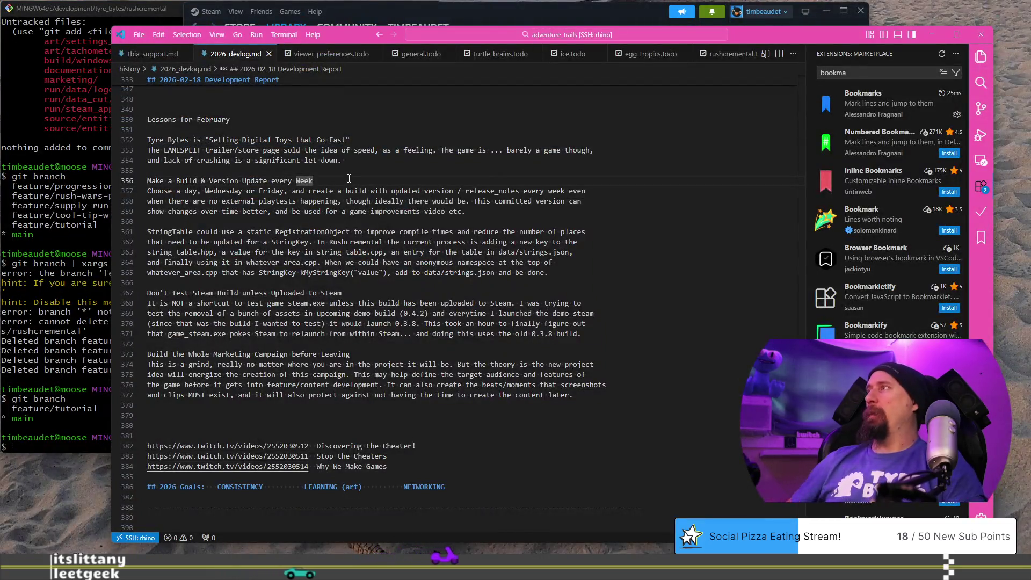
key(shift+Home)
key(ctrl+c)
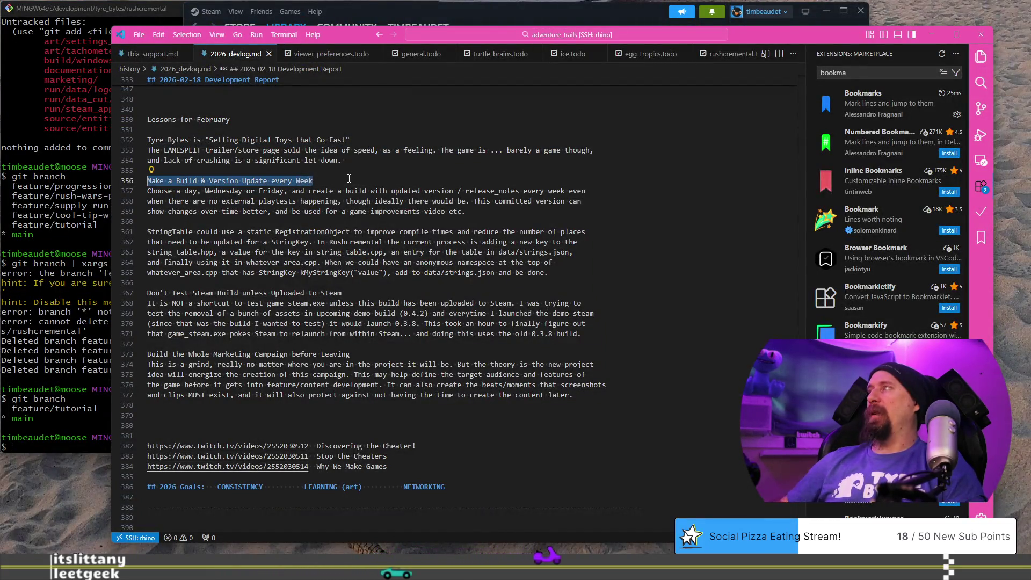
key(alt+Tab)
key(BackSpace)
key(ctrl+v)
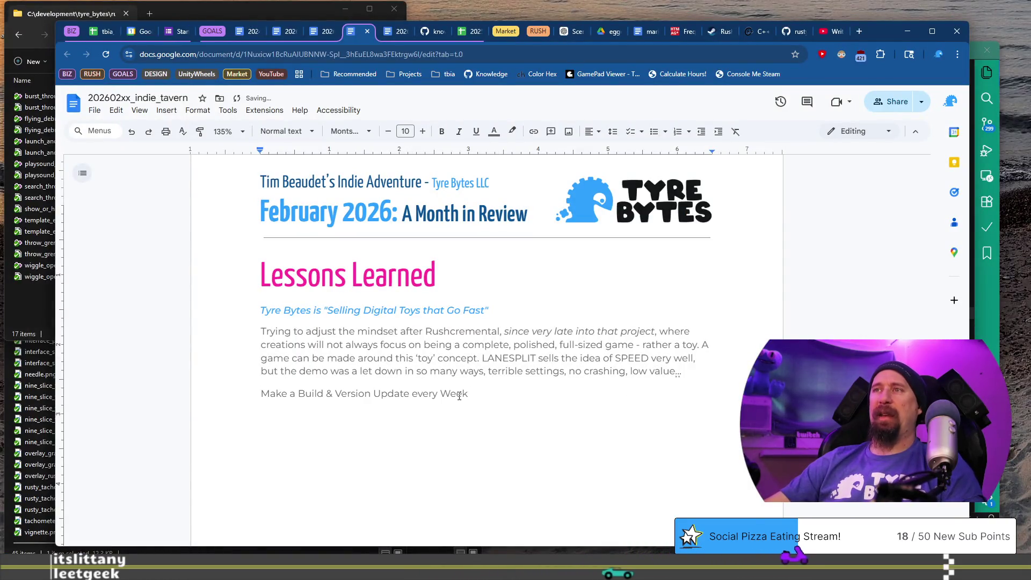
Step: Re-paste 'Make a Build & Version Update every Week' as plain text, style it Heading 3, and add a body line
key(ctrl+z)
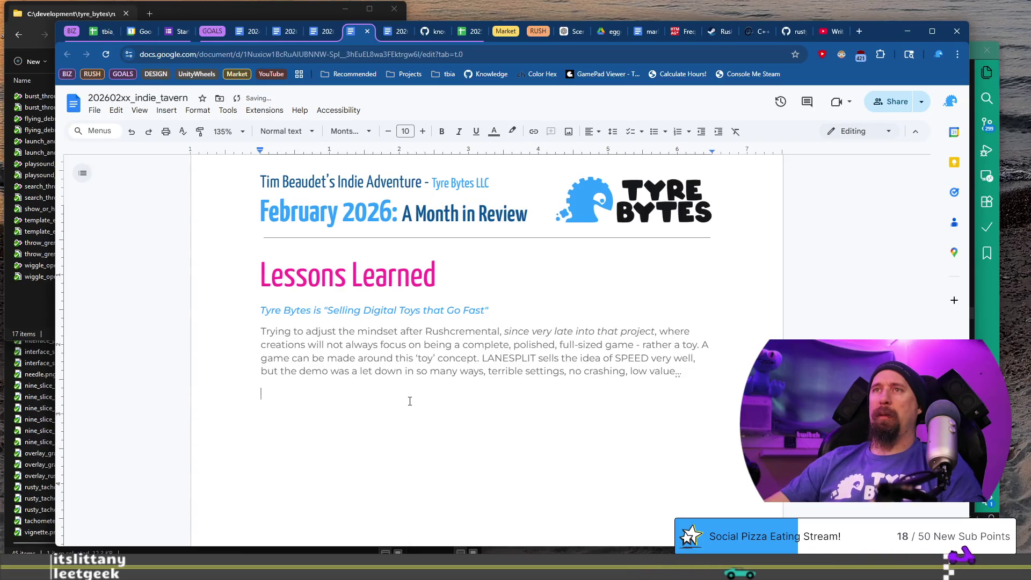
key(ctrl+shift+v)
key(shift+Home)
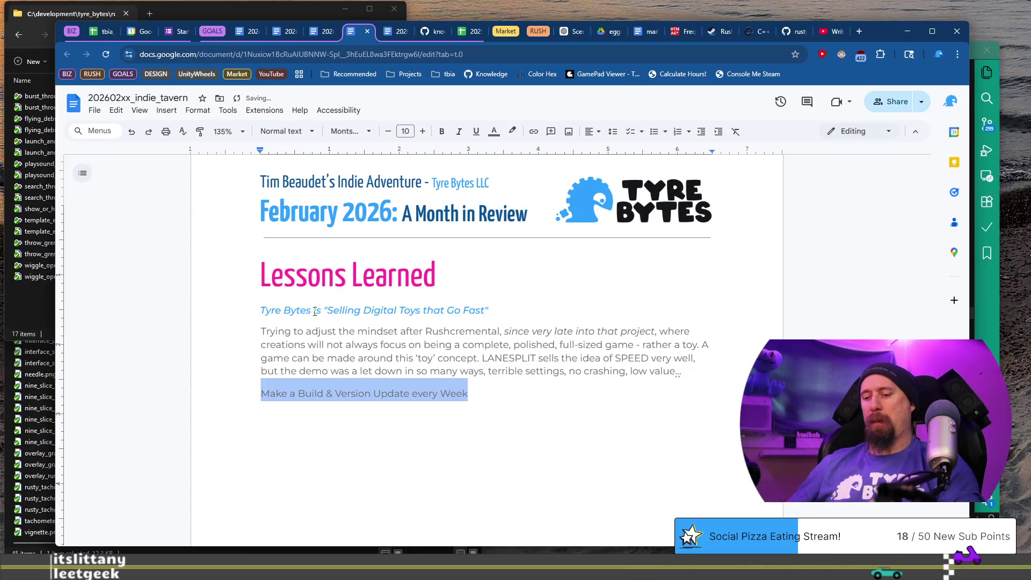
key(ctrl+alt+3)
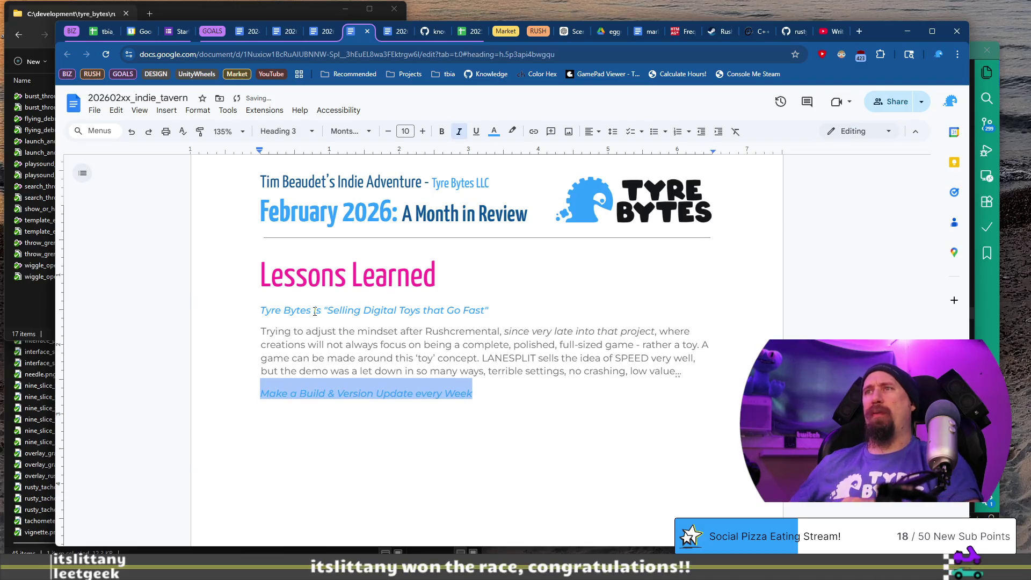
key(End)
key(Return)
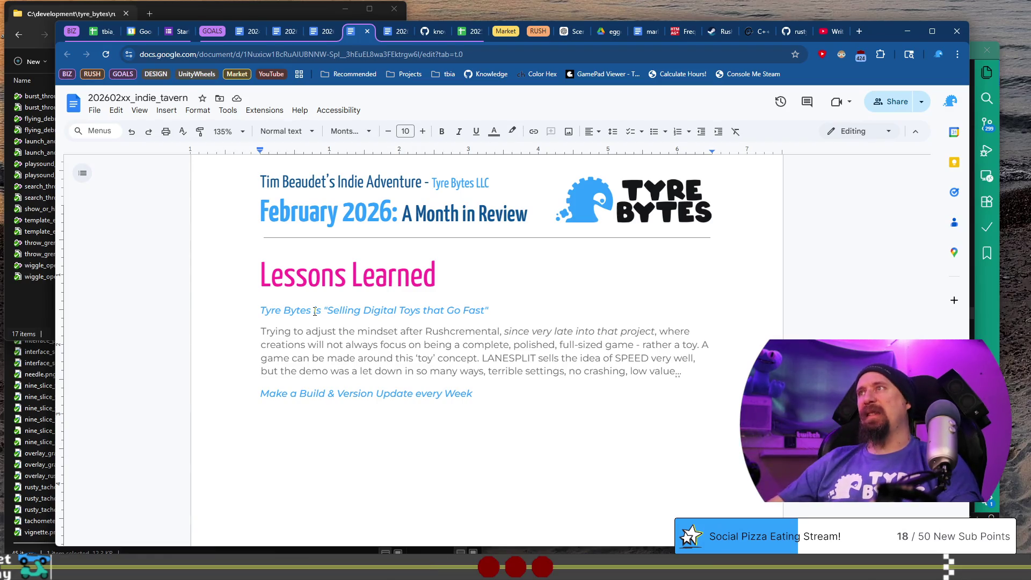
Step: Briefly edit the page header, then return the caret to the empty line below the heading
scroll(315, 312, up, 4)
scroll(574, 202, down, 4)
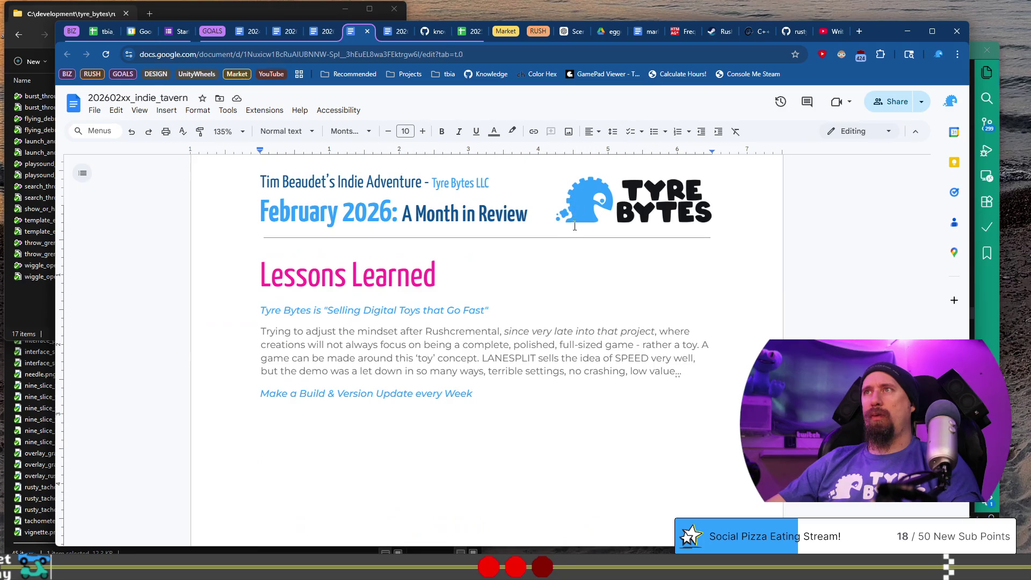
double_click(574, 228)
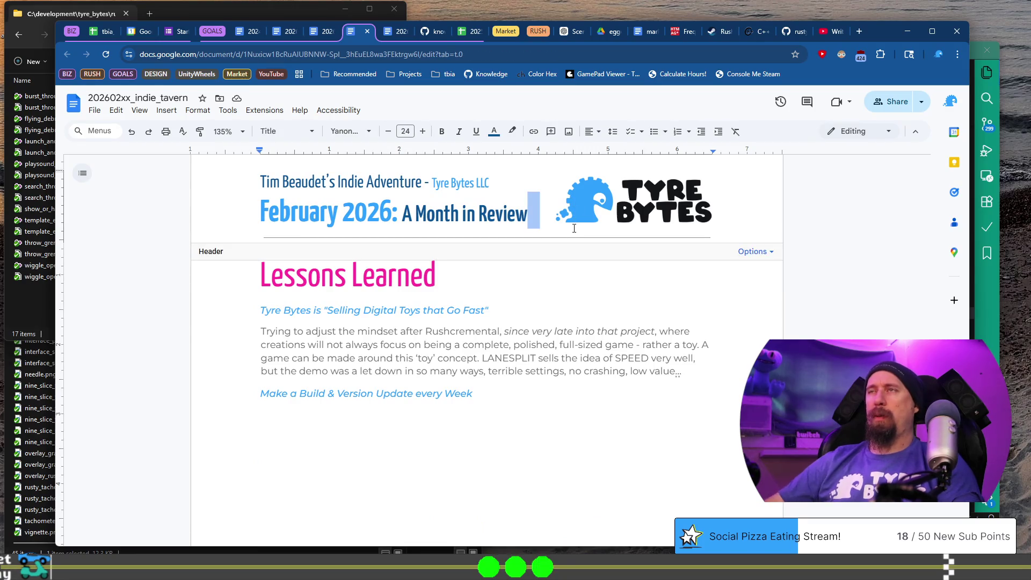
click(574, 229)
click(574, 228)
click(555, 295)
scroll(516, 269, down, 3)
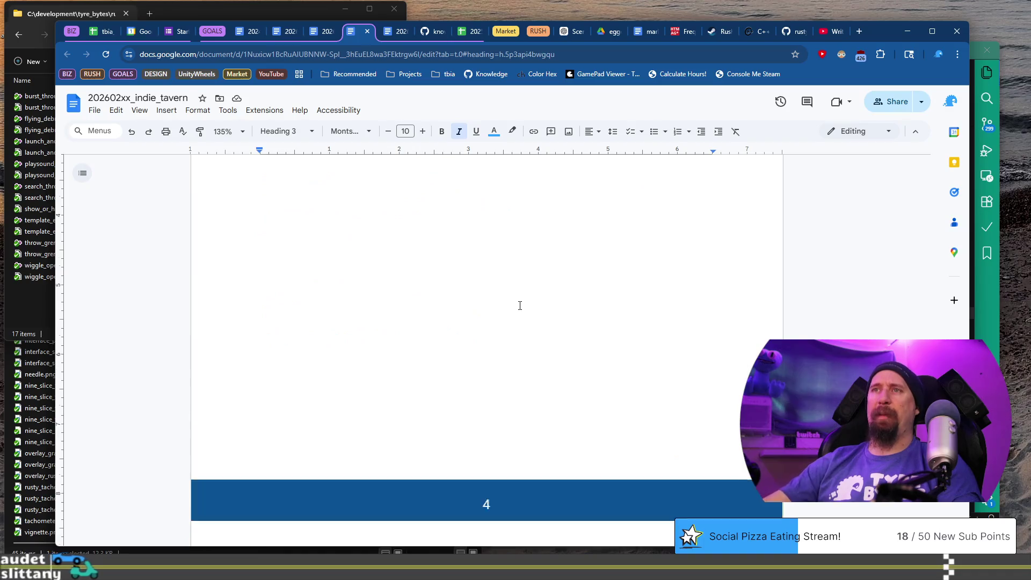
scroll(226, 396, up, 3)
click(260, 393)
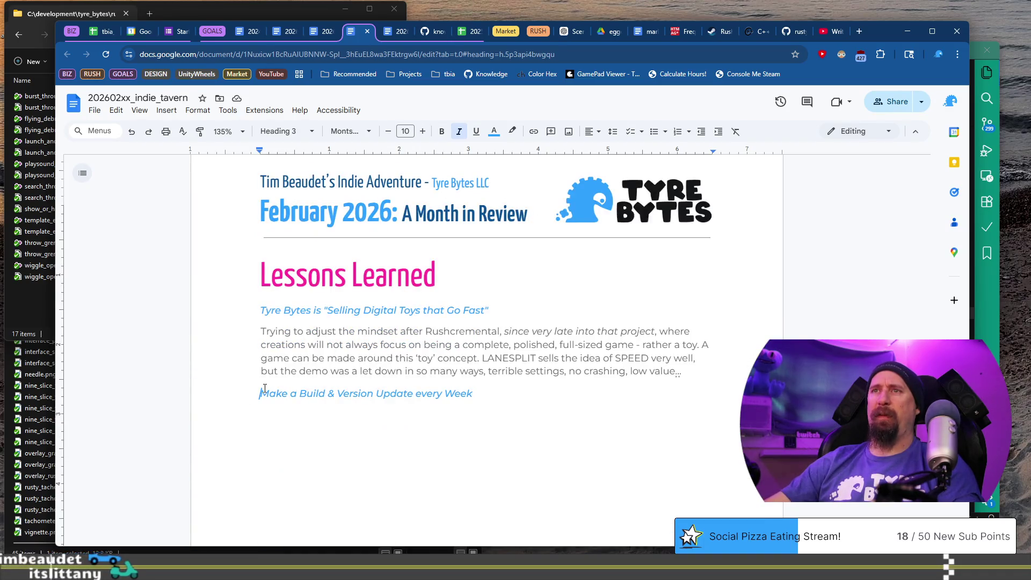
scroll(354, 316, down, 2)
click(486, 306)
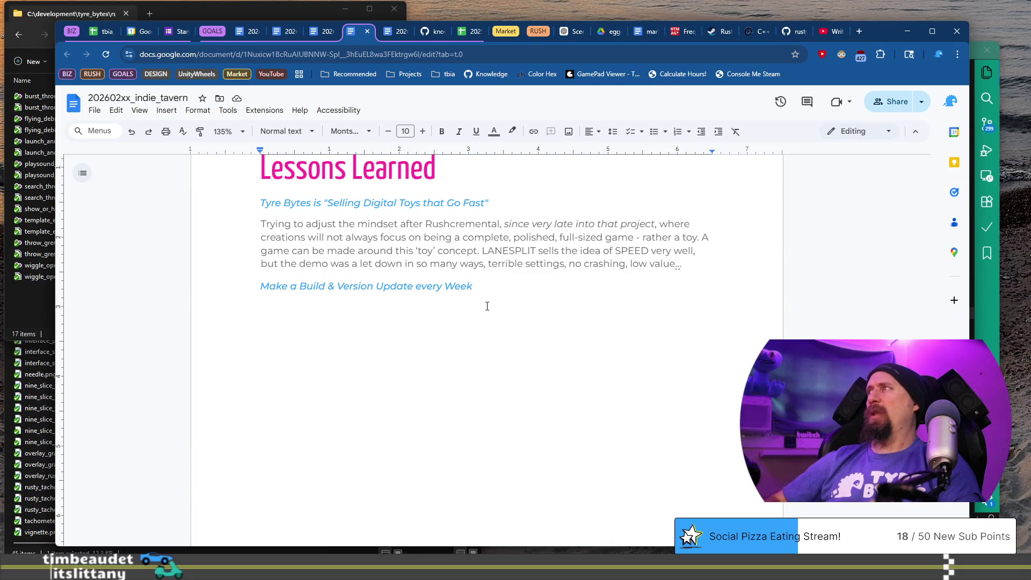
Step: Start the weekly-build paragraph: choose Wednesday or Friday and create a version even without playtests
text(Choo)
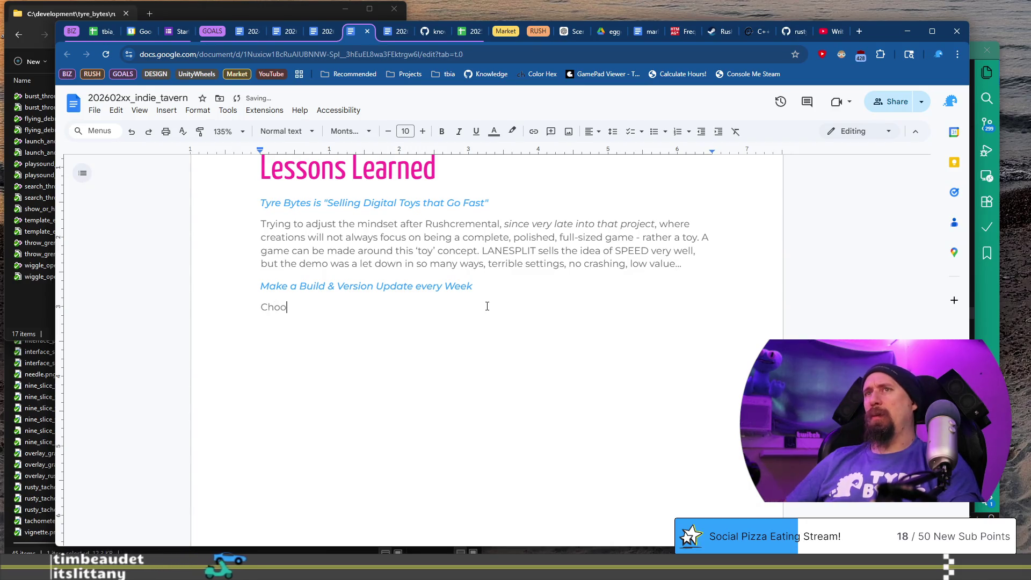
text(se)
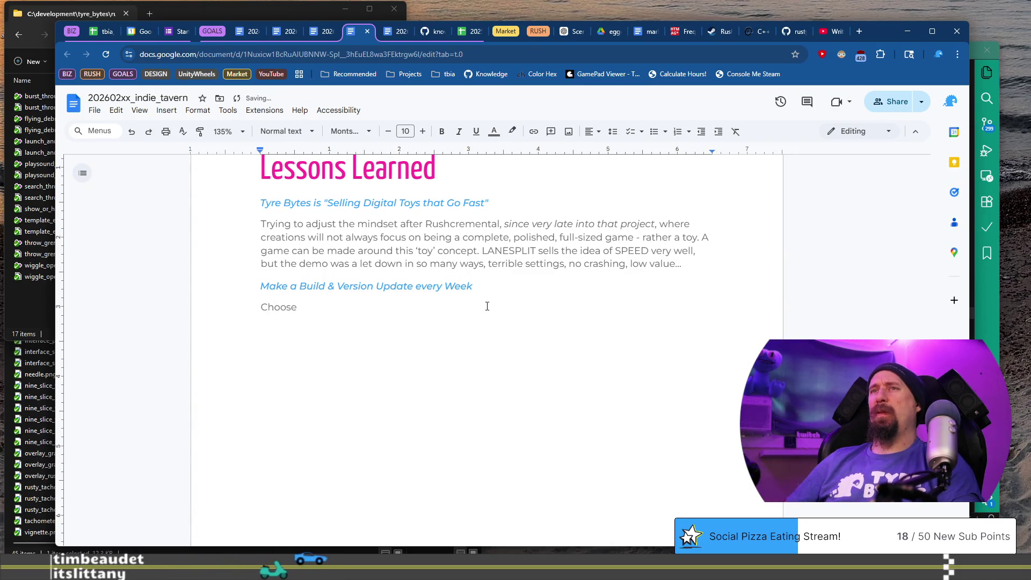
text( a day of )
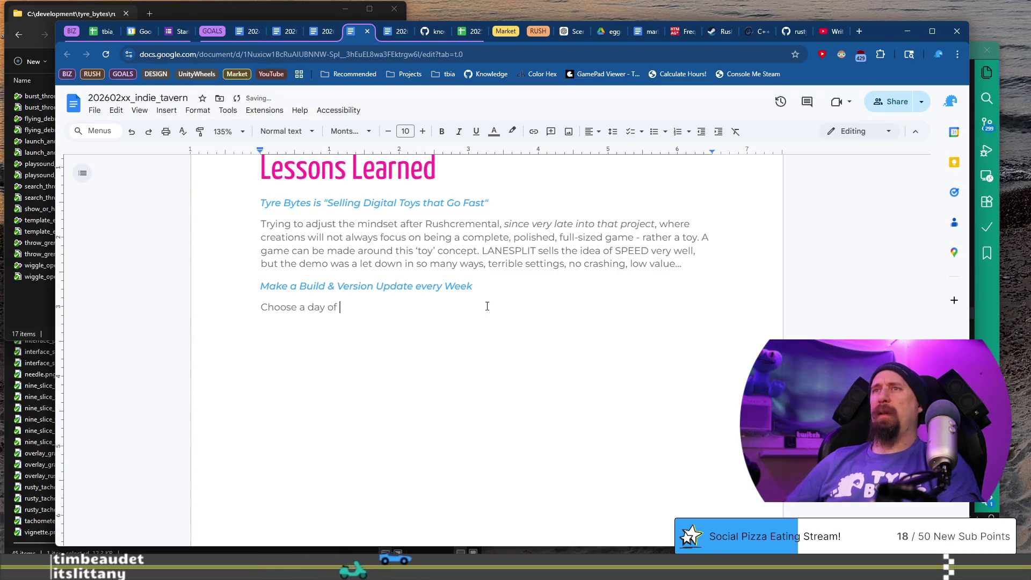
text(the week, W)
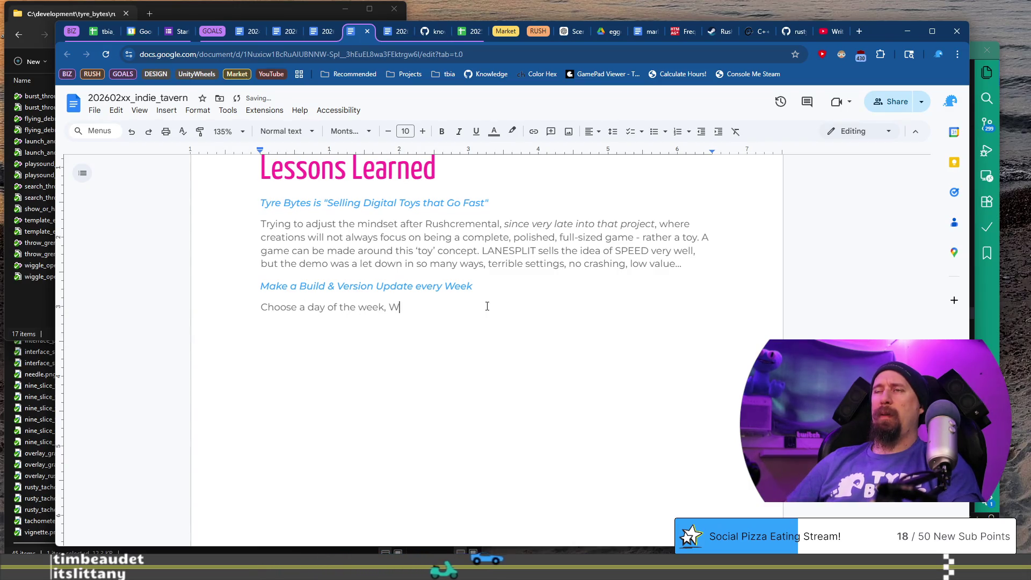
text(ednesday )
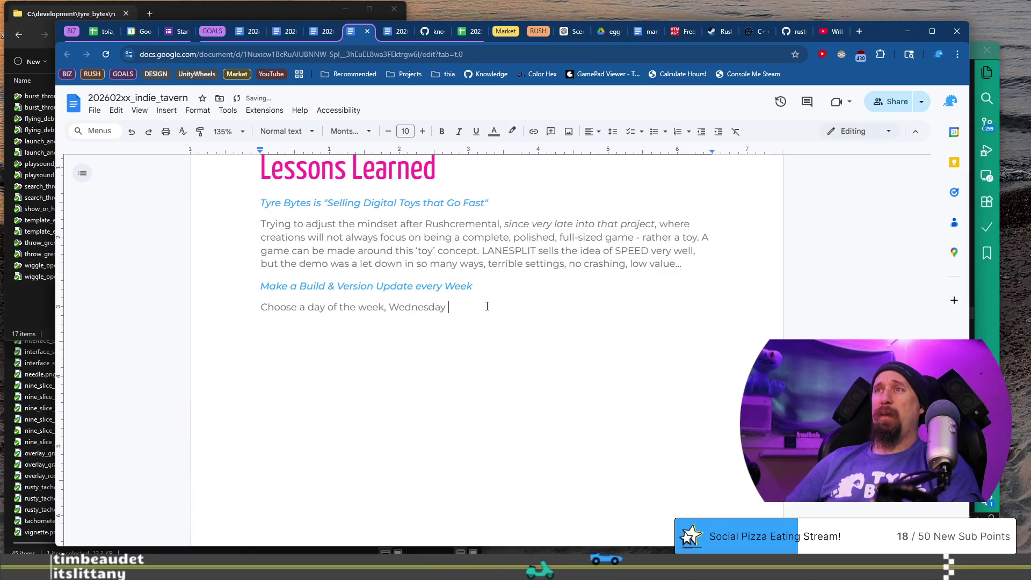
text(or Friday, and vc)
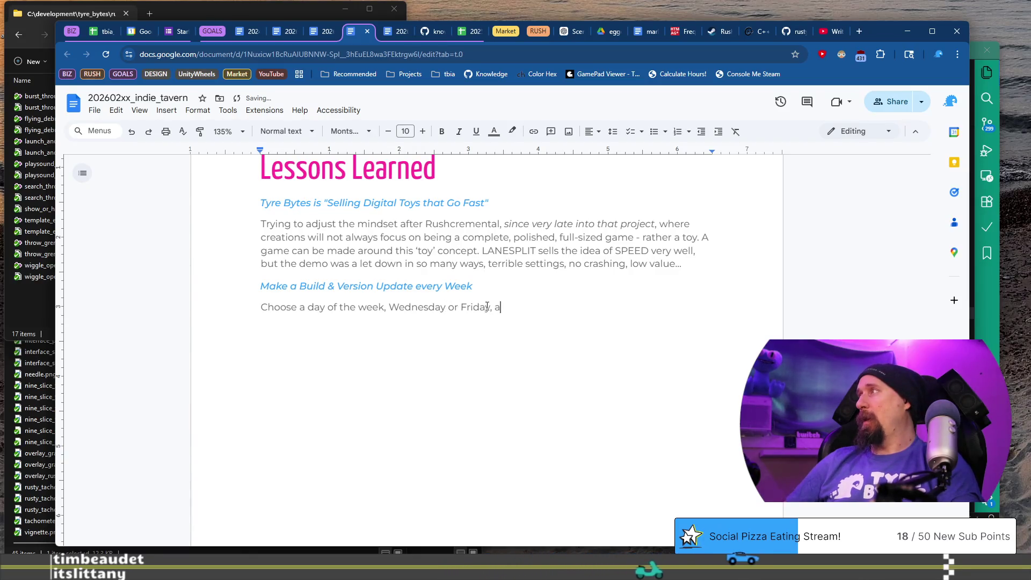
key(BackSpace)
key(BackSpace)
text(create a build w)
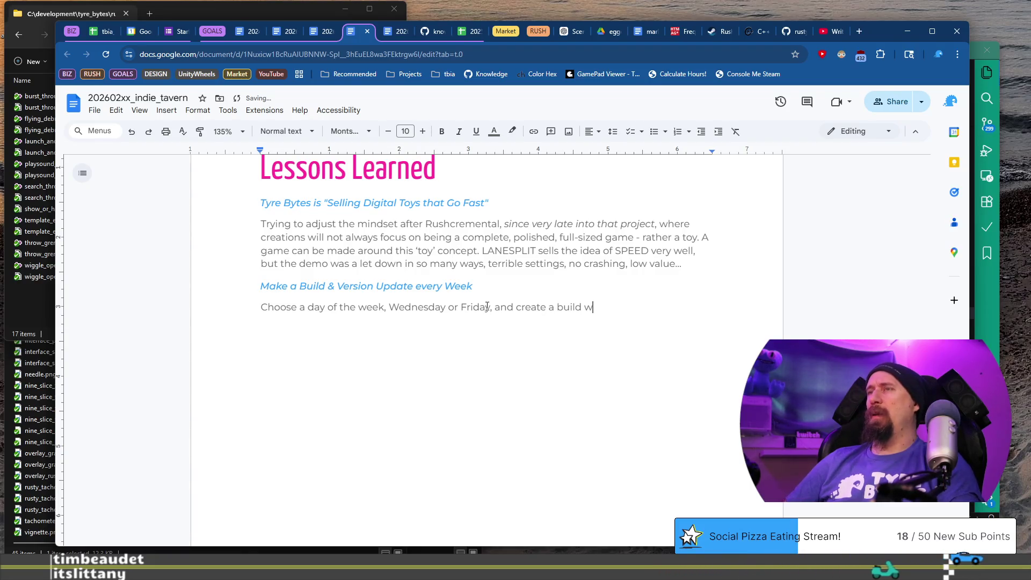
text( v)
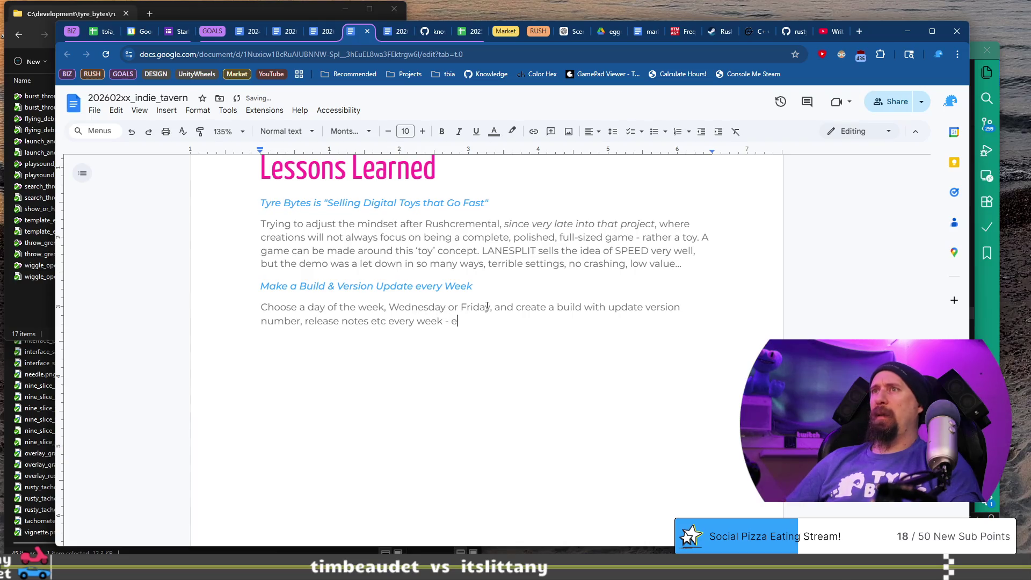
text( hout )
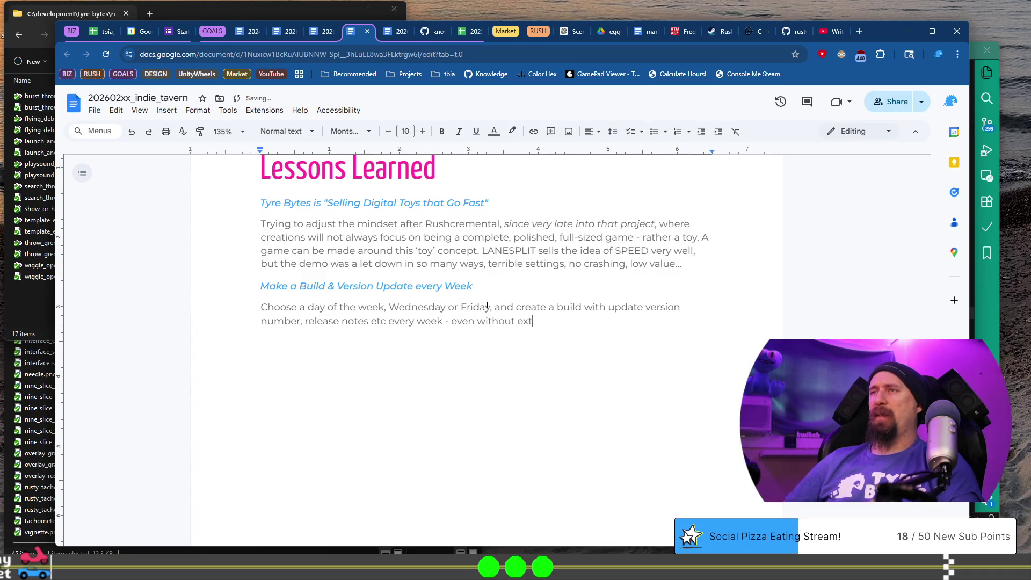
text(ternal playte)
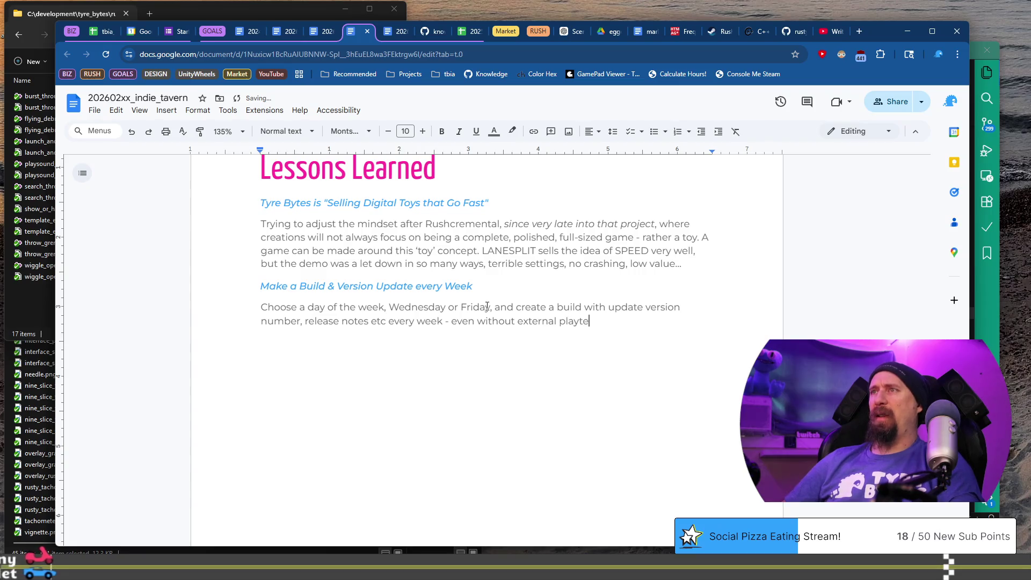
text(sts or)
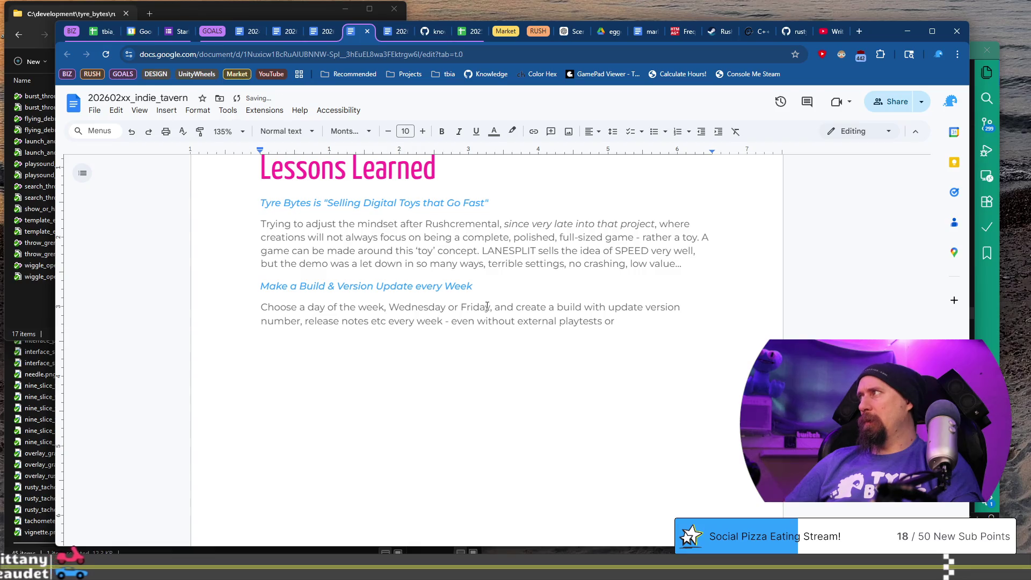
text( an)
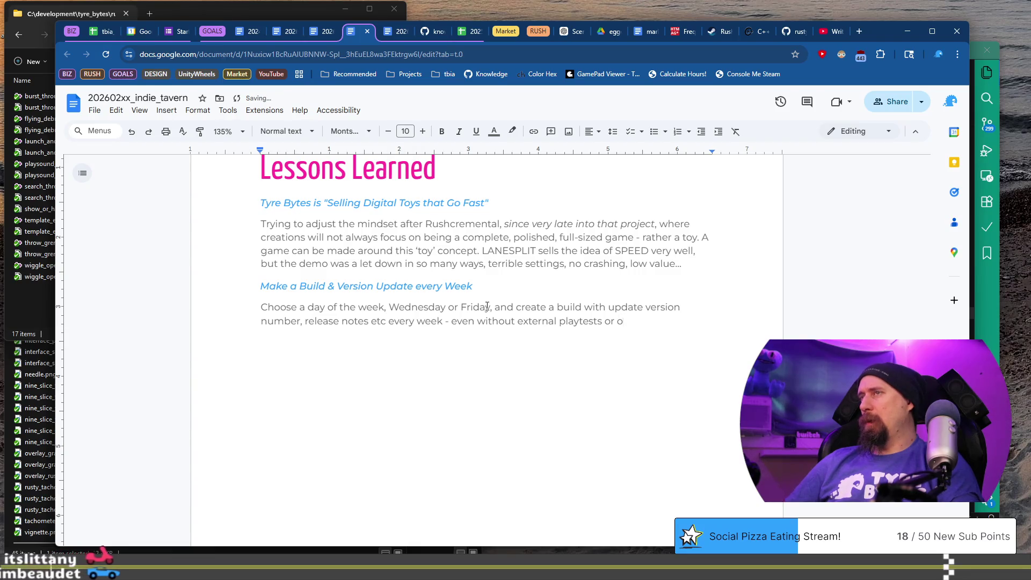
key(BackSpace)
key(BackSpace)
text(puy)
text(blic)
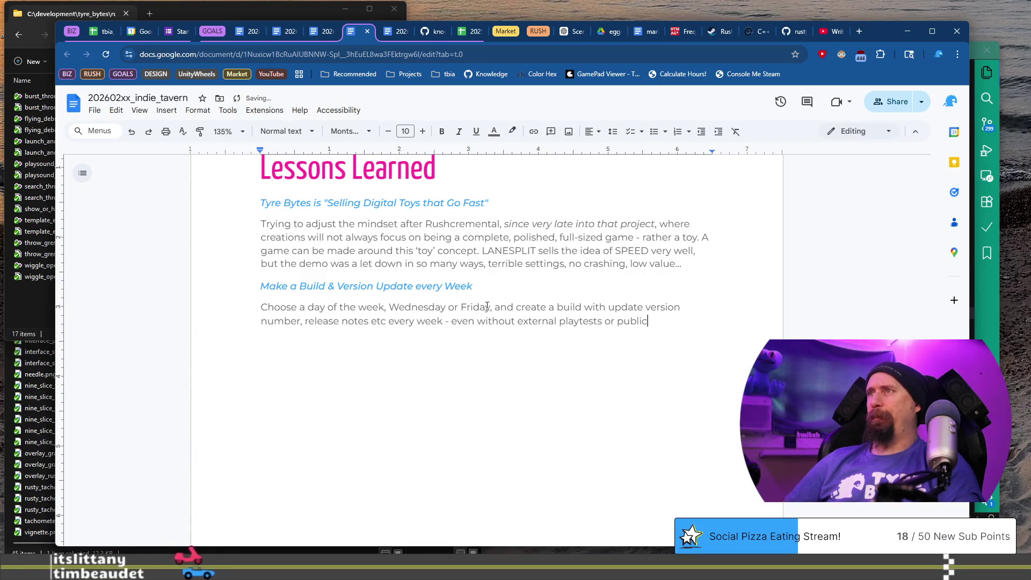
text(asons)
key(BackSpace)
text(.)
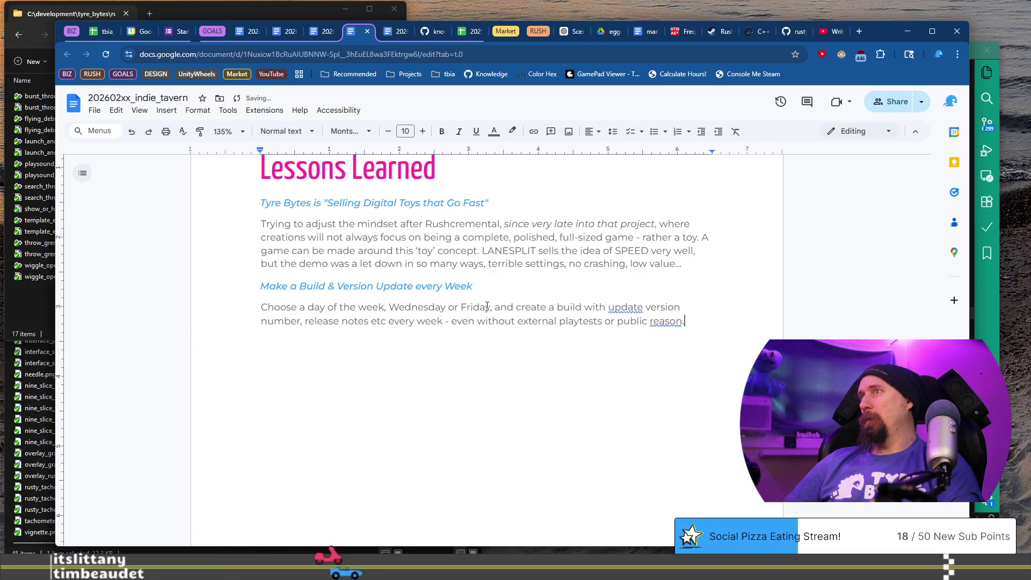
key(BackSpace)
text(ing. )
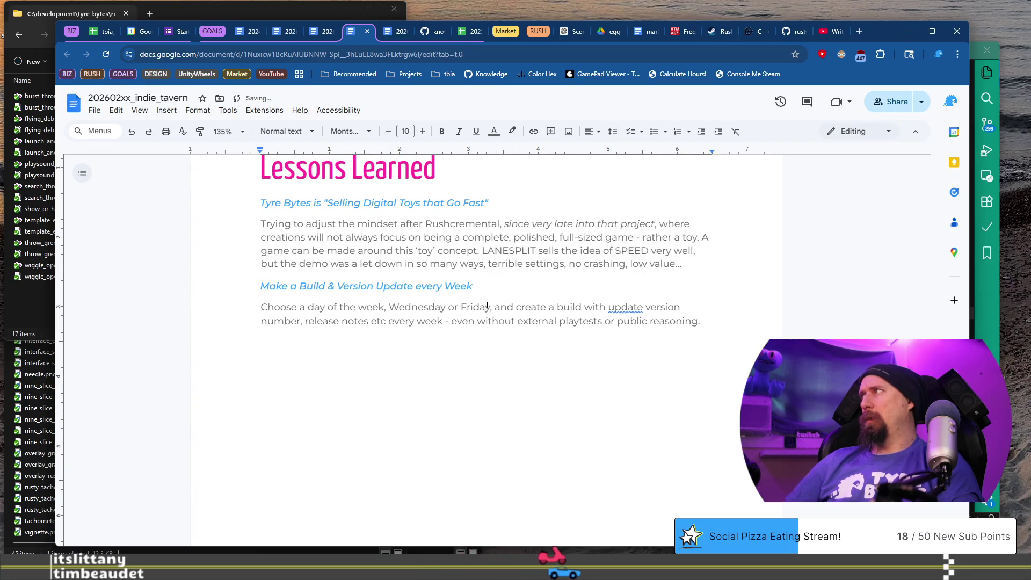
text(This comm)
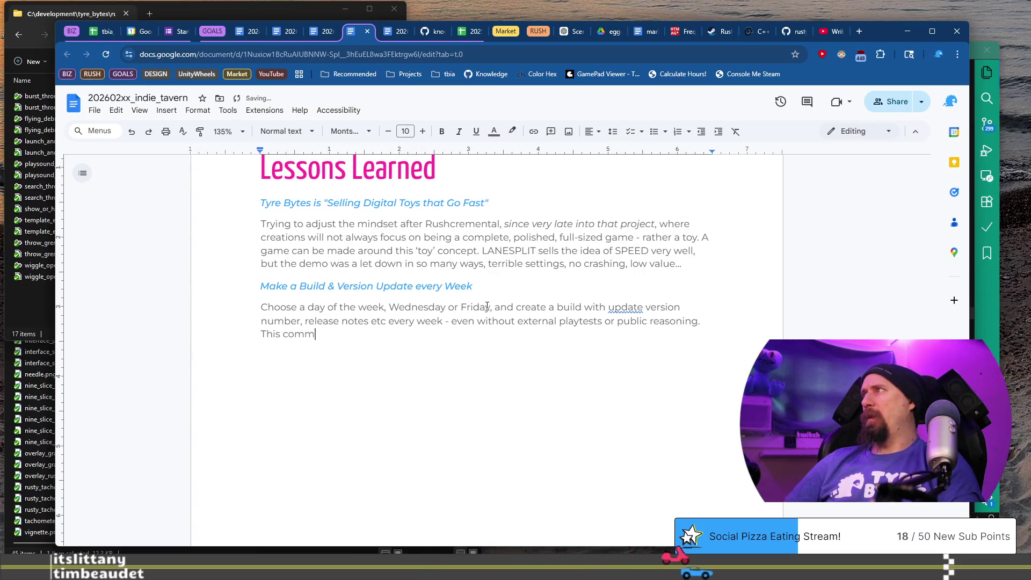
text(itted version )
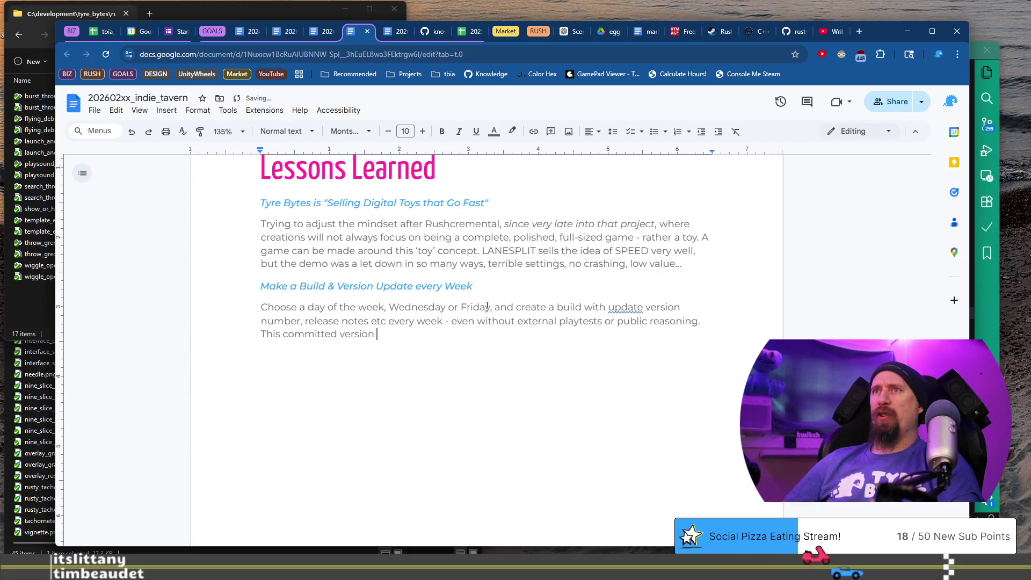
text(can)
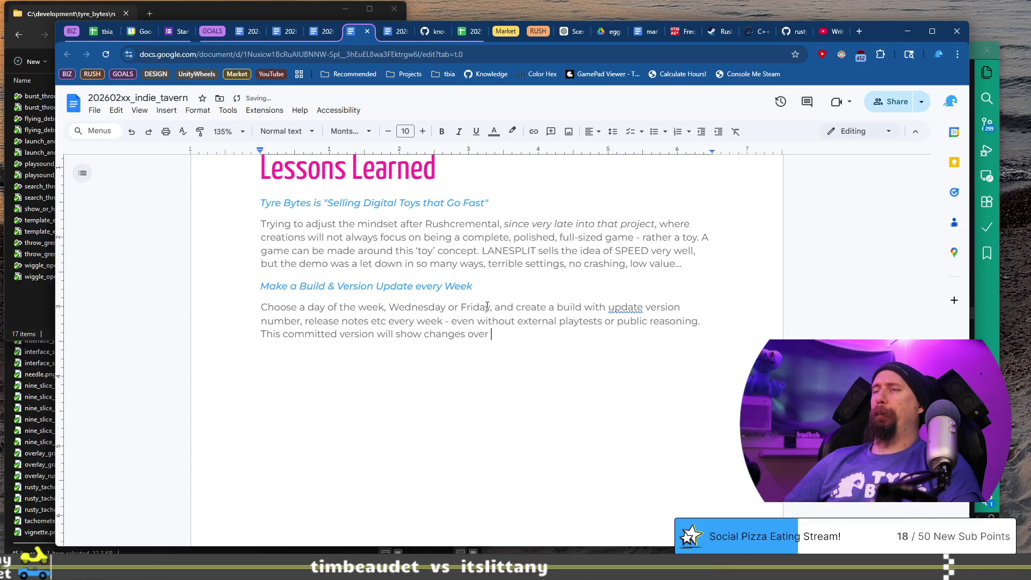
Step: End it with 'This committed version could be very useful to jump back to known points in history.'
text(nd)
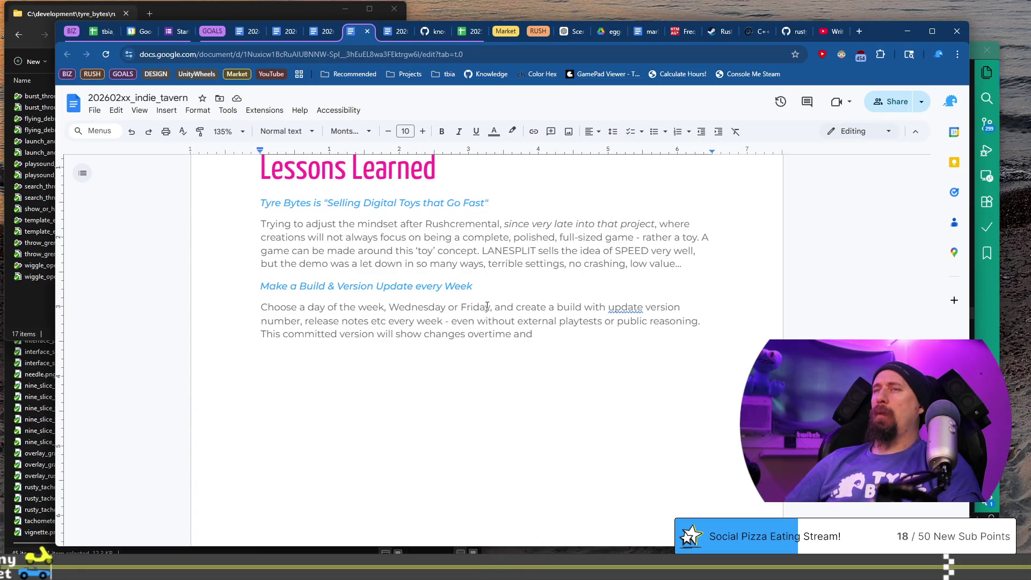
key(ctrl+shift+Left)
key(ctrl+shift+Left)
key(ctrl+shift+Left)
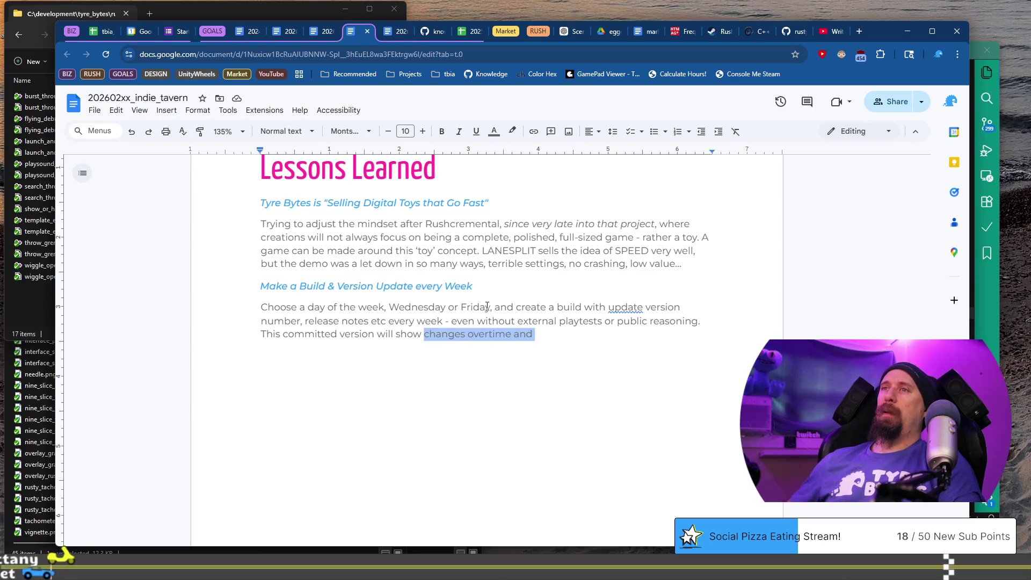
text(could be )
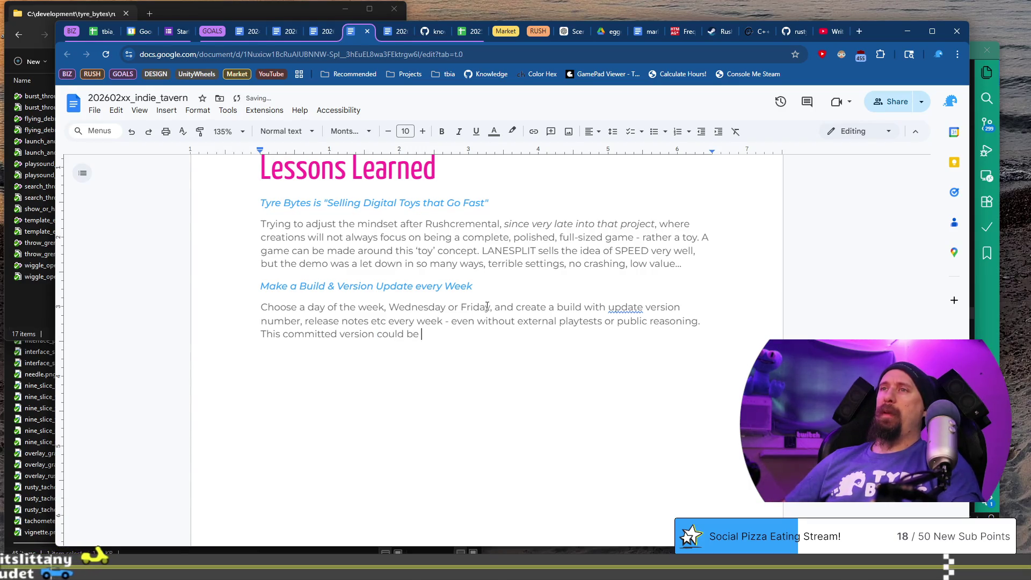
text(very useful)
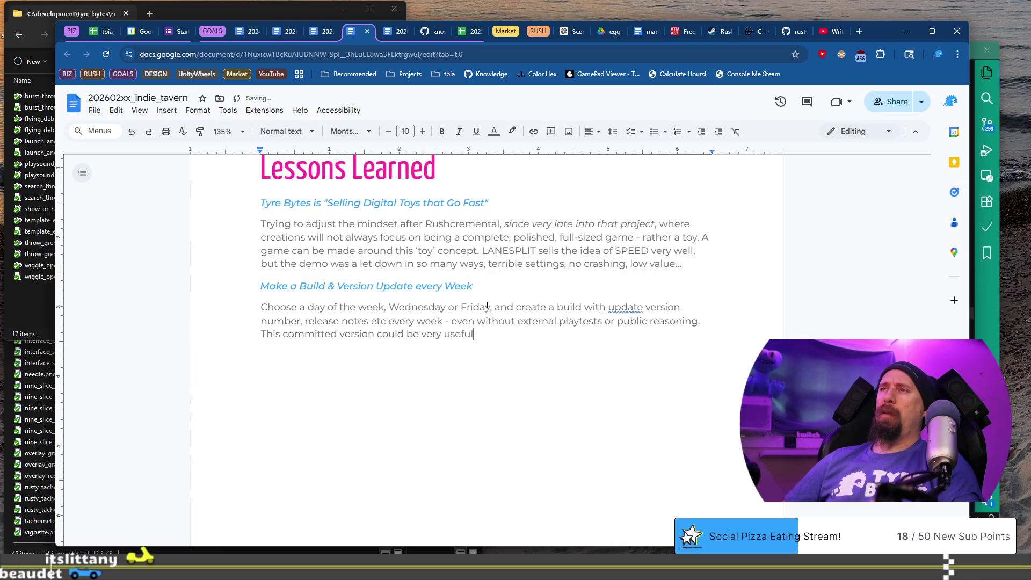
text( to histor)
key(ctrl+Left)
text(to jump bac)
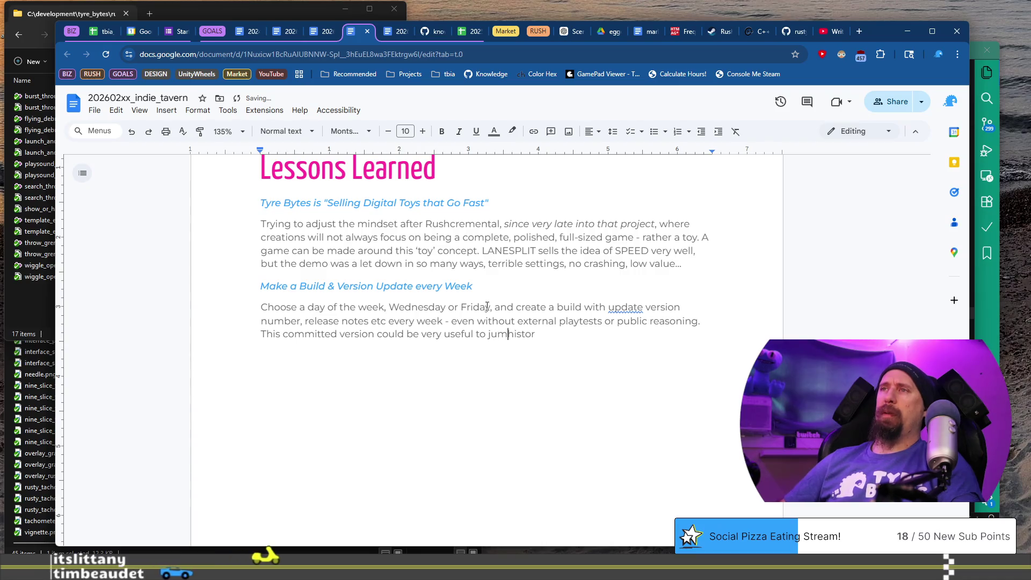
text(k to known )
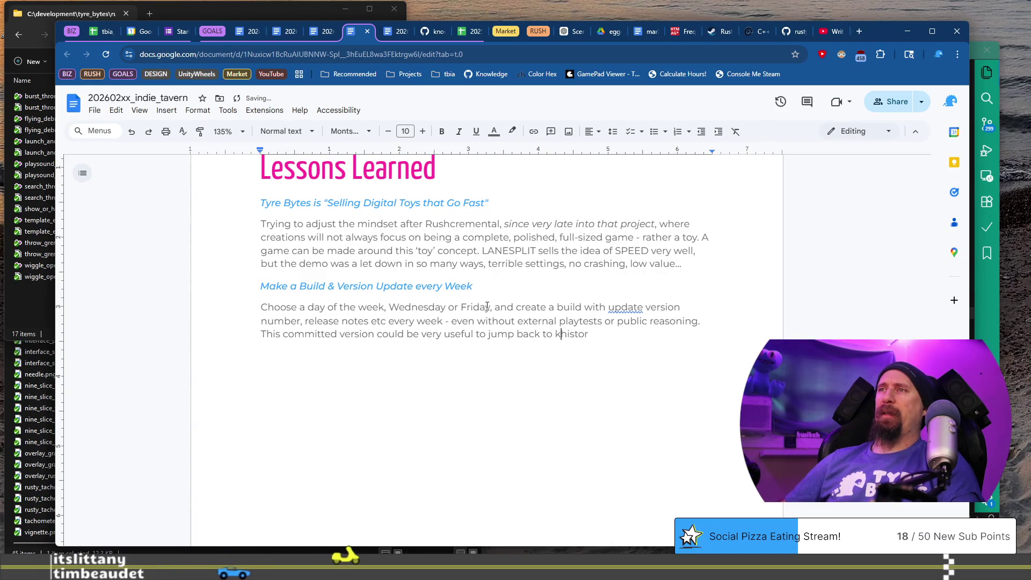
text(points in)
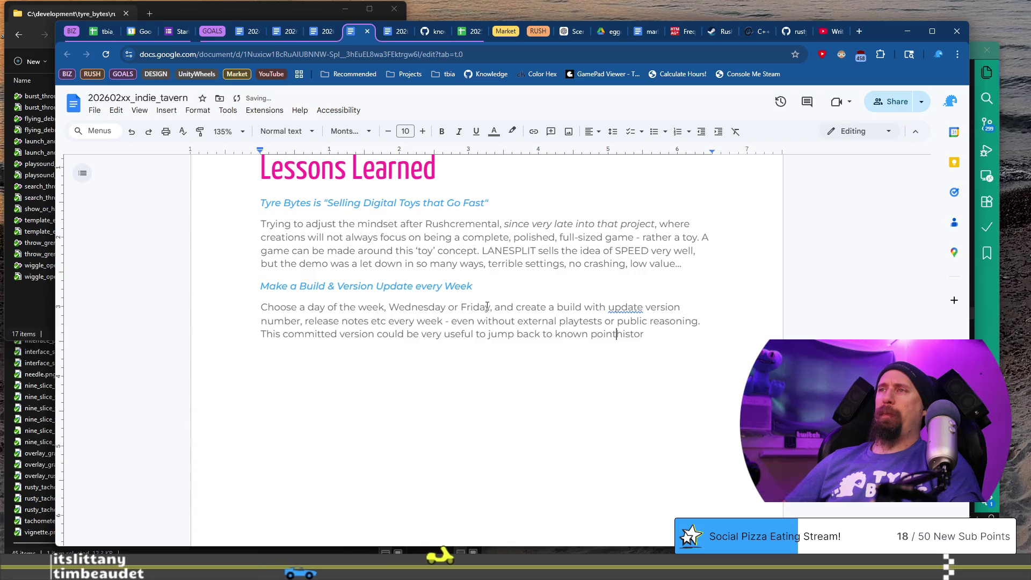
key(End)
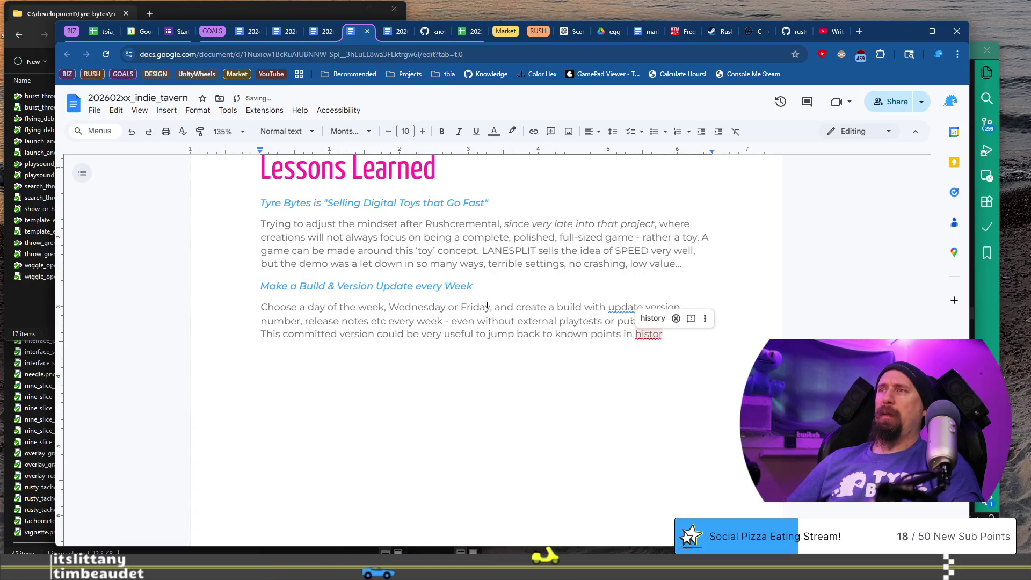
text(y.)
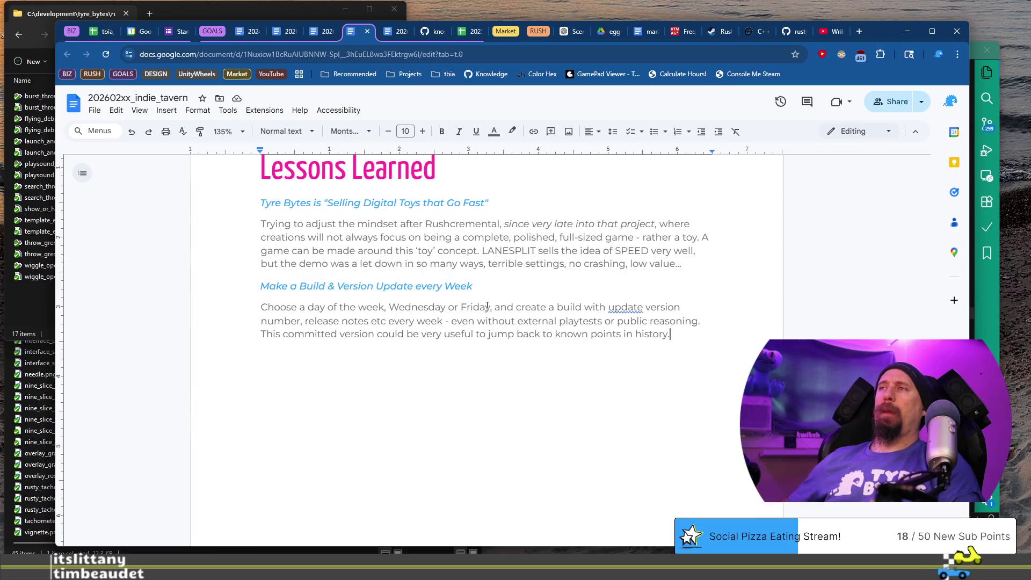
key(Up)
key(Up)
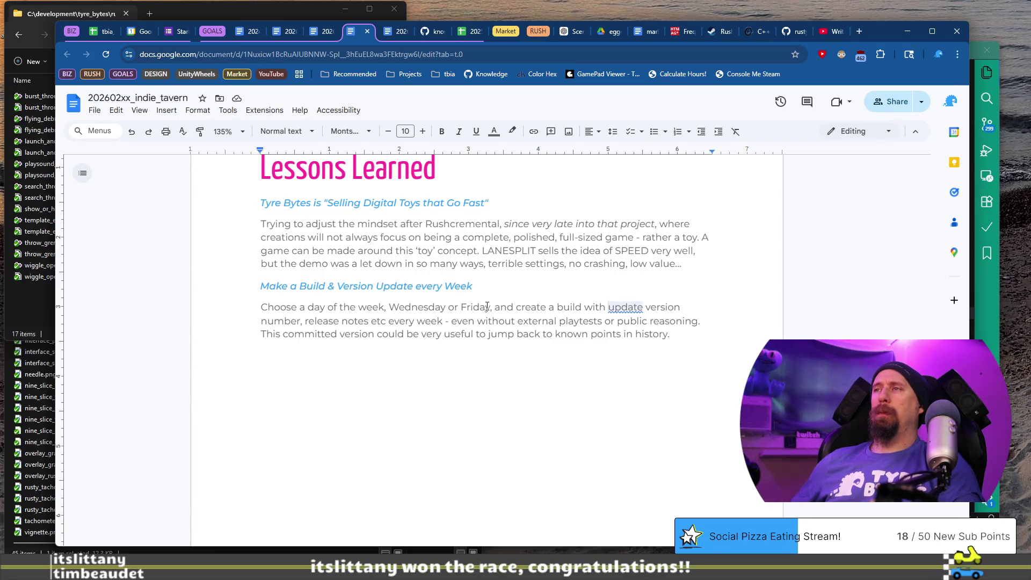
Step: Replace 'update' with 'tagged' and delete 'number' so the paragraph asks for a tagged version weekly
key(ctrl+Left)
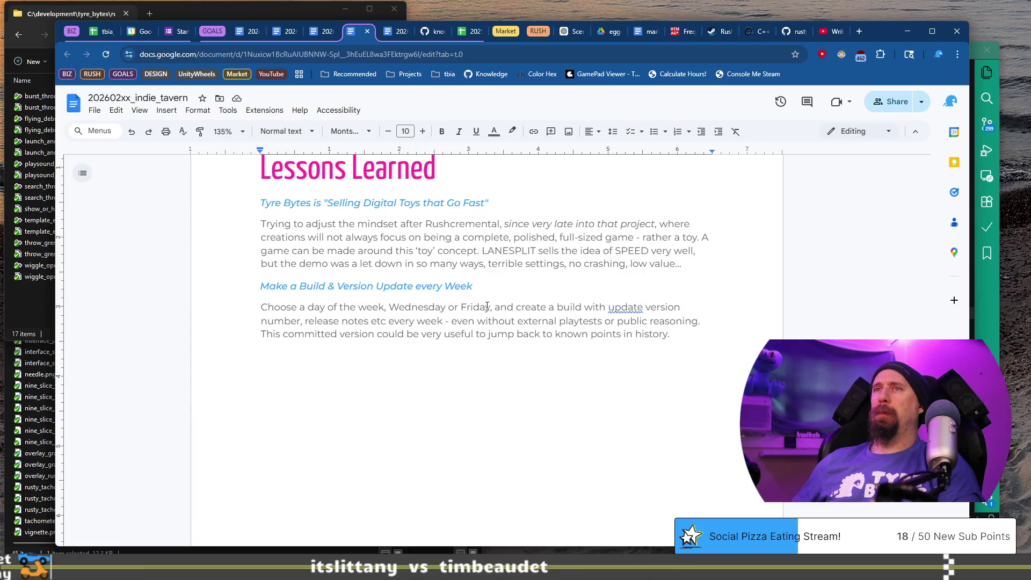
key(ctrl+shift+Left)
key(Right)
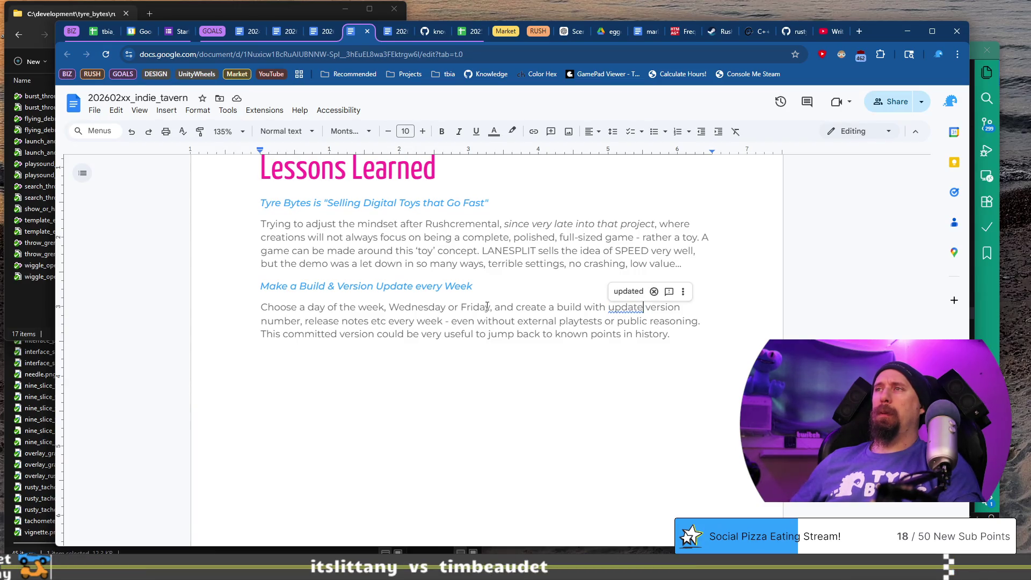
key(ctrl+shift+Left)
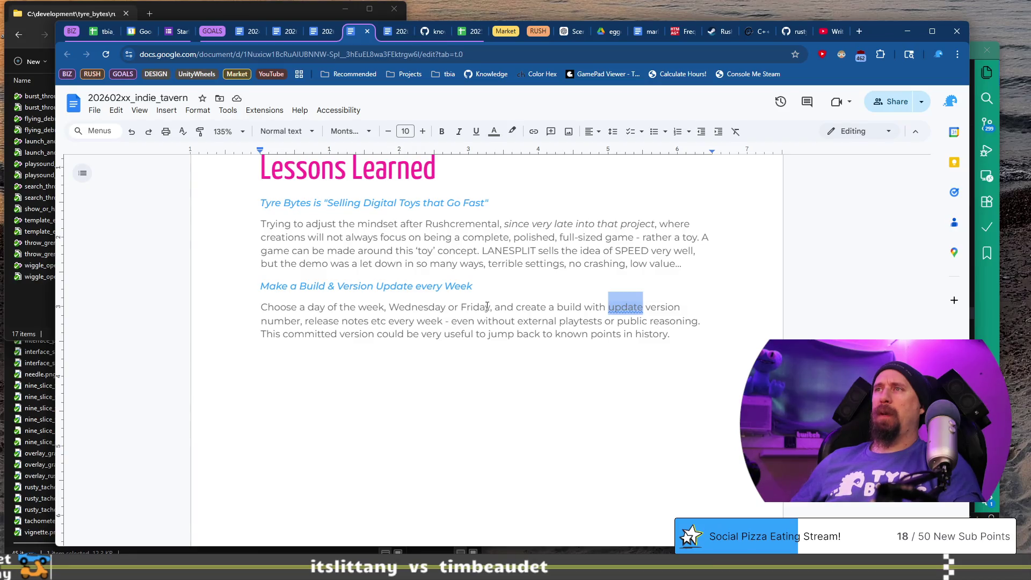
text(tag)
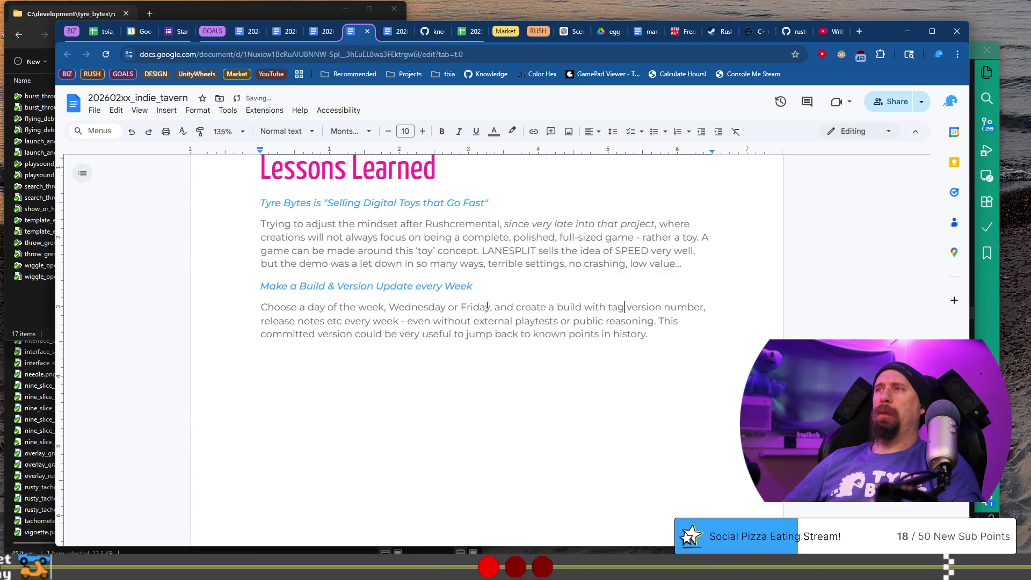
text(ged)
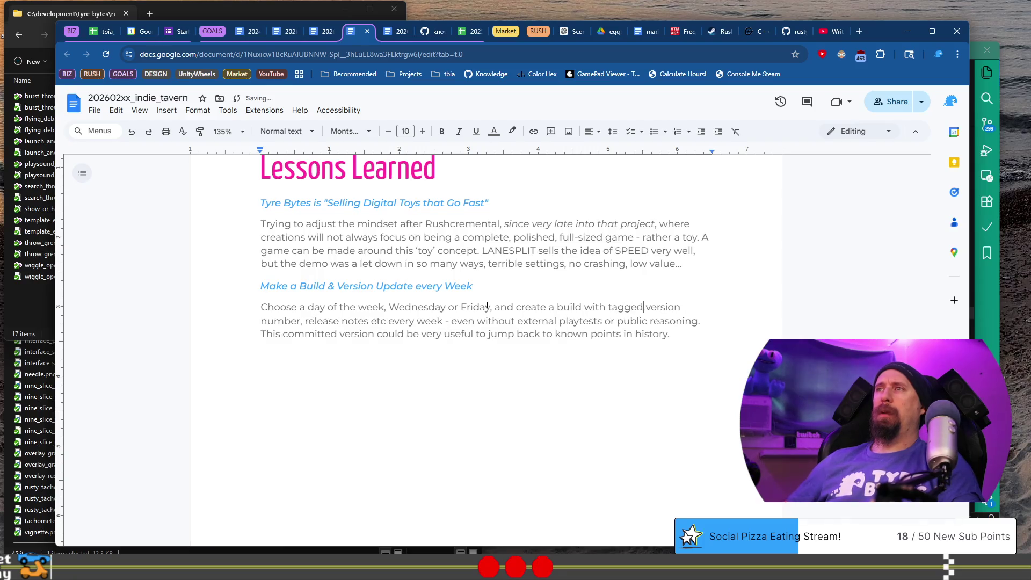
key(Up)
key(ctrl+shift+Right)
key(BackSpace)
key(BackSpace)
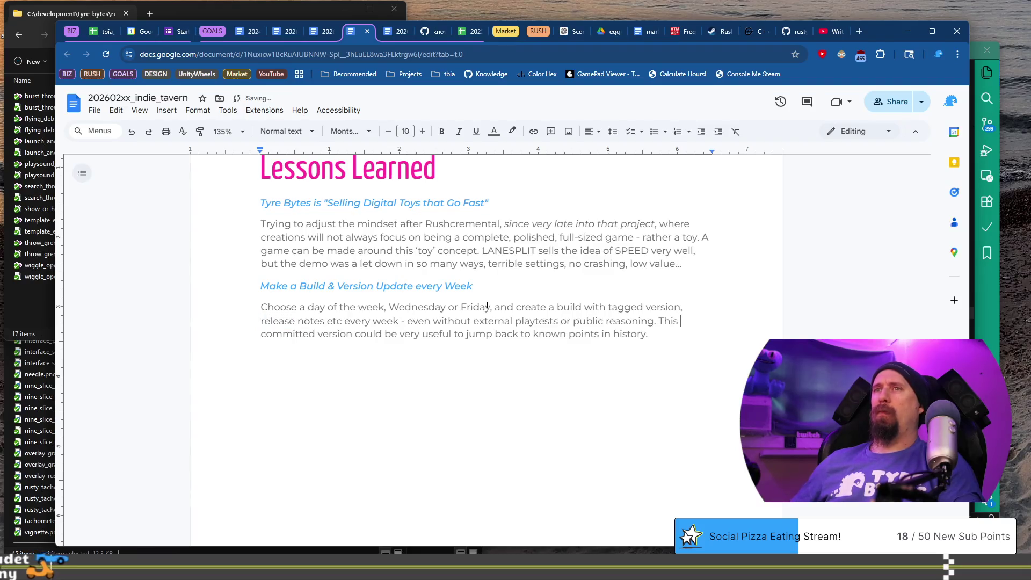
key(Down)
key(Home)
key(Up)
key(ctrl+Right)
key(ctrl+Right)
key(ctrl+Right)
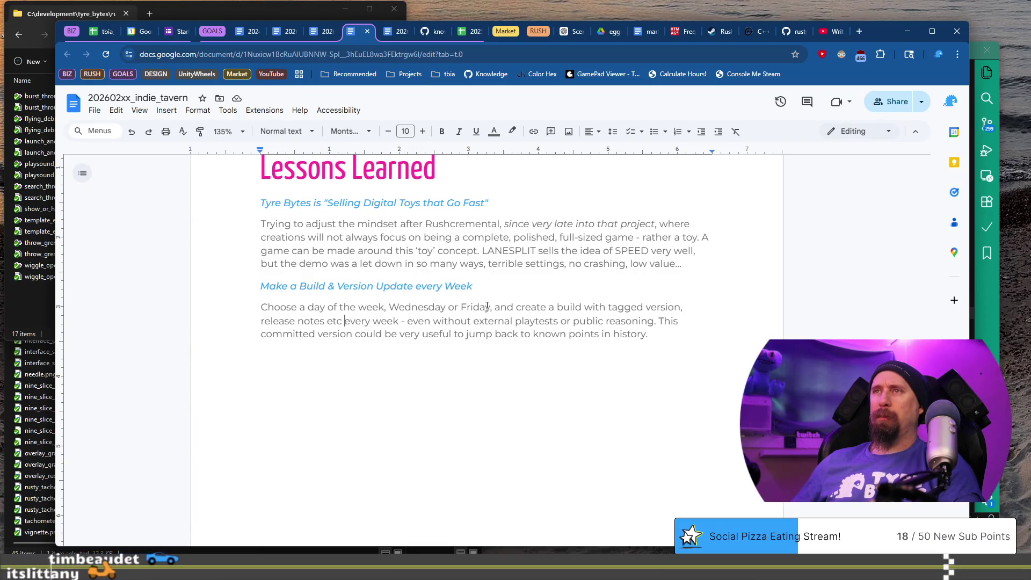
key(ctrl+Right)
key(ctrl+Right)
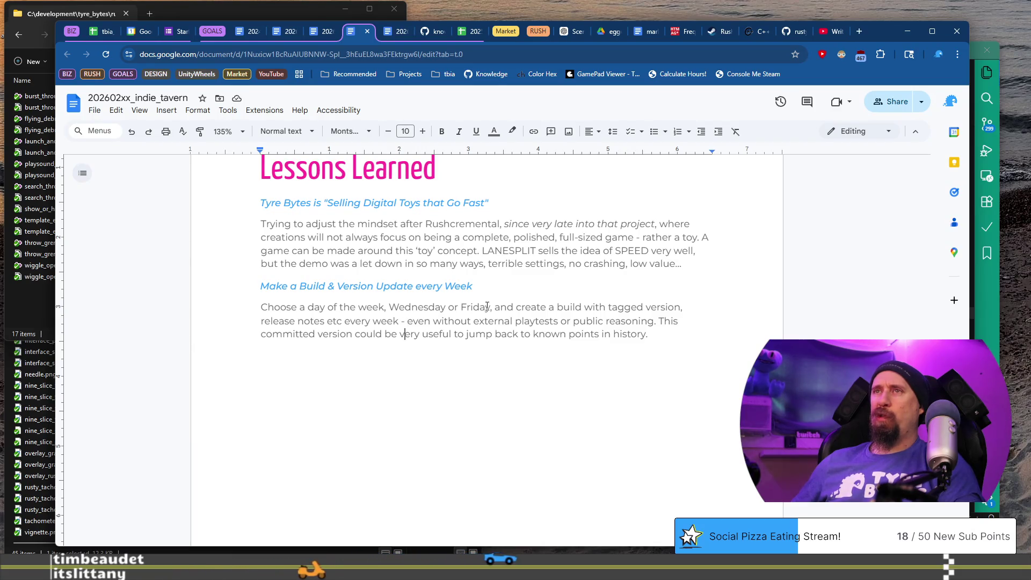
key(Up)
key(Up)
key(Up)
Step: Duplicate the weekly-build heading on a new line at the end of the document
key(shift+Home)
key(ctrl+c)
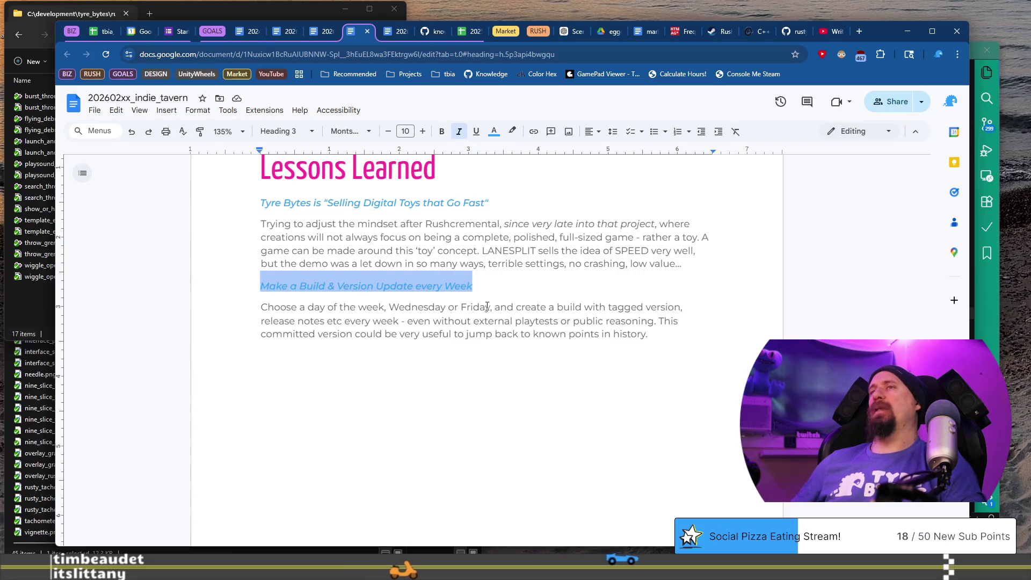
key(ctrl+End)
key(Return)
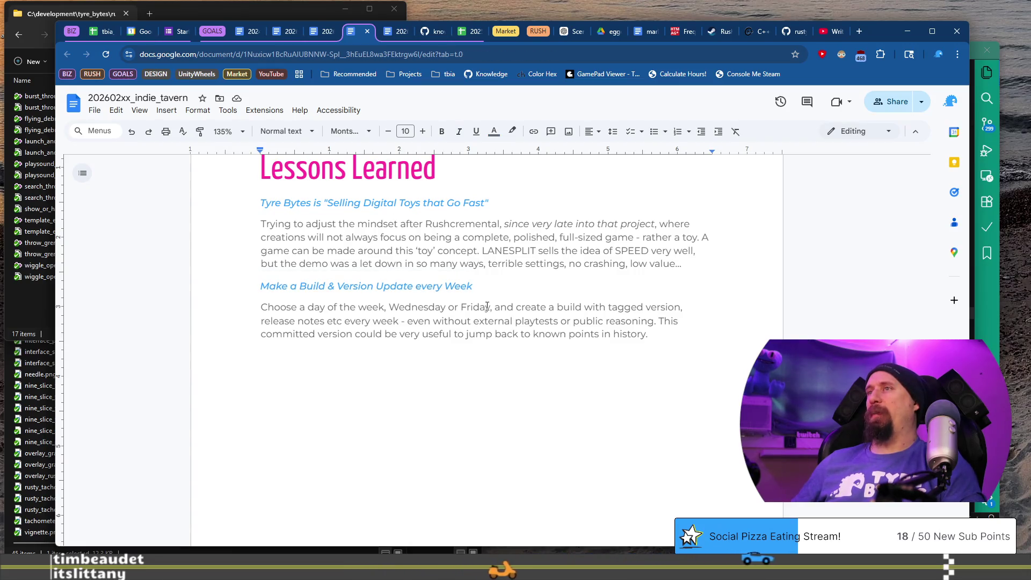
key(ctrl+v)
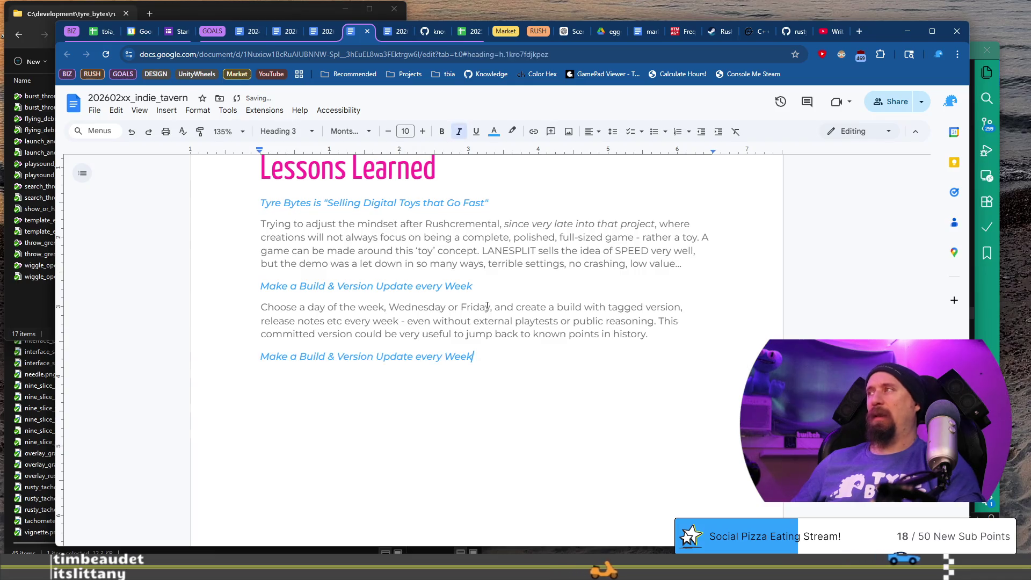
key(shift+Home)
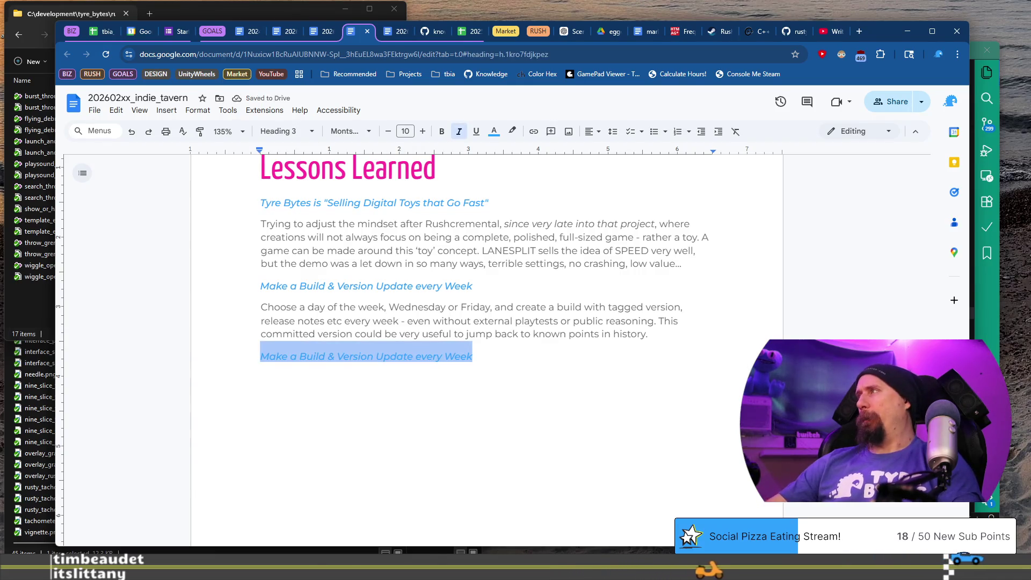
Step: Overwrite the duplicate with the devlog's 'Don't Test Steam Build unless Uploaded to Steam' and start a body line
key(ctrl+super+Right)
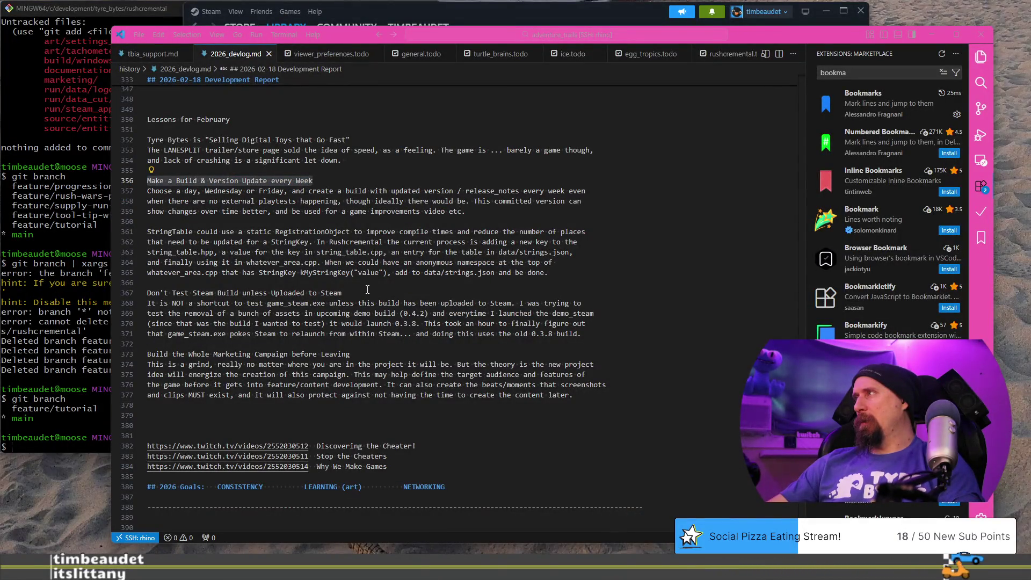
click(367, 292)
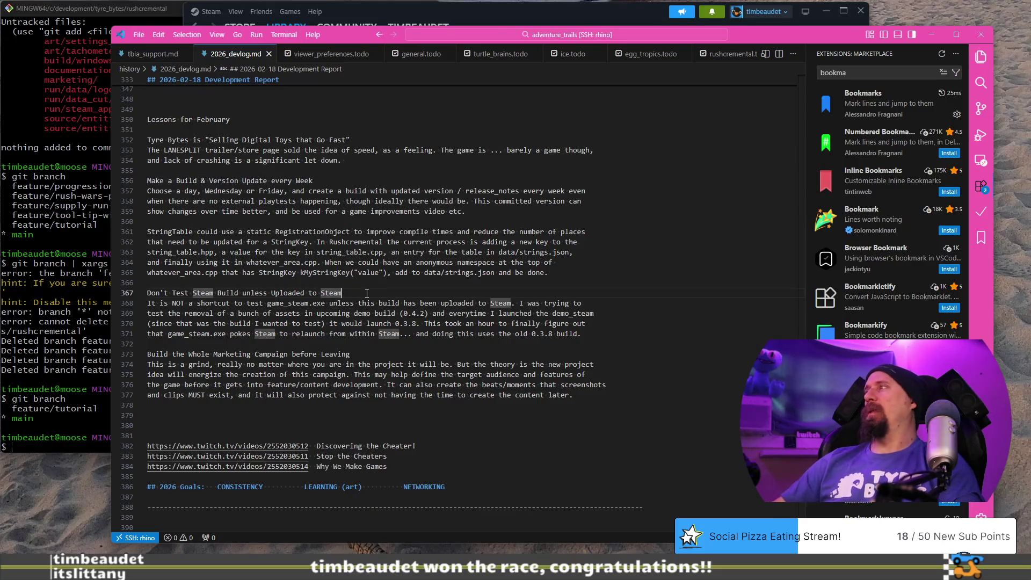
key(shift+Home)
key(ctrl+c)
key(ctrl+super+Left)
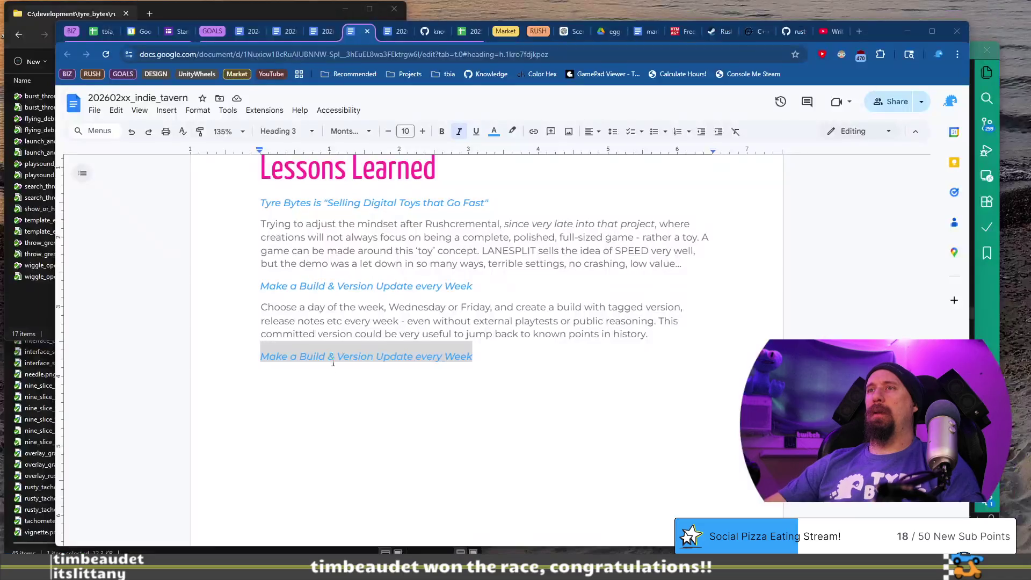
click(559, 358)
key(shift+Home)
key(ctrl+v)
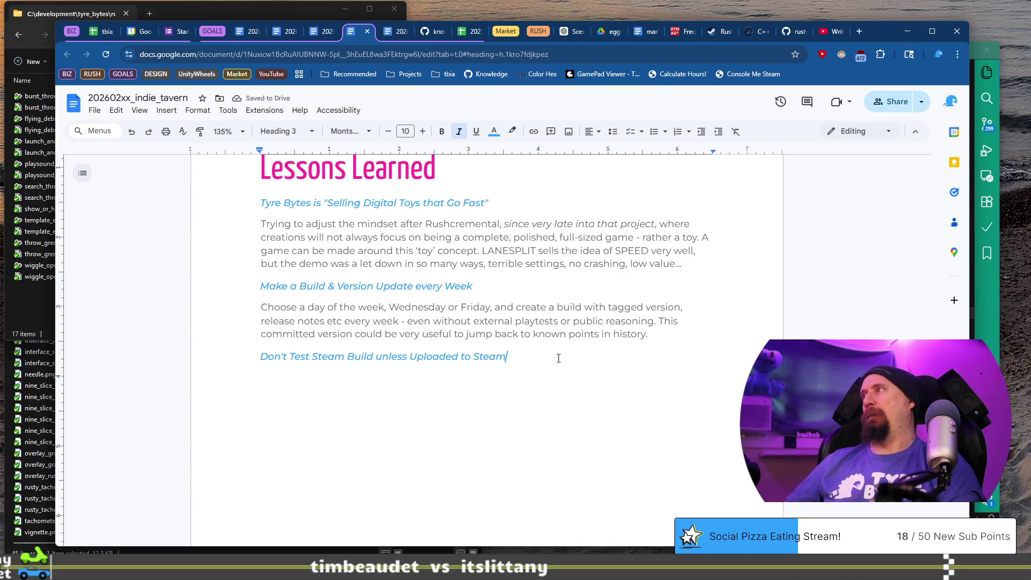
key(Return)
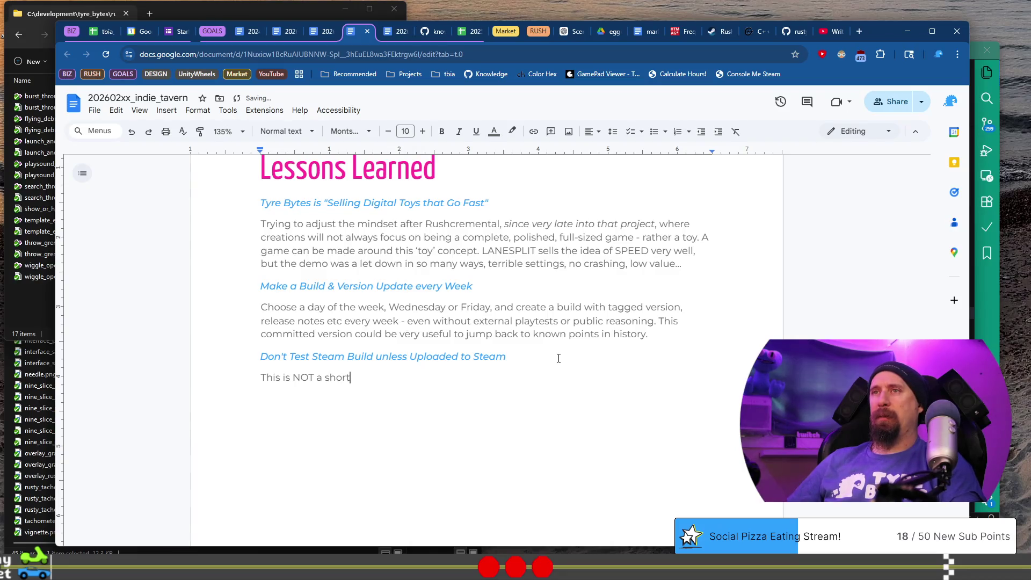
Step: Type that it does not run local/current development builds, and running through Visual Studio will cause…
text(cut!! It does not )
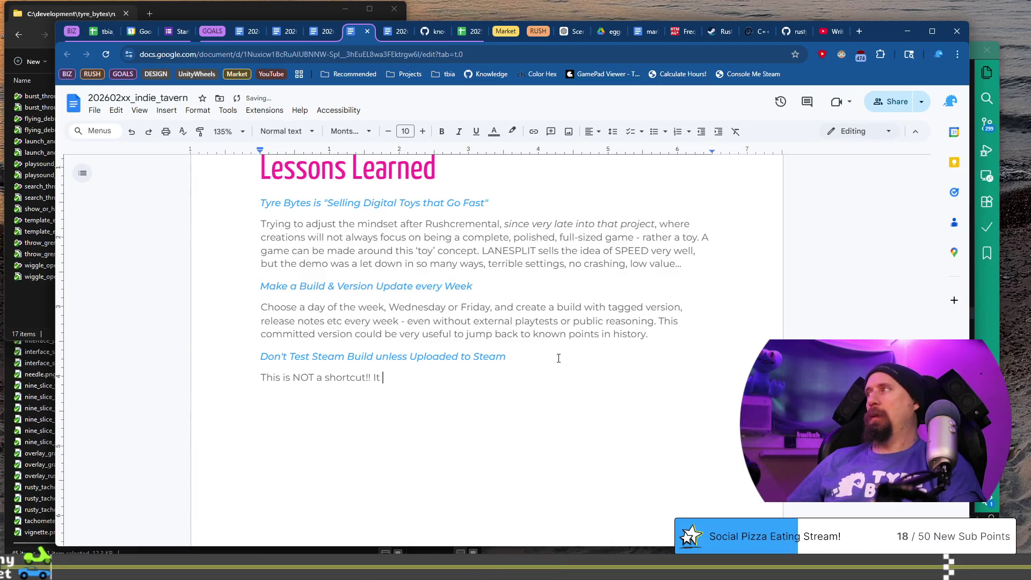
text(run the local)
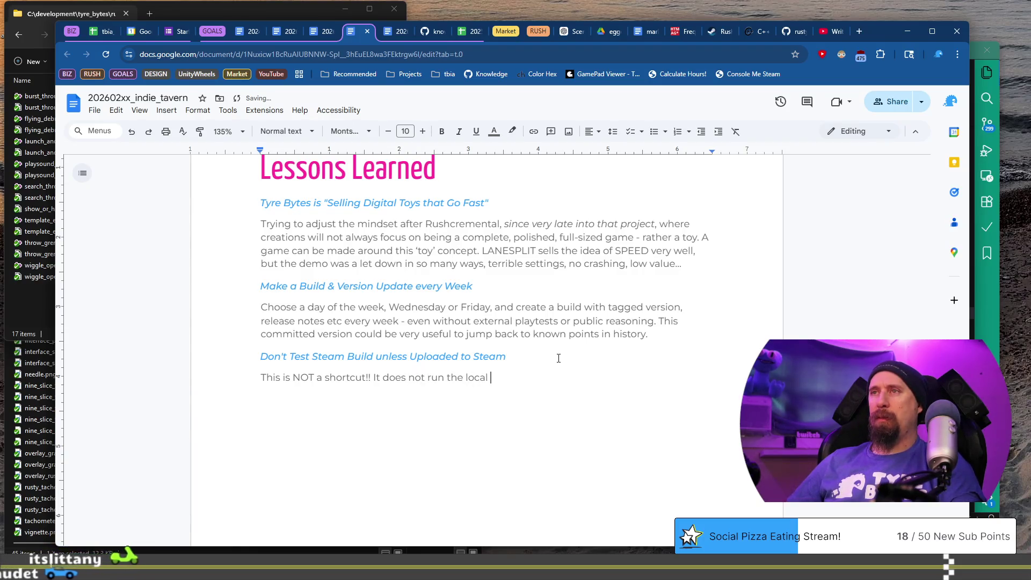
text( buil)
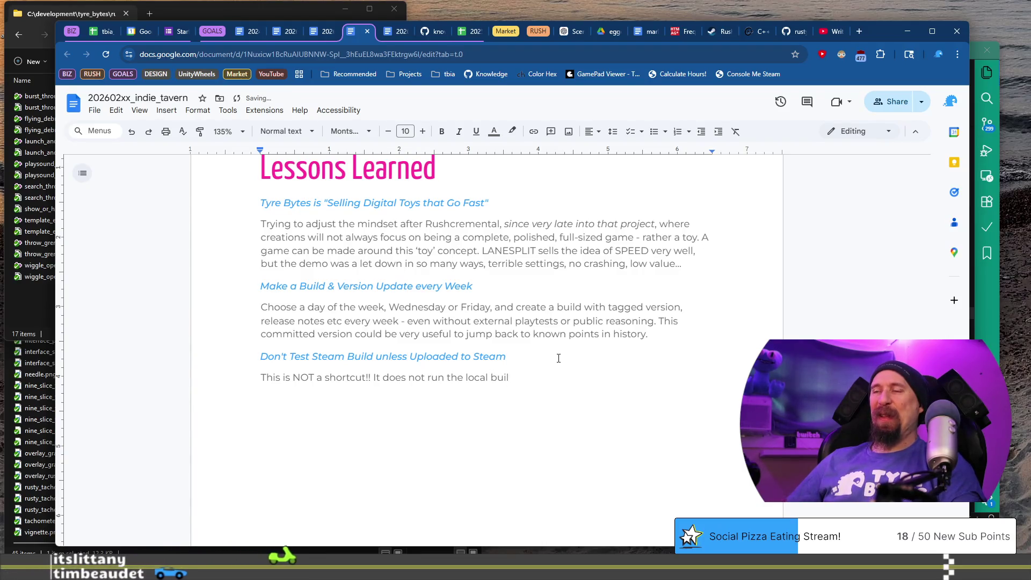
key(BackSpace)
key(BackSpace)
key(BackSpace)
text(/current development bui)
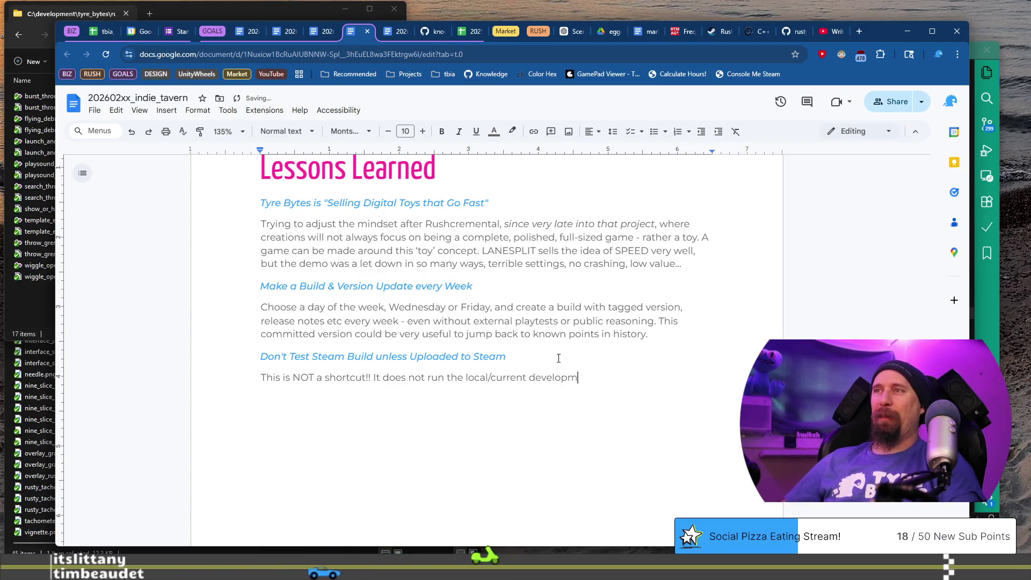
text(lds)
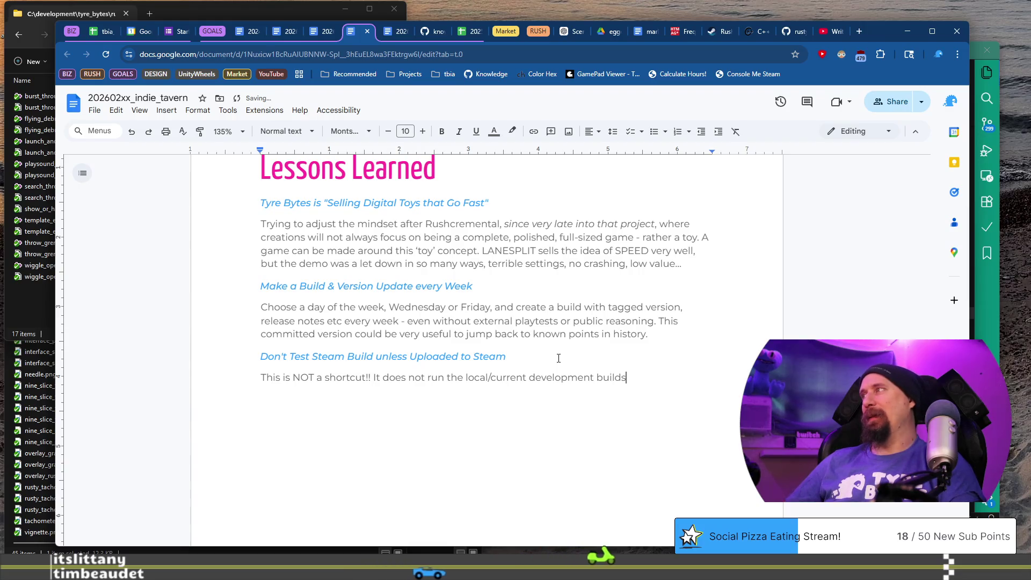
text(. I was trying to re)
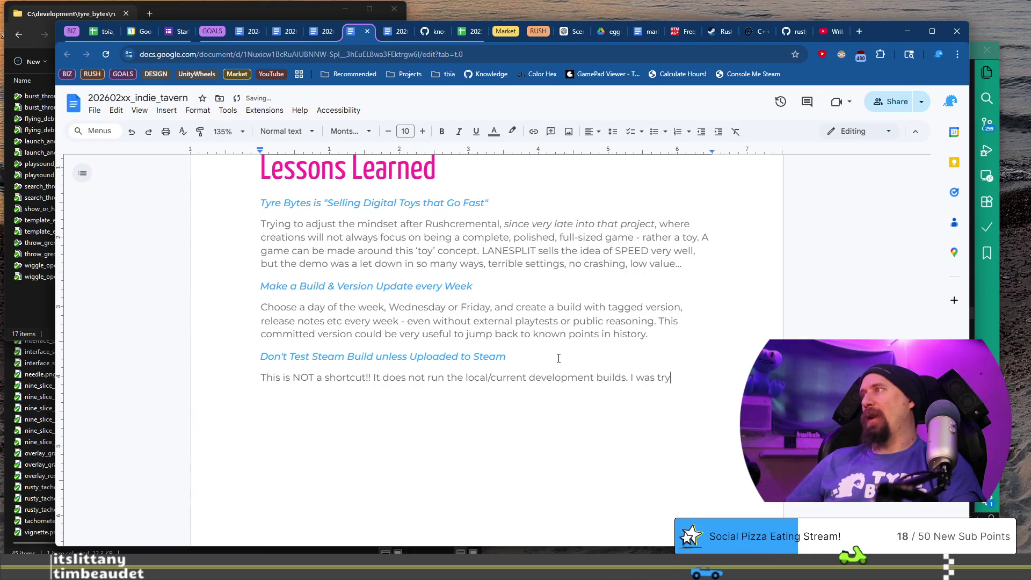
key(BackSpace)
key(BackSpace)
text(tes)
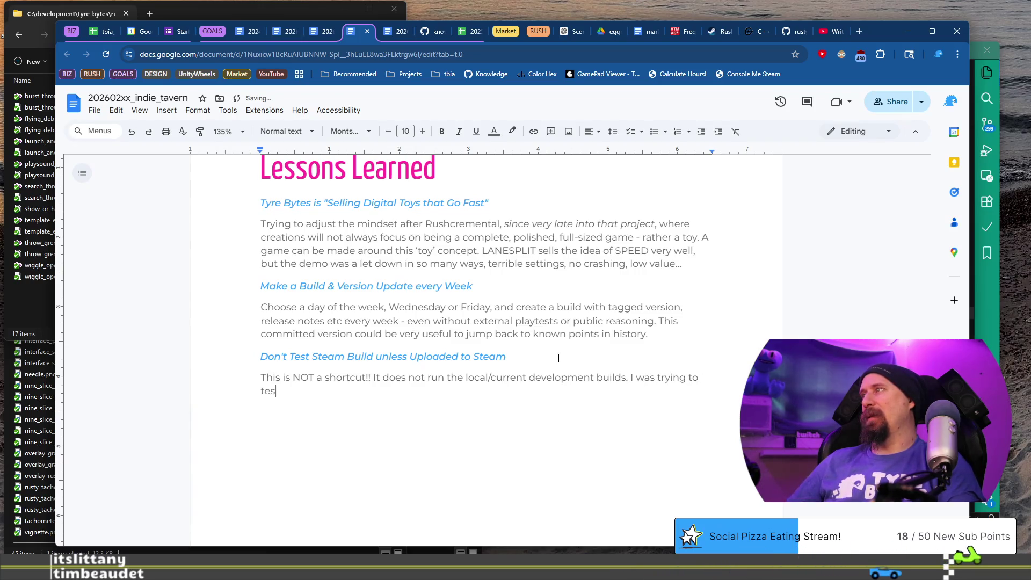
text(t the remoca)
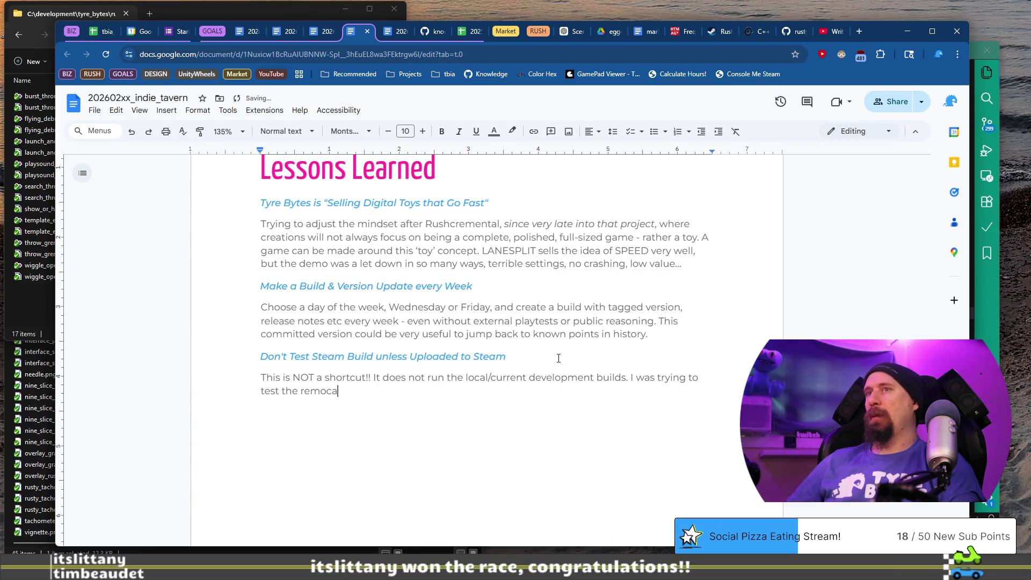
text(, and )
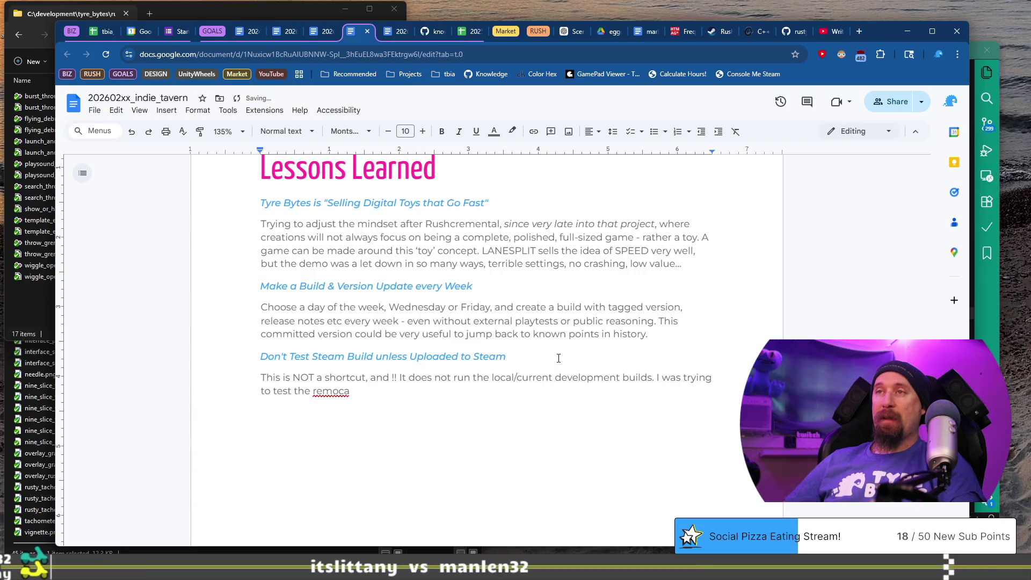
text(running)
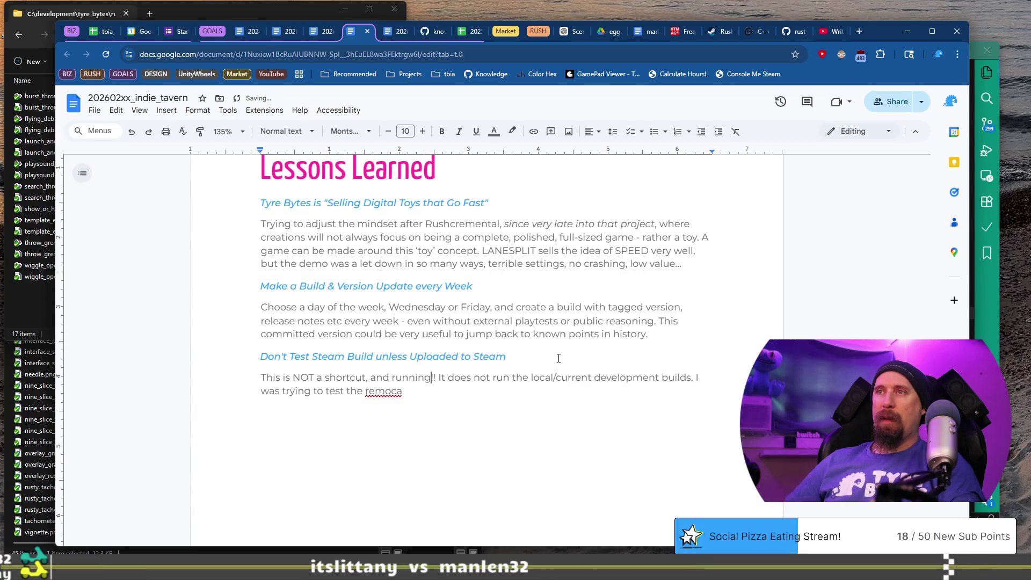
text( eve)
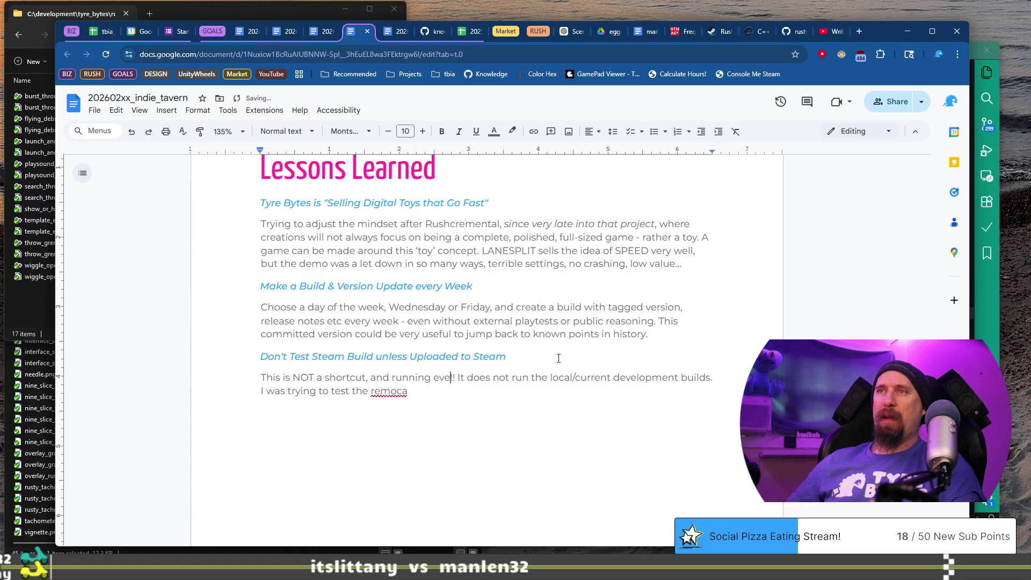
text(ev)
text(t)
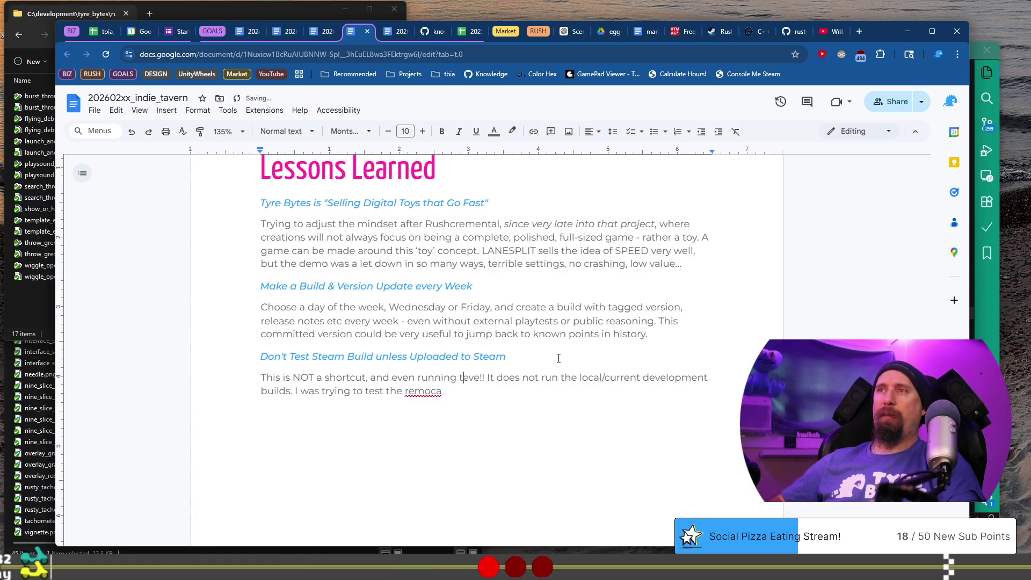
text(hrough Visual St)
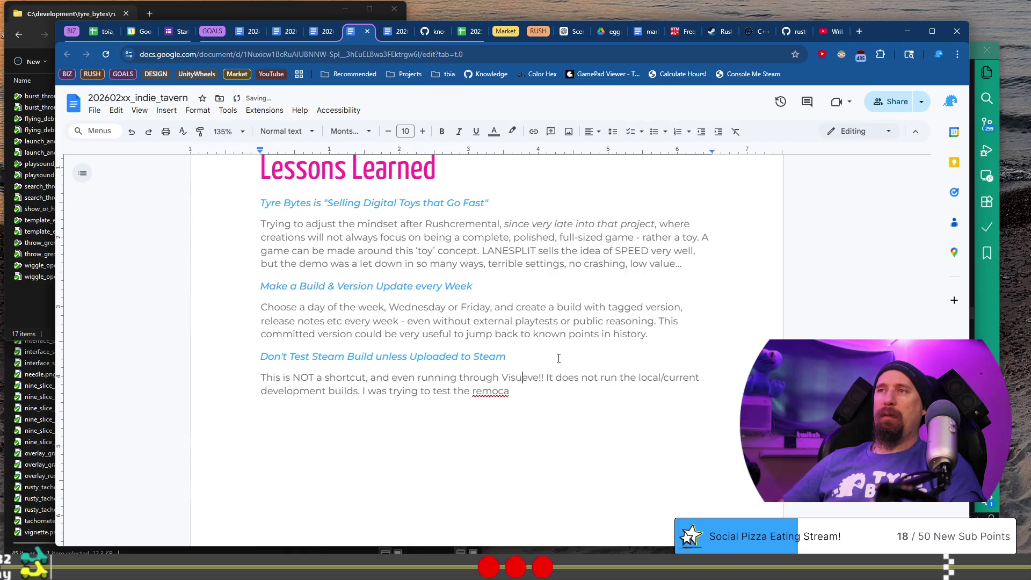
key(BackSpace)
key(BackSpace)
key(BackSpace)
text(dio will ca)
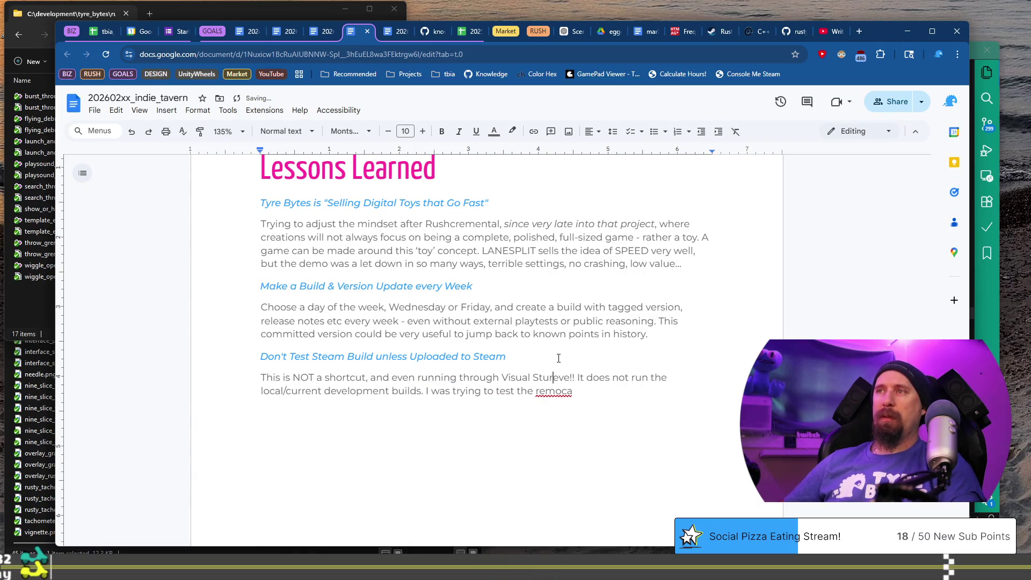
text(use)
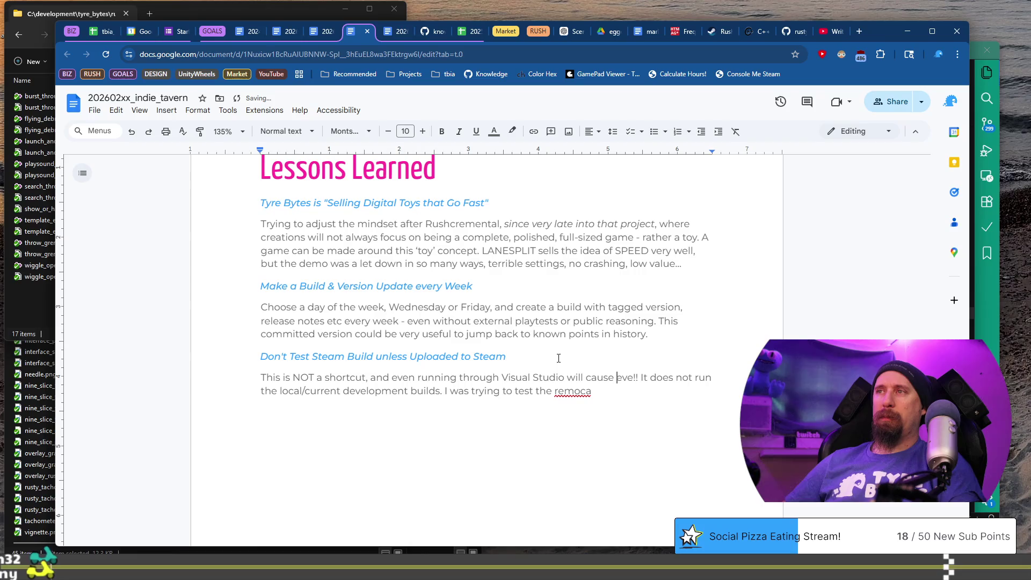
Step: Continue with 'issues because it will relaunch the game through Steam', change 'does not' to 'will not', and select the unfinished sentence
key(ctrl+shift+Right)
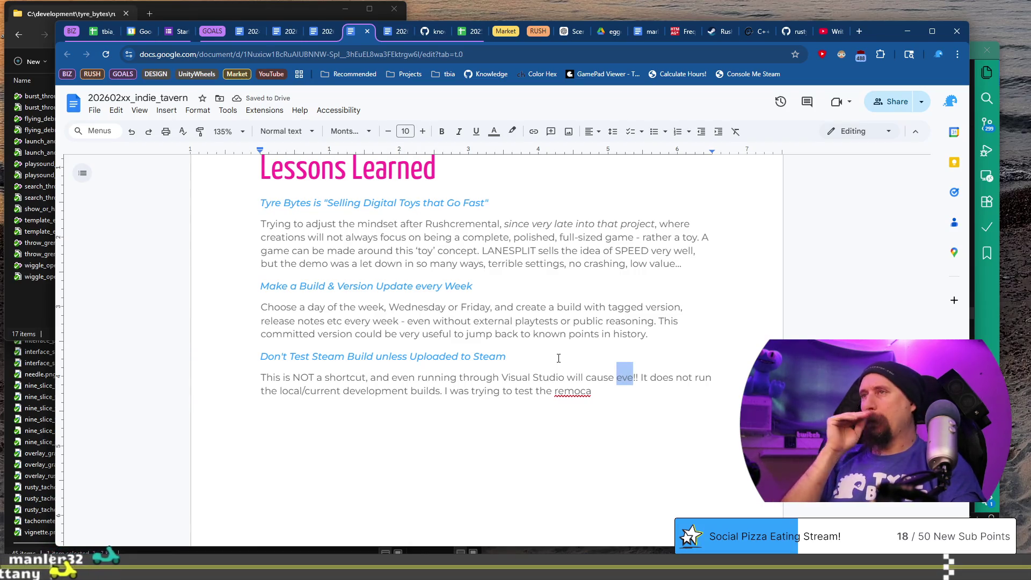
text(i)
text(ssues beca)
text(use it will )
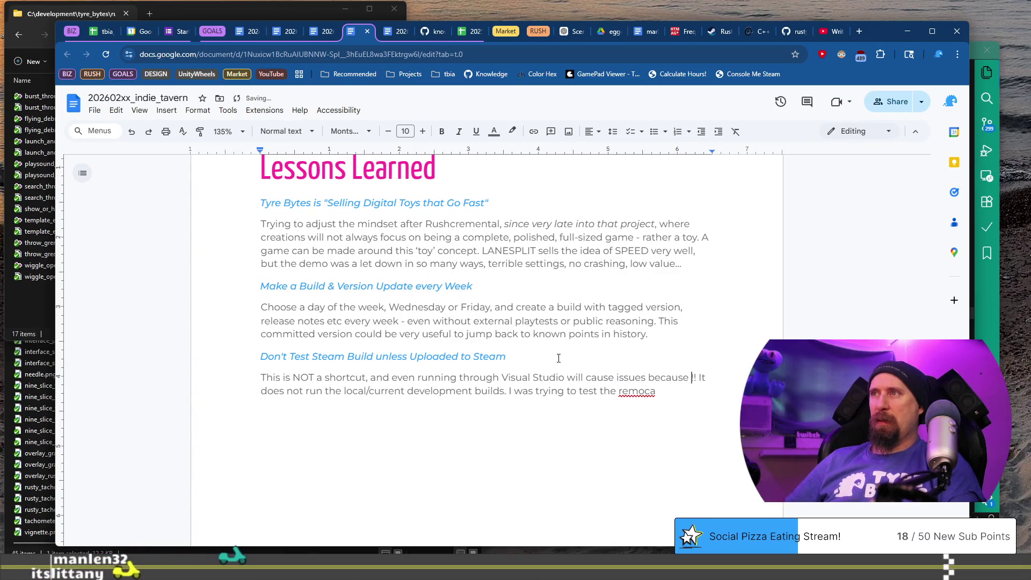
text(launch the)
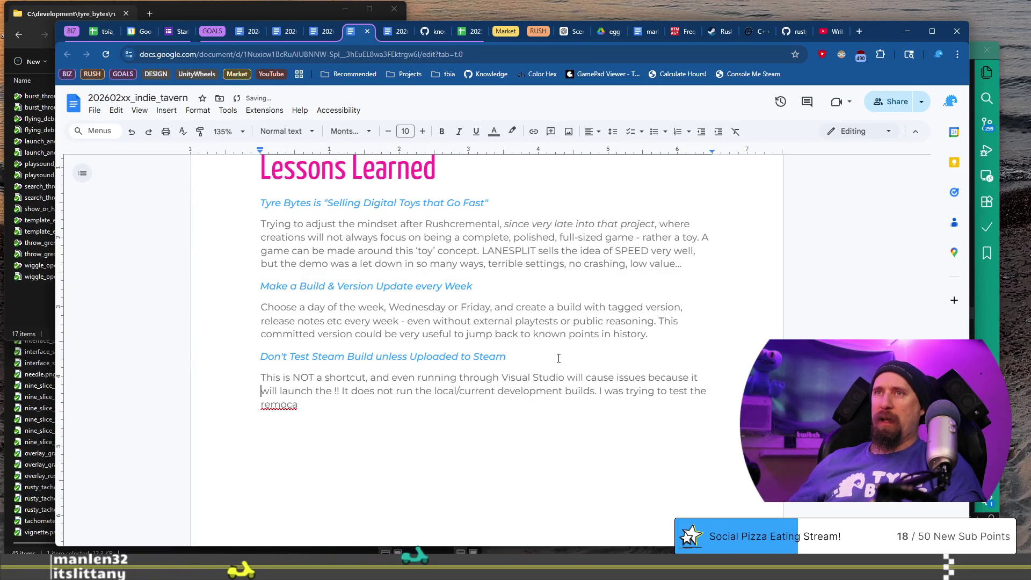
key(ctrl+Left)
key(ctrl+Left)
text(re)
key(ctrl+Right)
key(ctrl+Right)
text(game through)
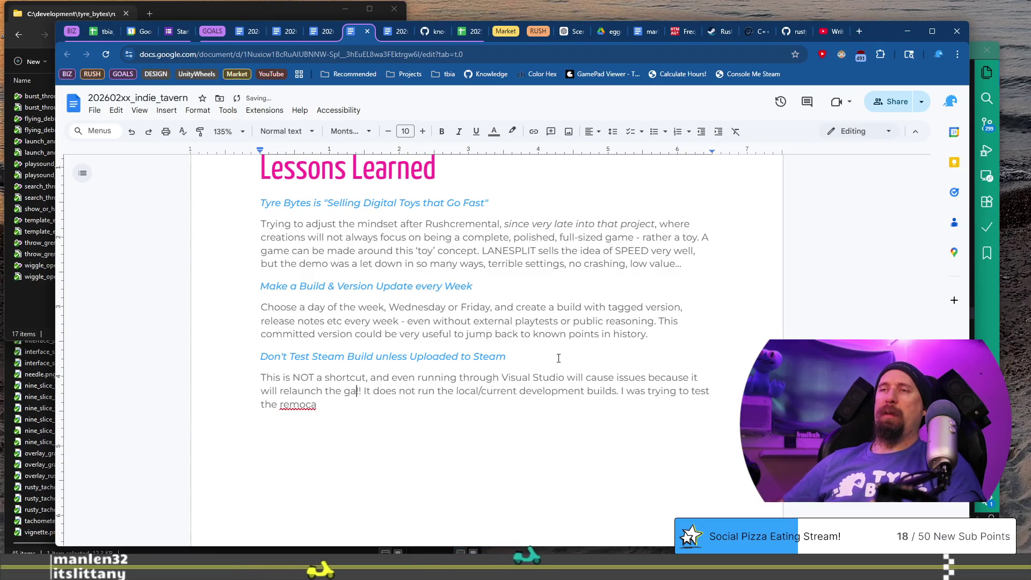
text( Steam!)
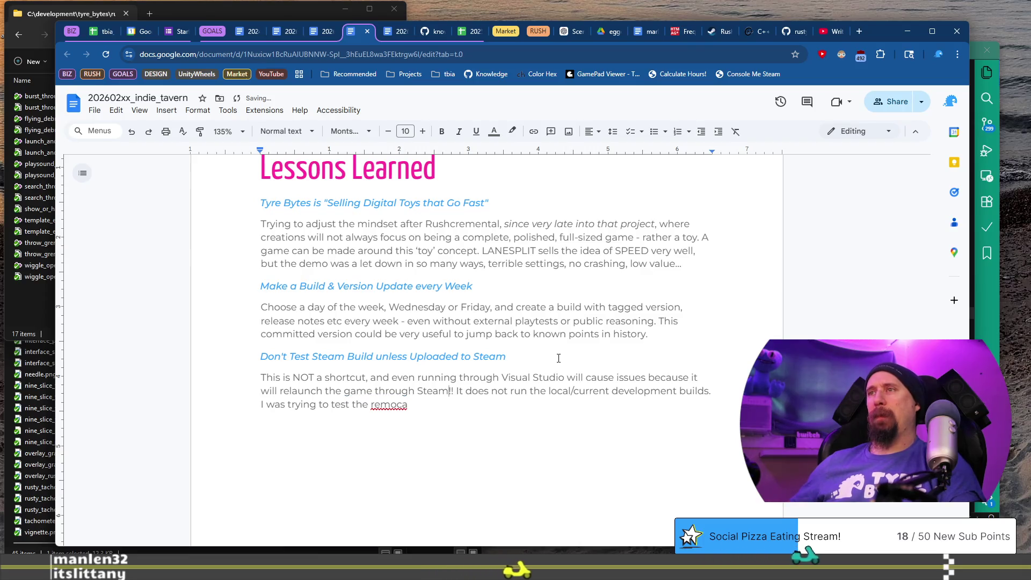
key(ctrl+BackSpace)
text(will)
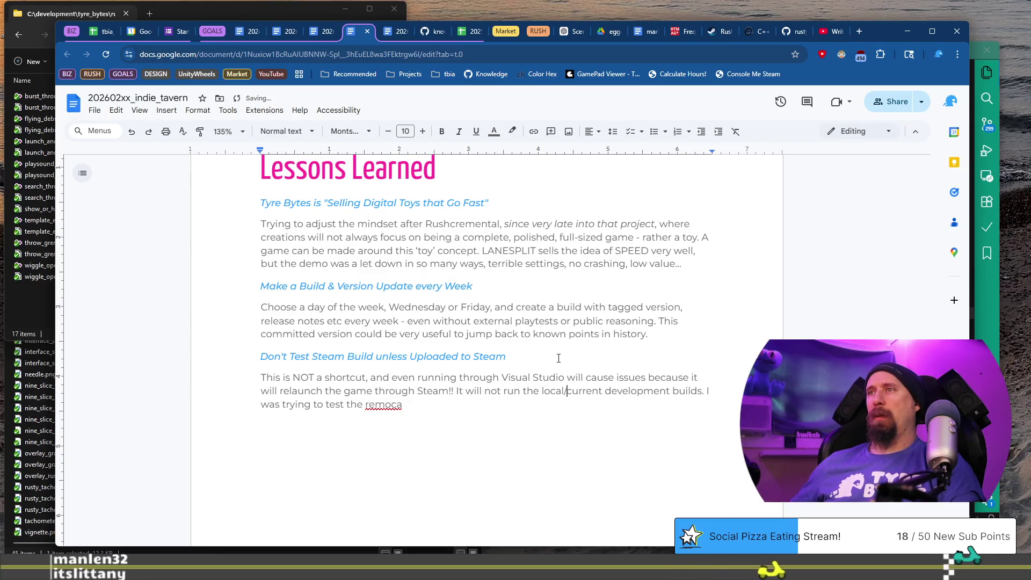
key(Down)
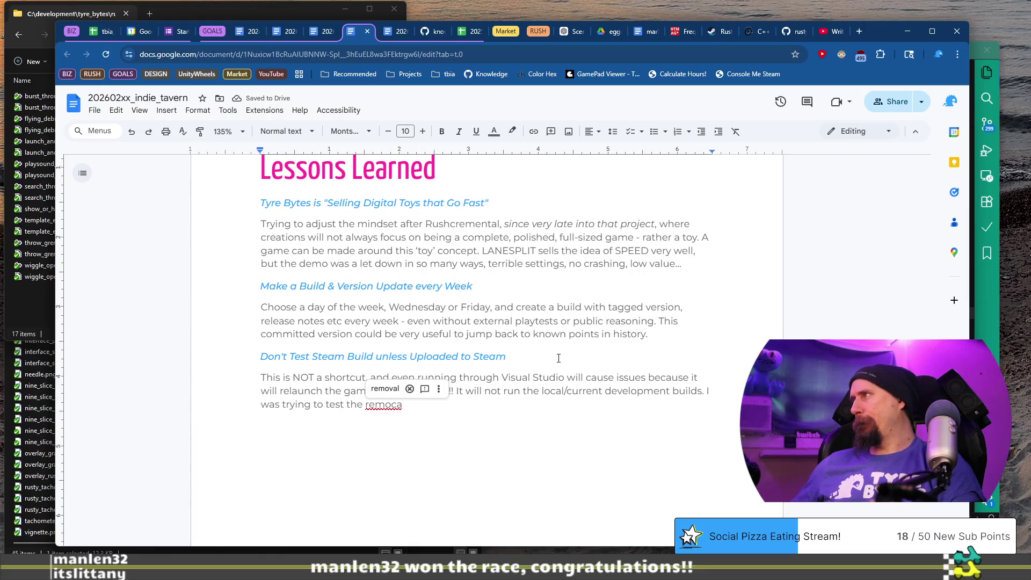
key(shift+Home)
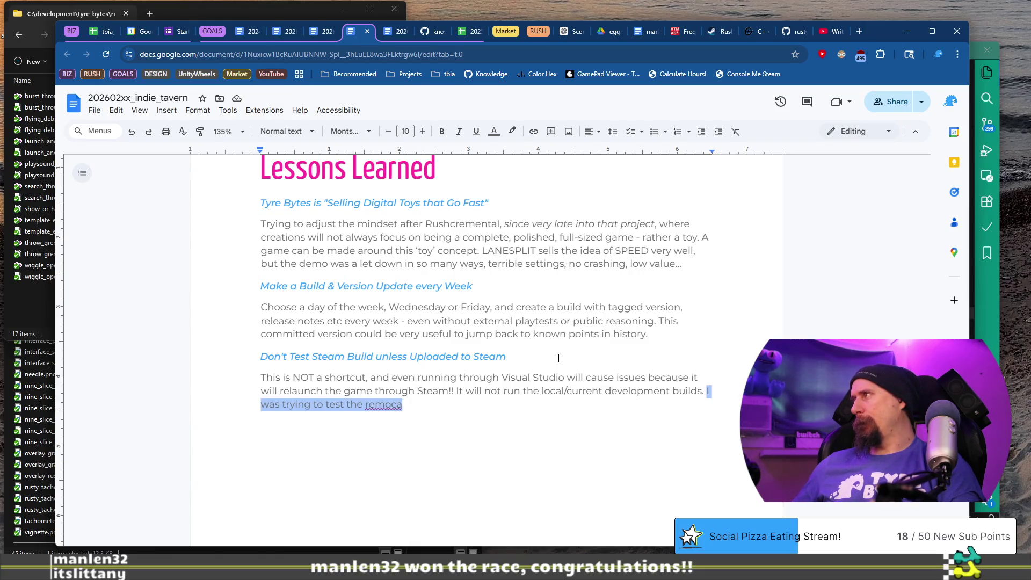
key(shift+Right)
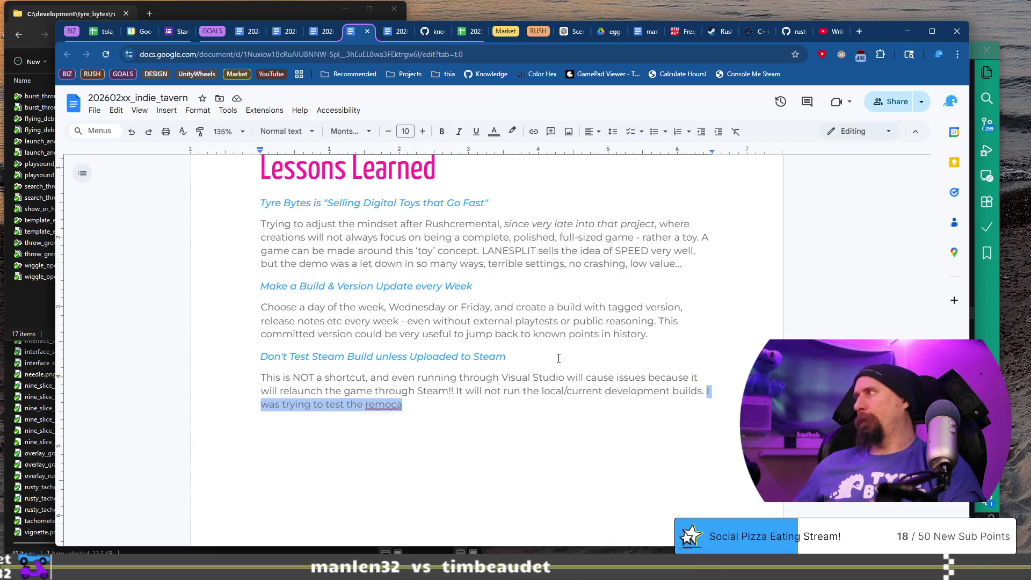
key(ctrl+super+Right)
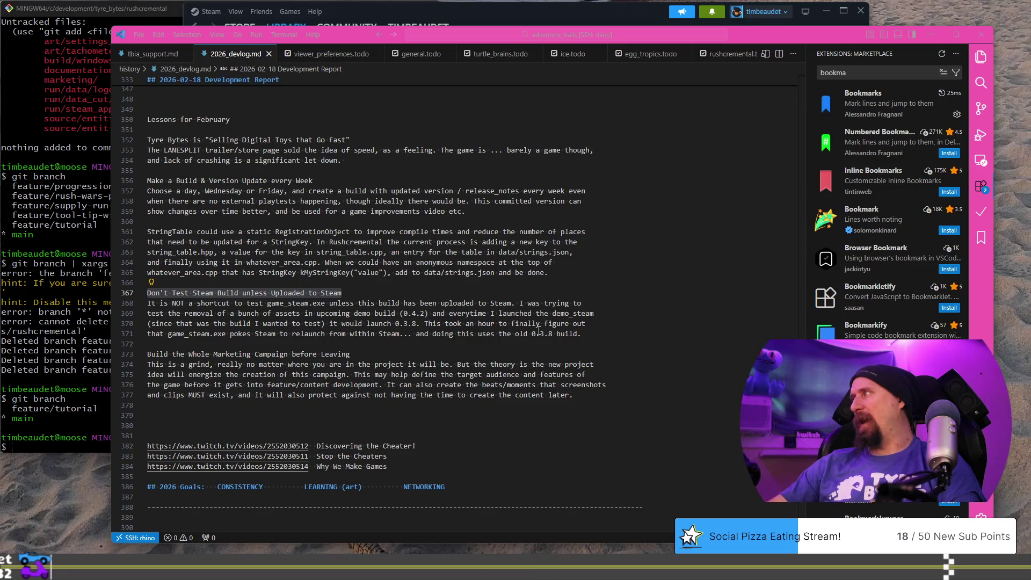
Step: Return from the devlog's Steam note to the Google Docs review
key(alt+Tab)
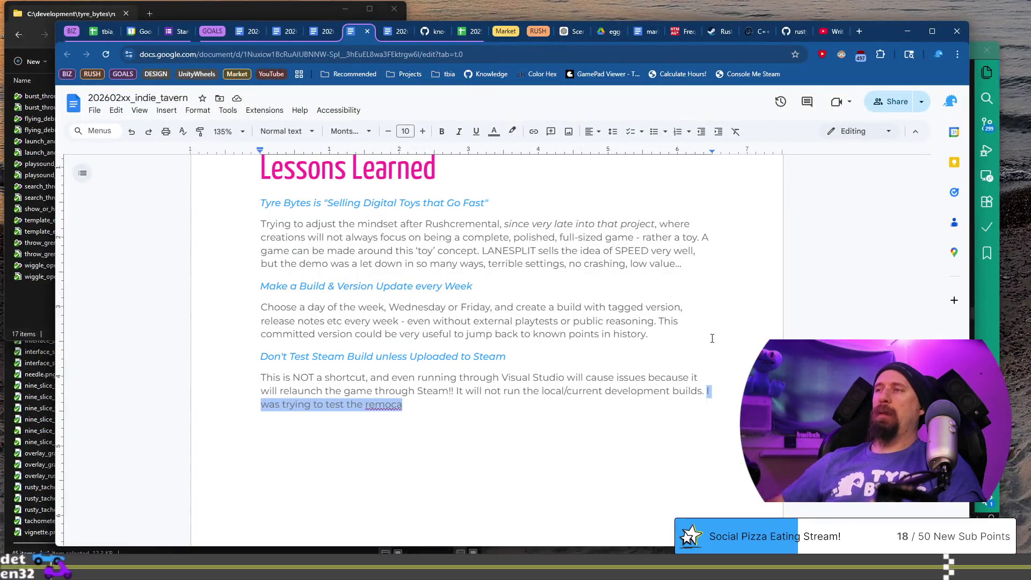
Step: Replace the unfinished fragment with 'It took an hour to figure out that I was…' ending 'for the Steam demo.'
key(Home)
key(Left)
text(t took an hour )
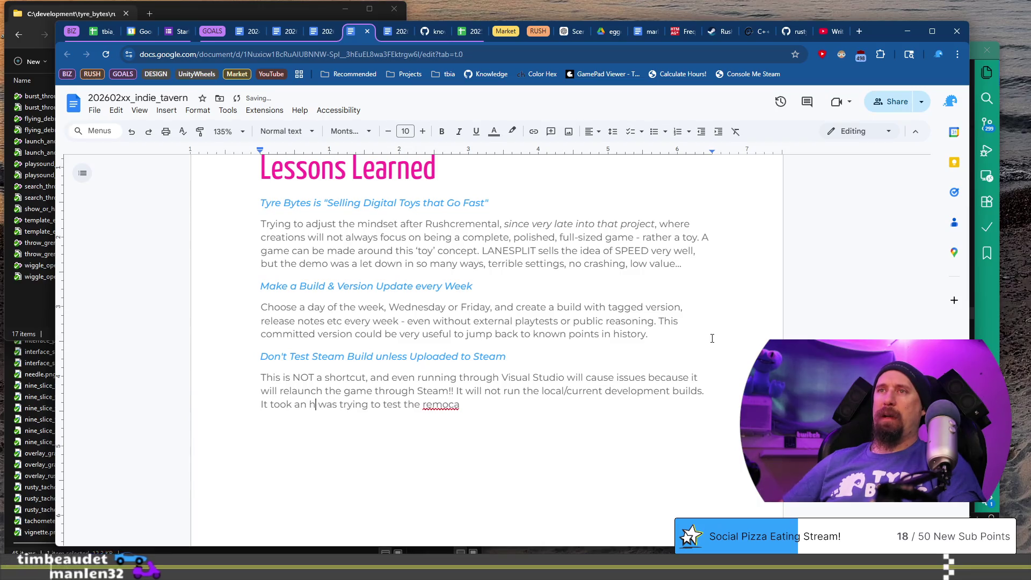
text(to figure out )
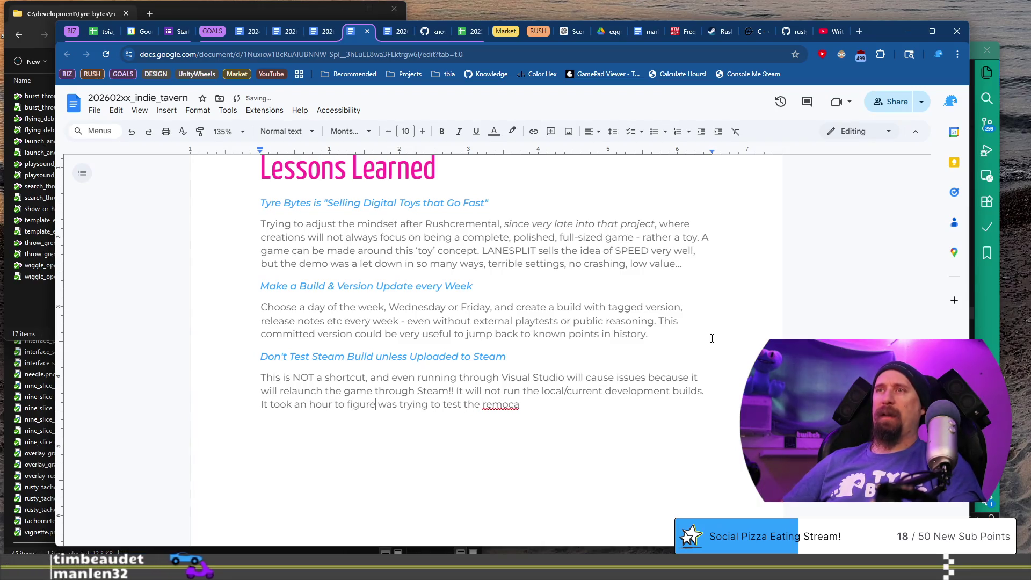
text(that I was)
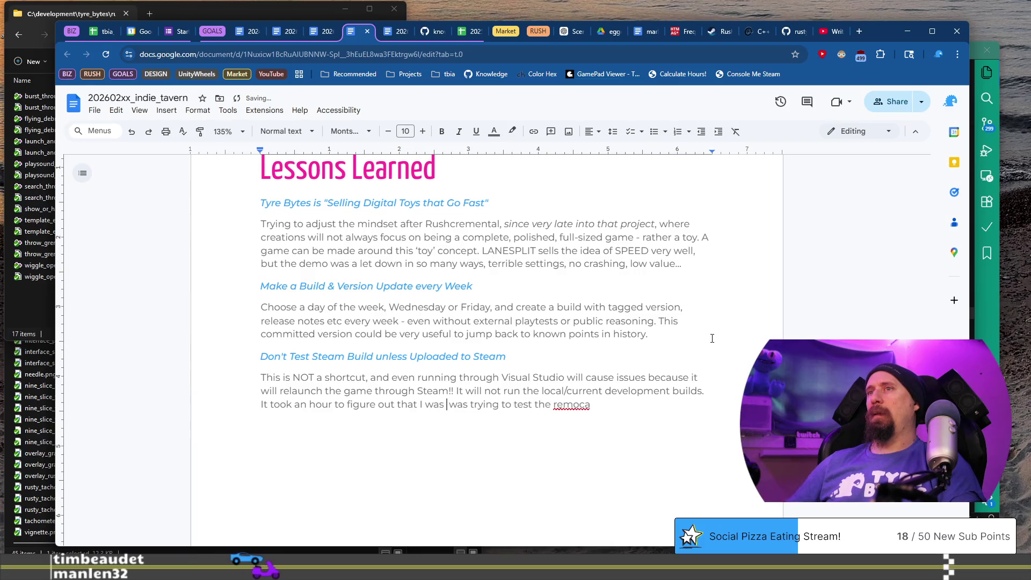
key(shift+End)
key(BackSpace)
key(BackSpace)
key(BackSpace)
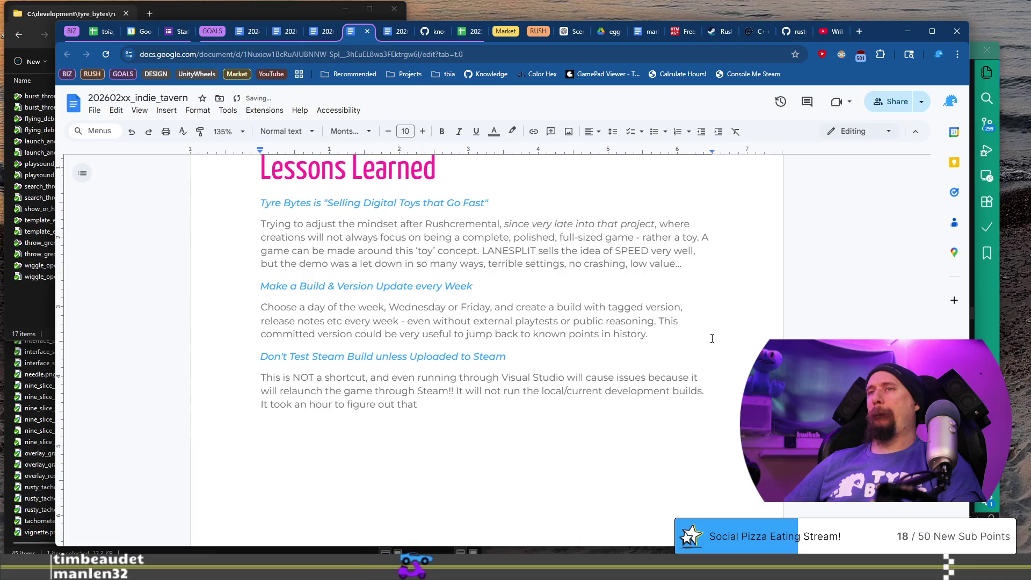
text(the relaunc)
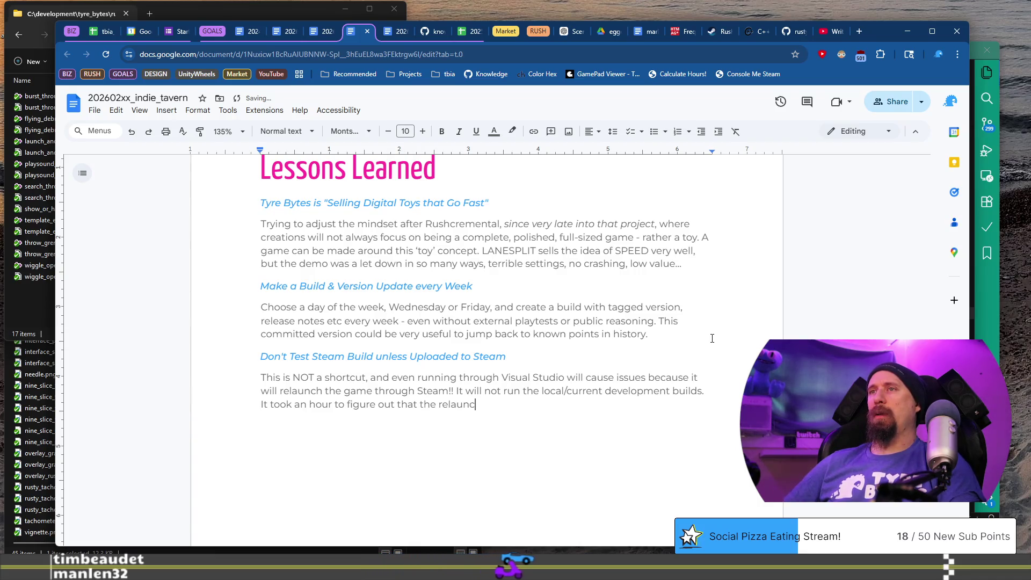
text(h process was)
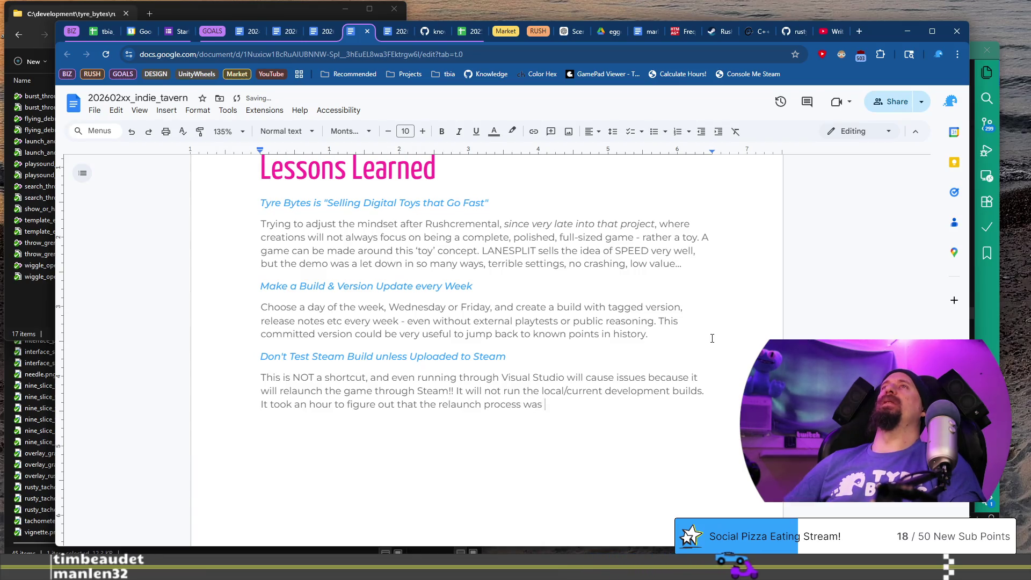
text(forcing me on v0)
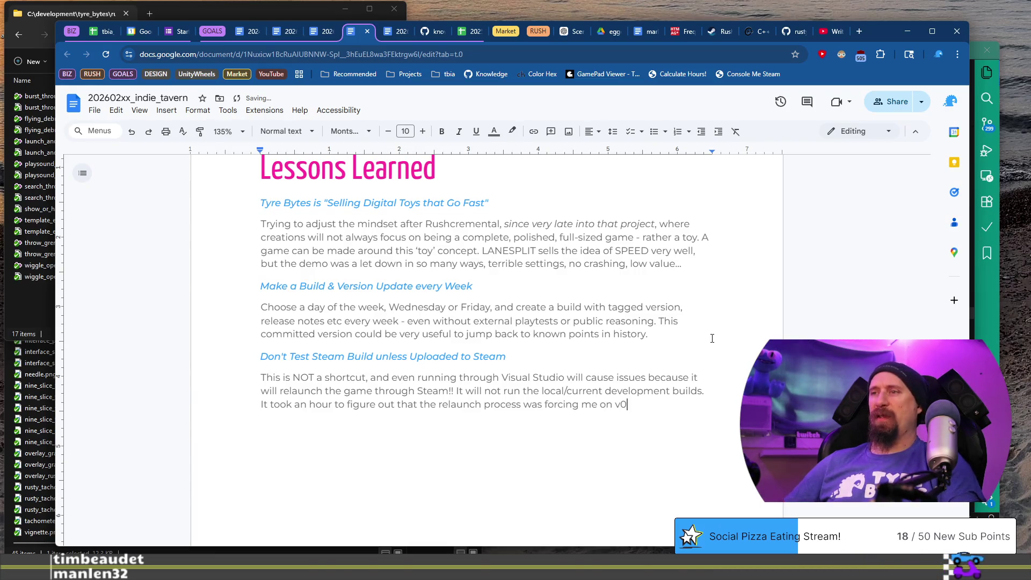
text(.3.8 when I was)
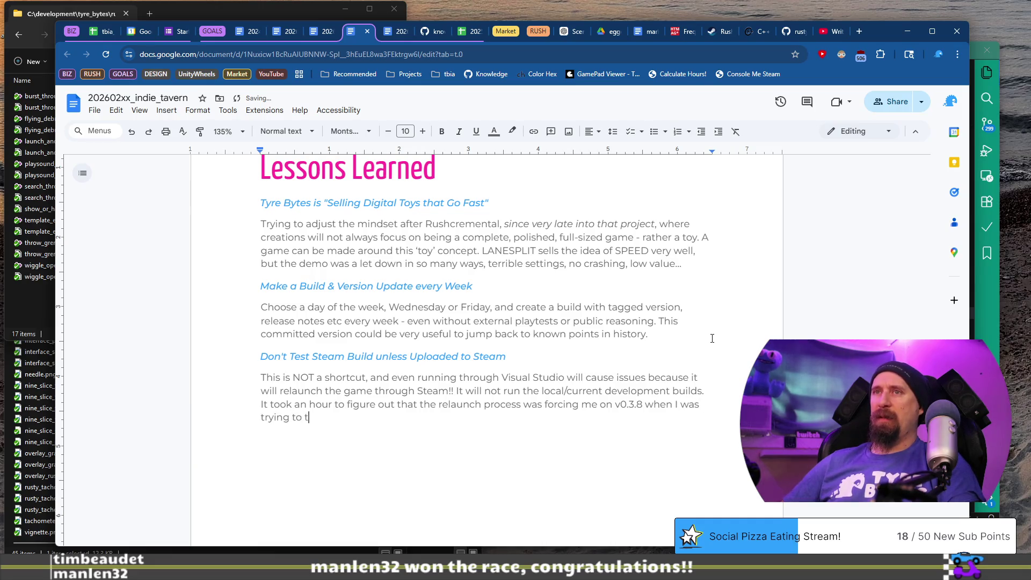
text(e development of 0.4.2)
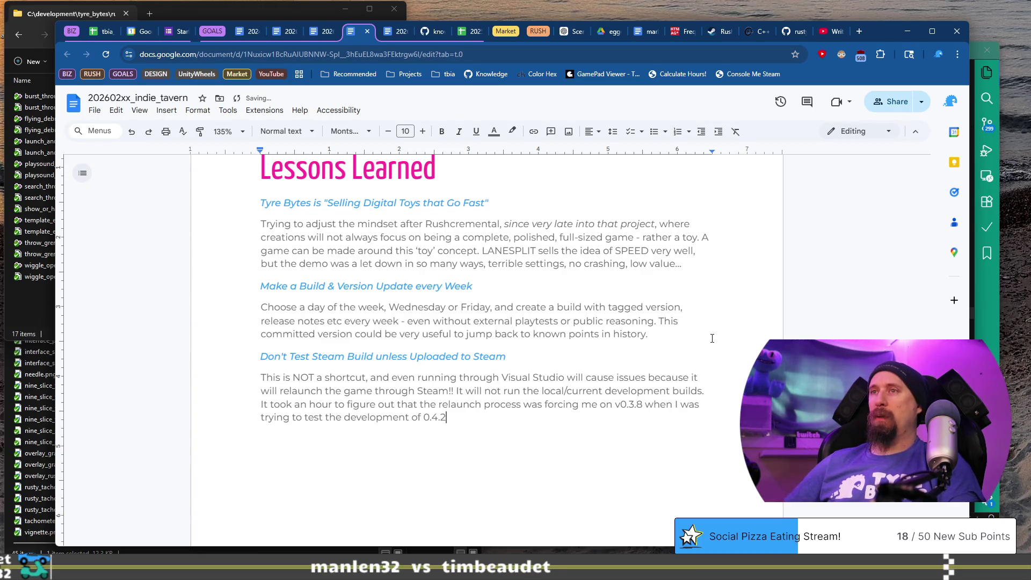
text( with )
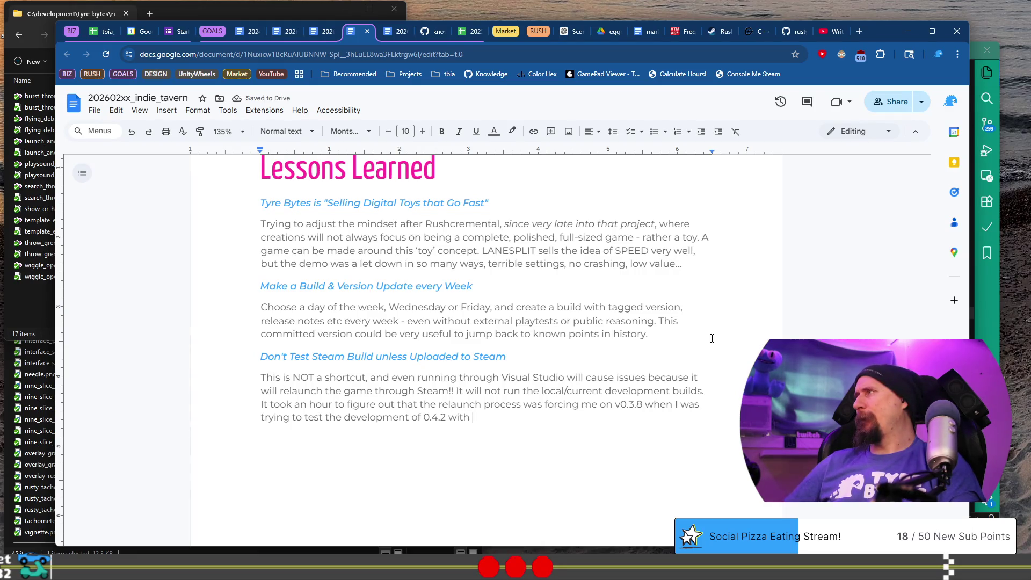
text(assets b)
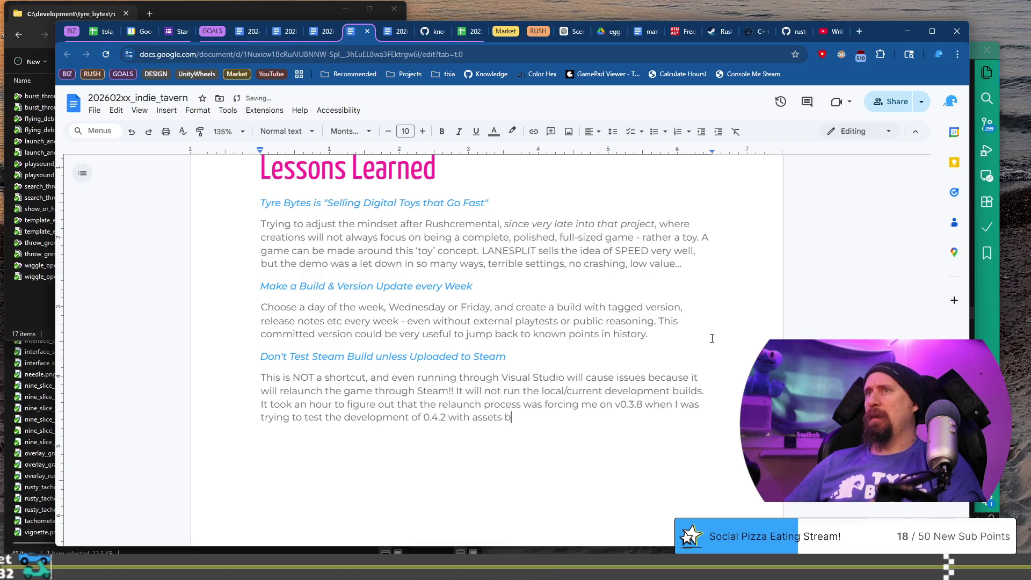
text(eing removed for the d)
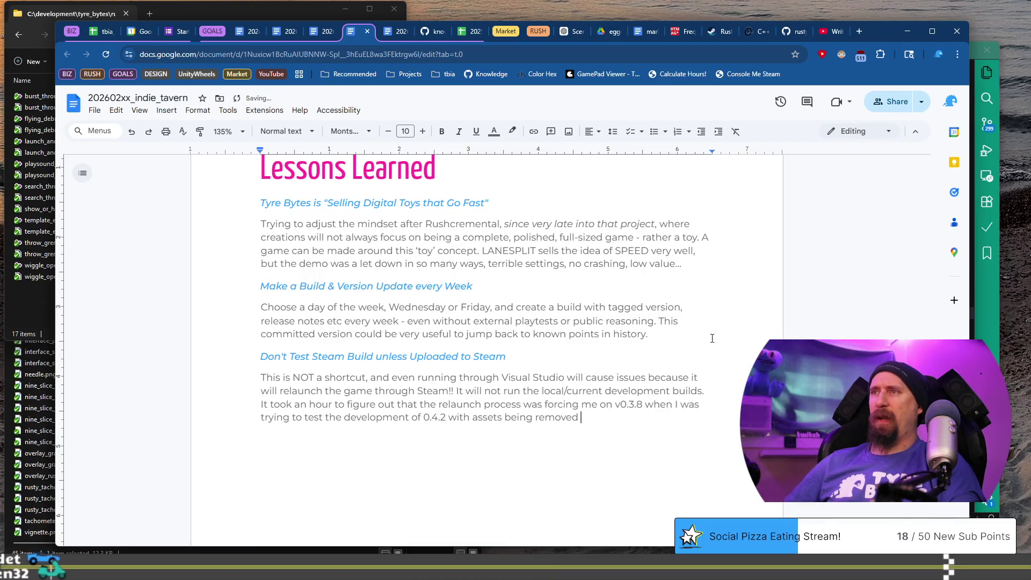
key(BackSpace)
text(Steam de)
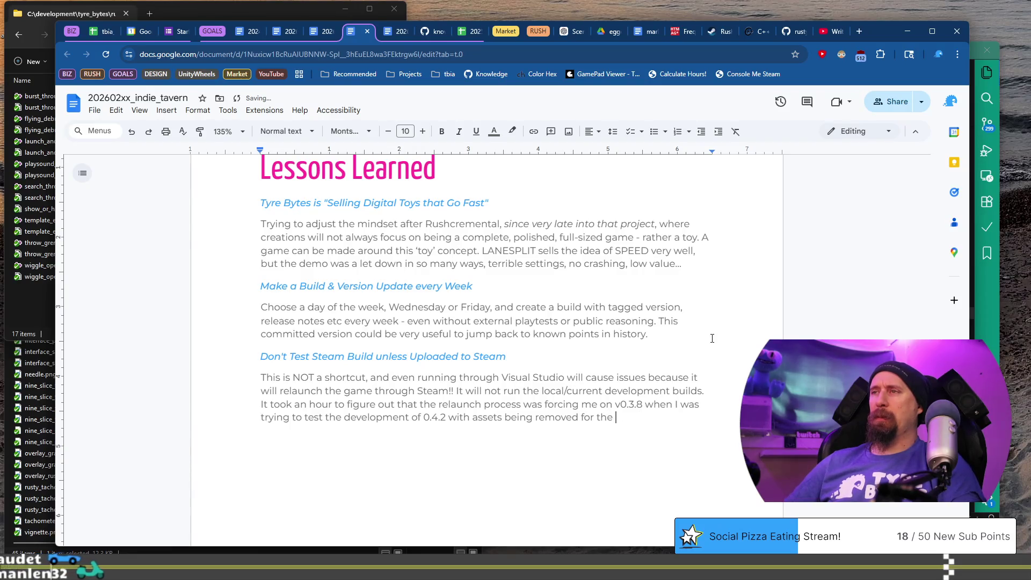
text(mo.)
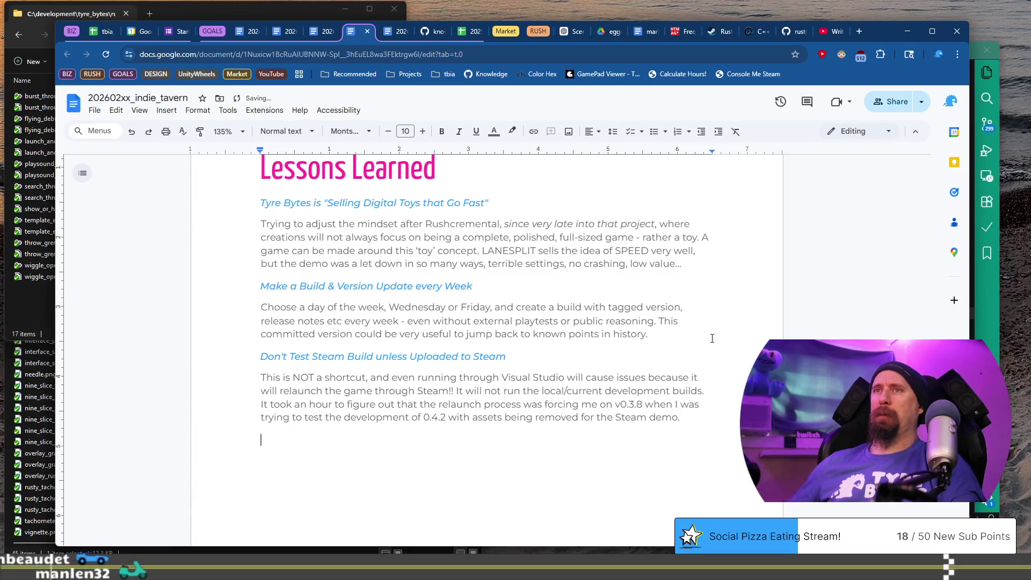
key(Return)
Step: Bold the phrase 'even running through Visual Studio'
scroll(712, 339, down, 1)
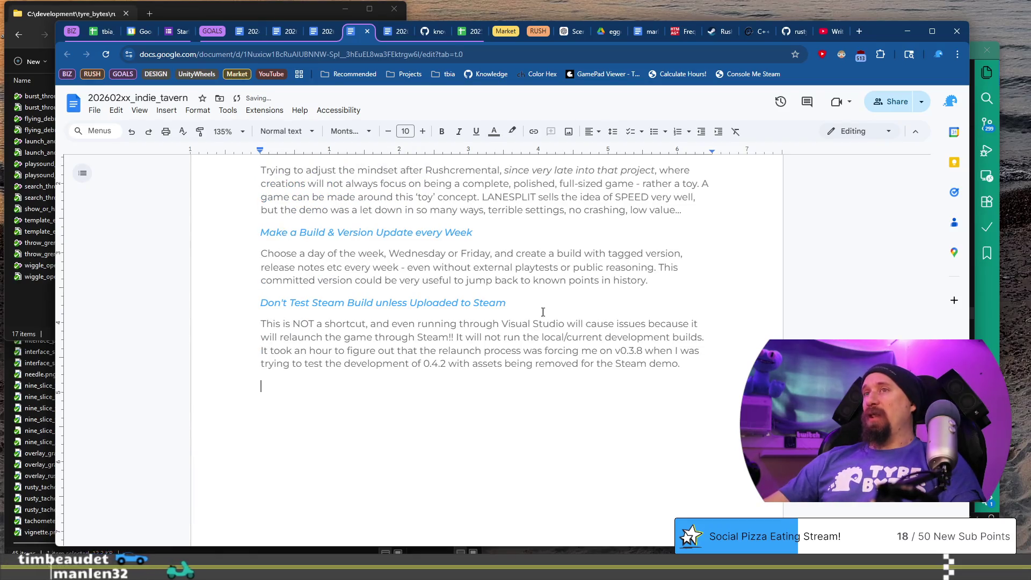
click(391, 323)
key(ctrl+Right)
key(ctrl+Right)
key(ctrl+Right)
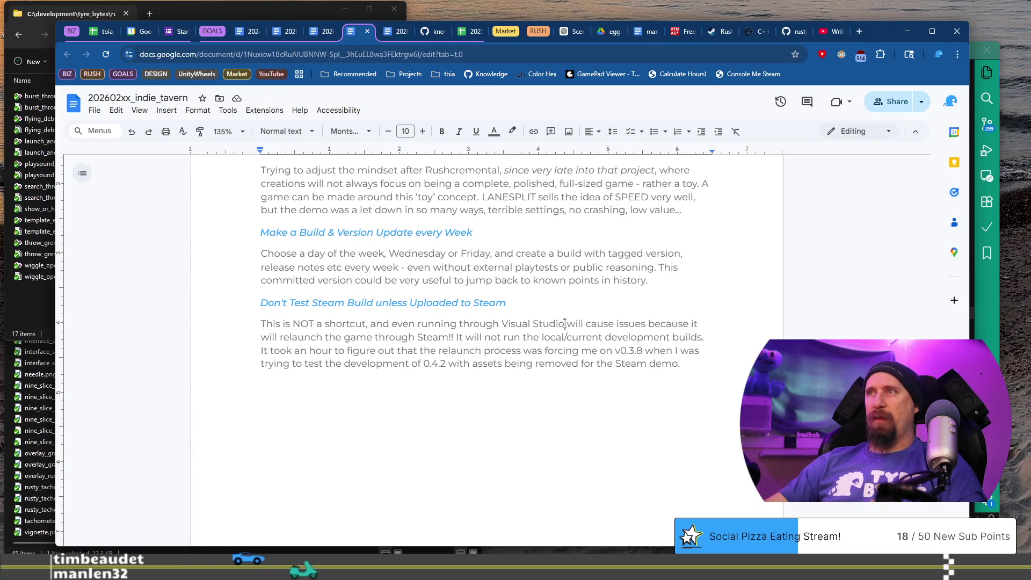
key(ctrl+shift+Left)
key(ctrl+shift+Left)
key(ctrl+shift+Left)
key(ctrl+b)
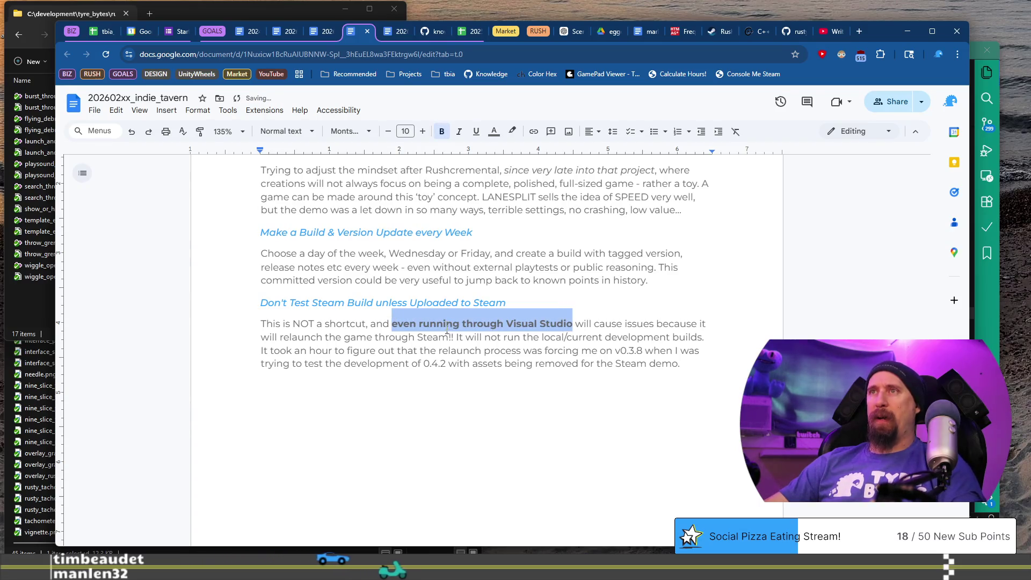
click(452, 350)
Step: Copy the Steam lesson heading and paste it as plain text on the line below the paragraph
click(529, 297)
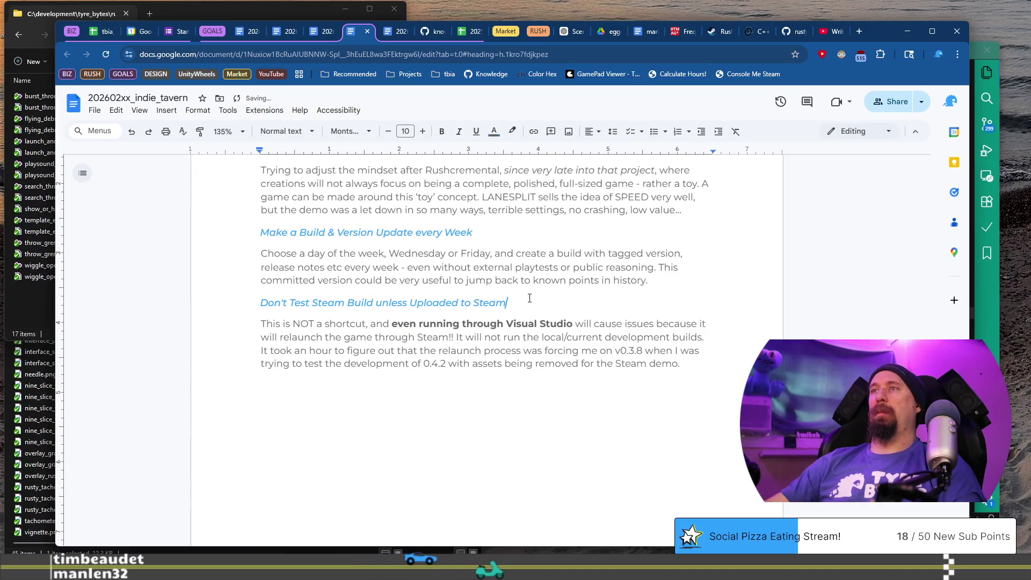
key(shift+Home)
key(ctrl+End)
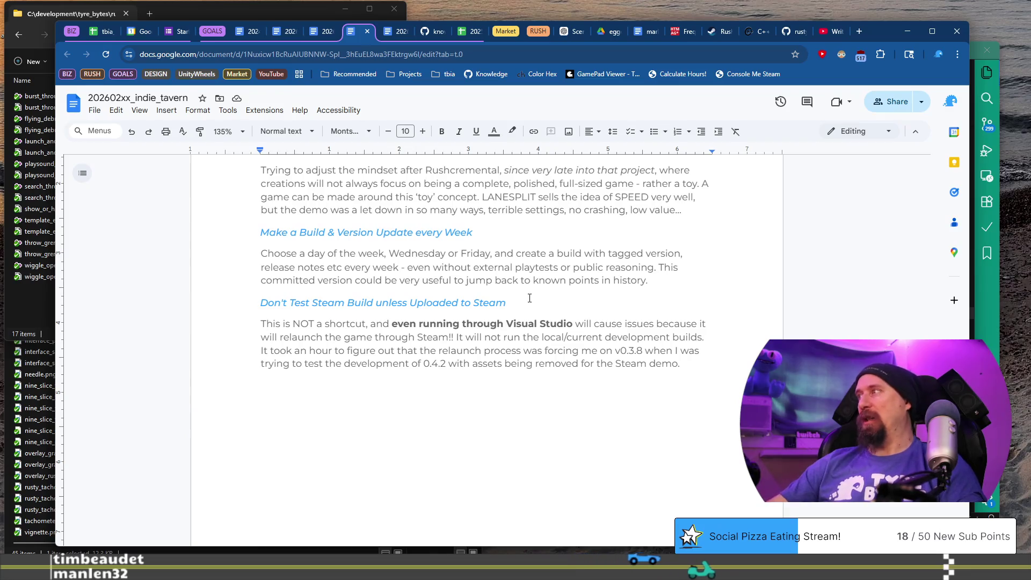
key(ctrl+shift+v)
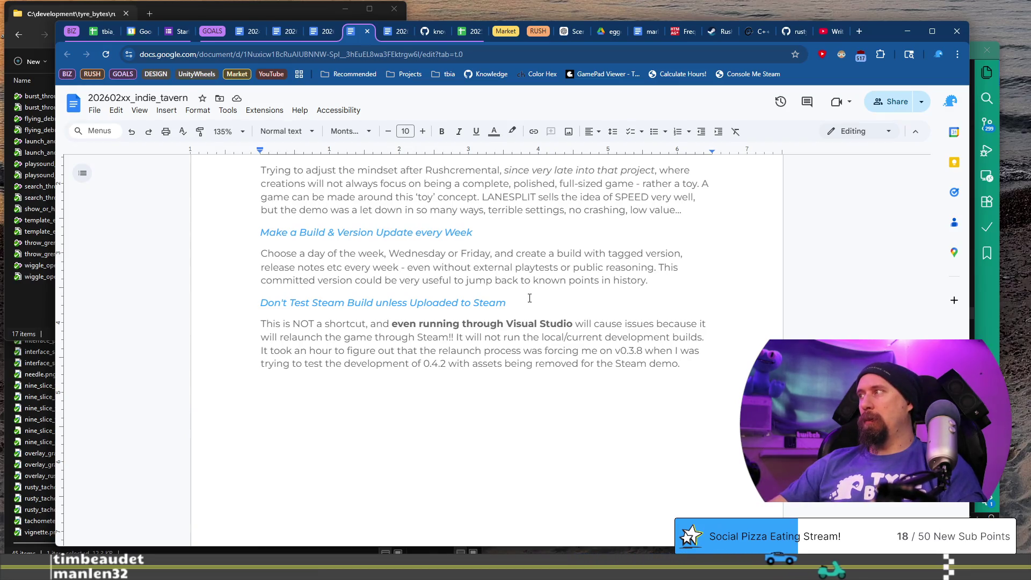
shift+click(254, 387)
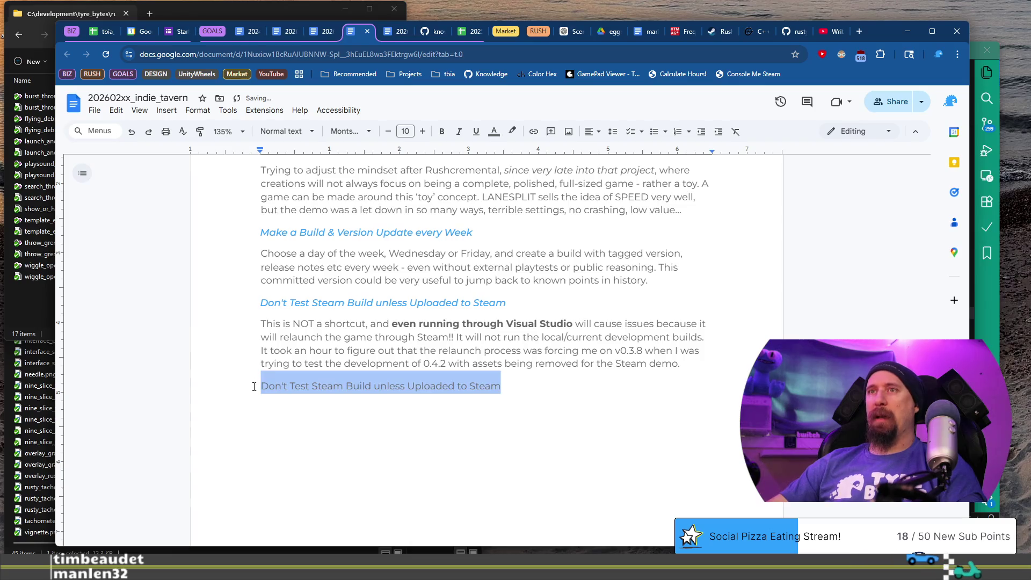
Step: Style the copied line as Heading 3 and begin retitling it 'Build the Whole Mar…'
key(ctrl+alt+3)
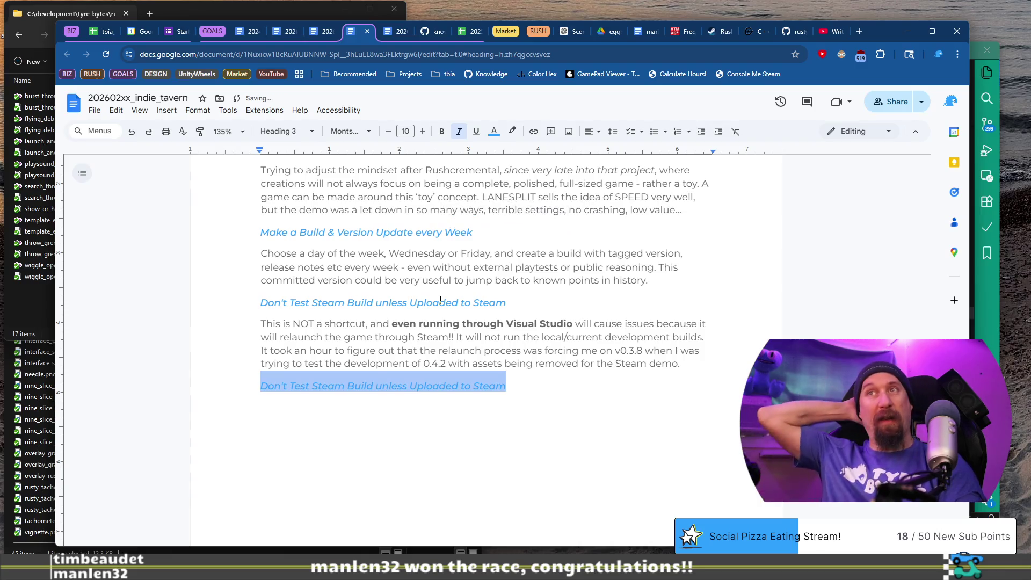
text(Buil)
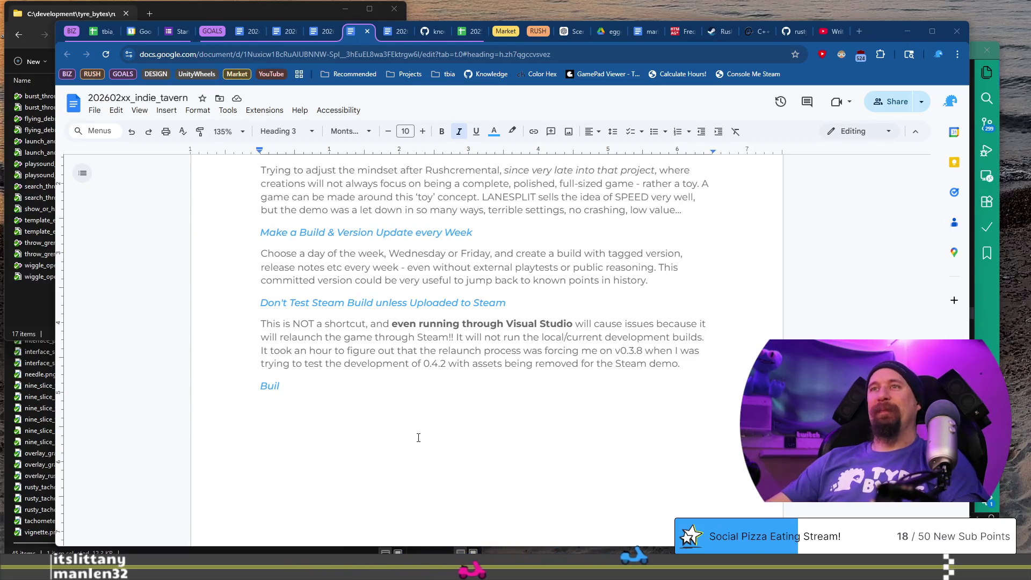
click(411, 385)
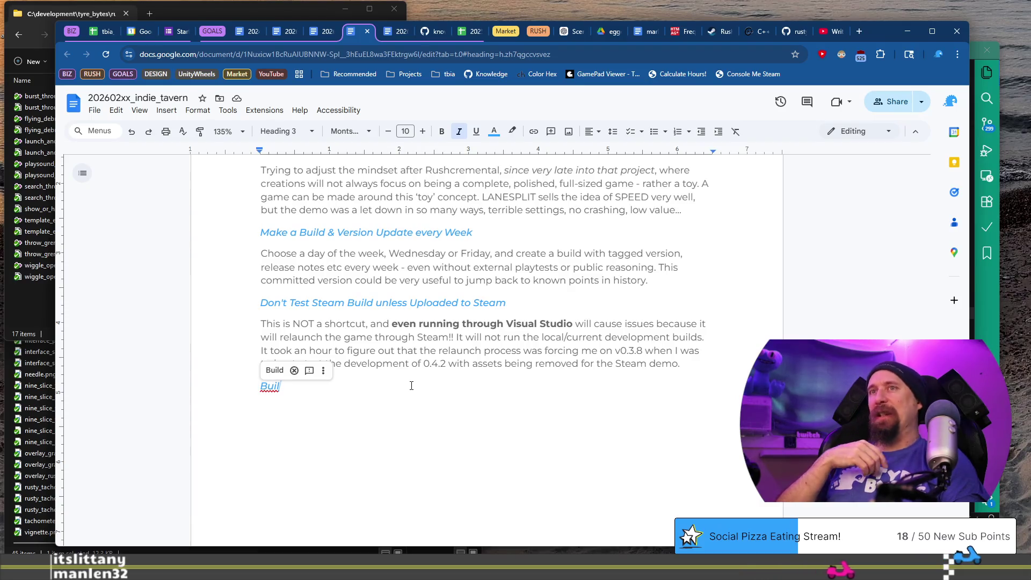
text(d t)
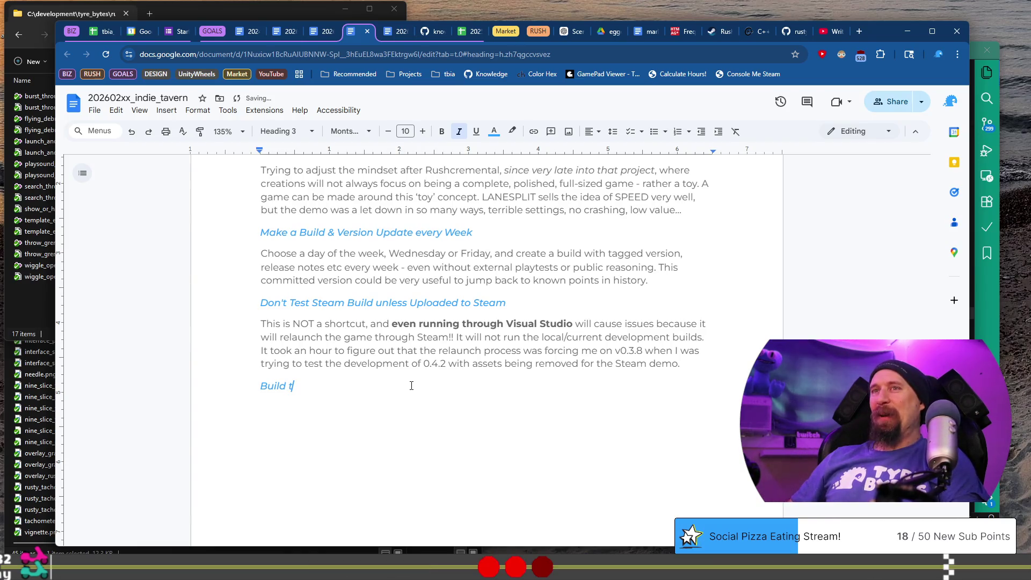
text(he Whole)
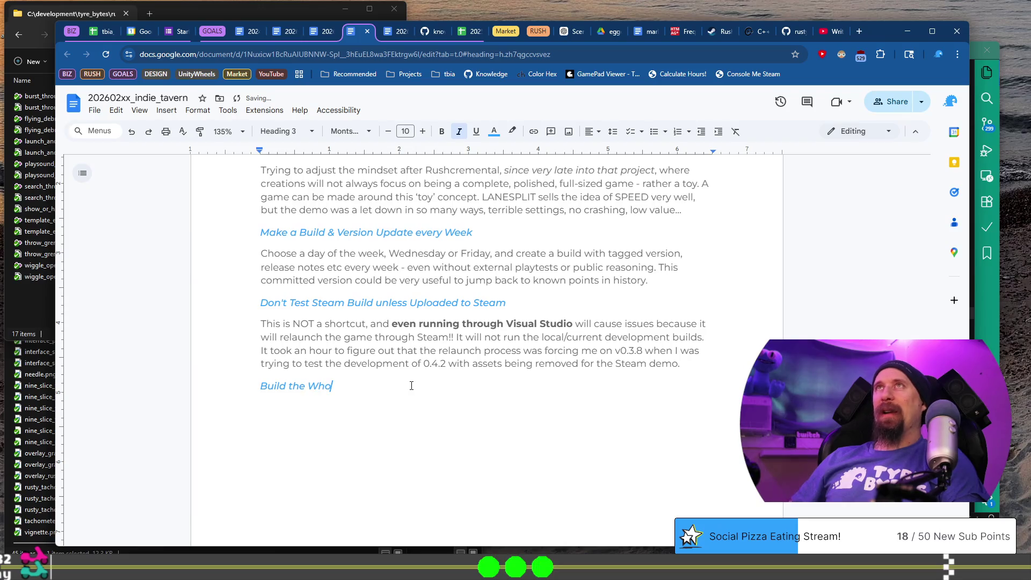
text( M)
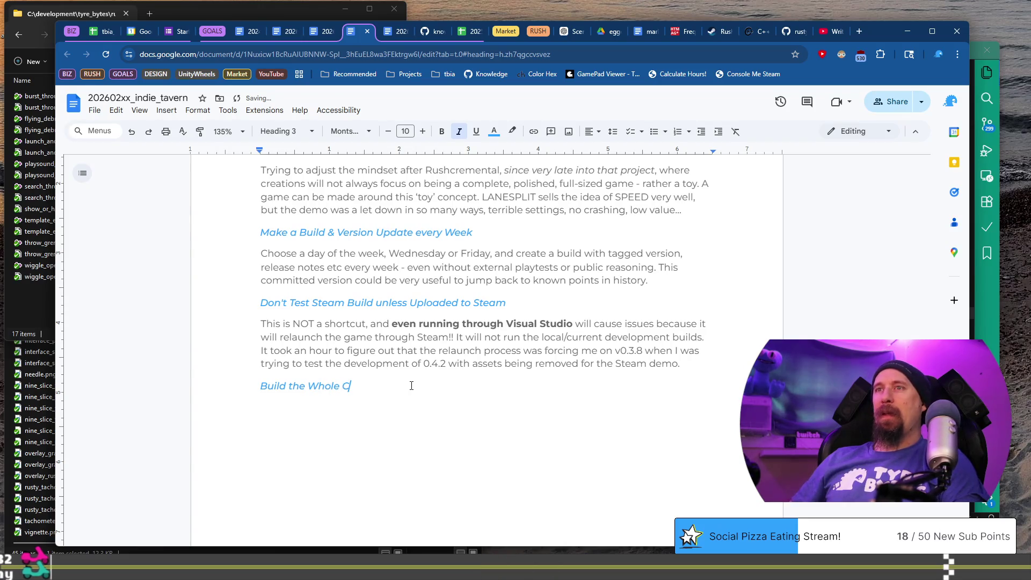